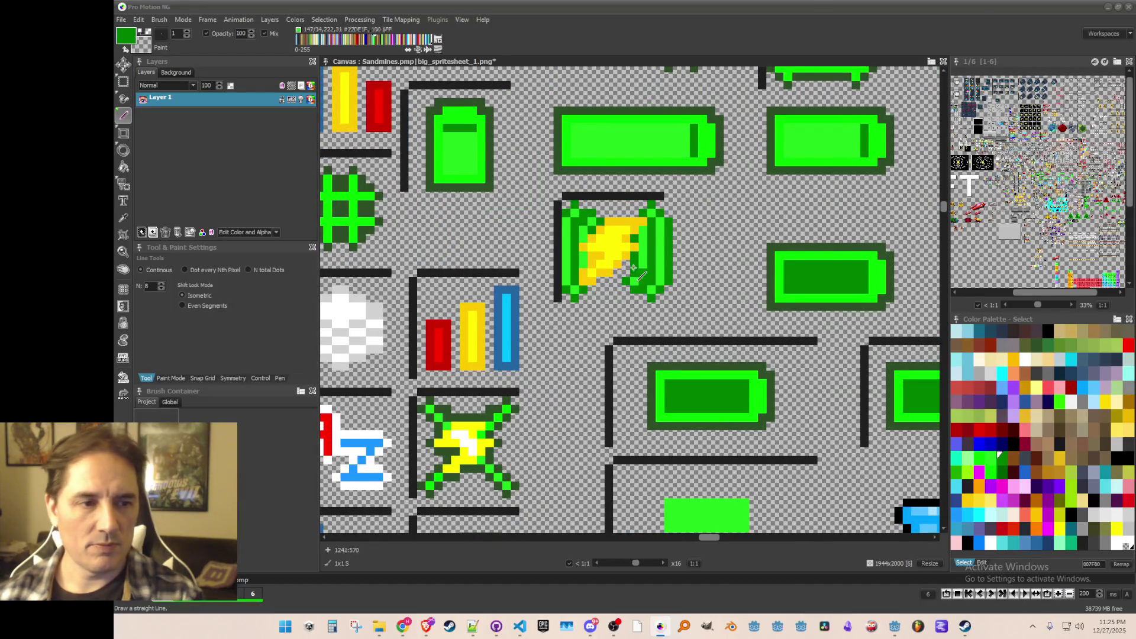
- Grab the lightning-bolt sprite as a brush and stamp it slightly further right
{"action": "key", "text": "b"}
{"action": "left_click_drag", "start_coordinate": [567, 209], "coordinate": [677, 312]}
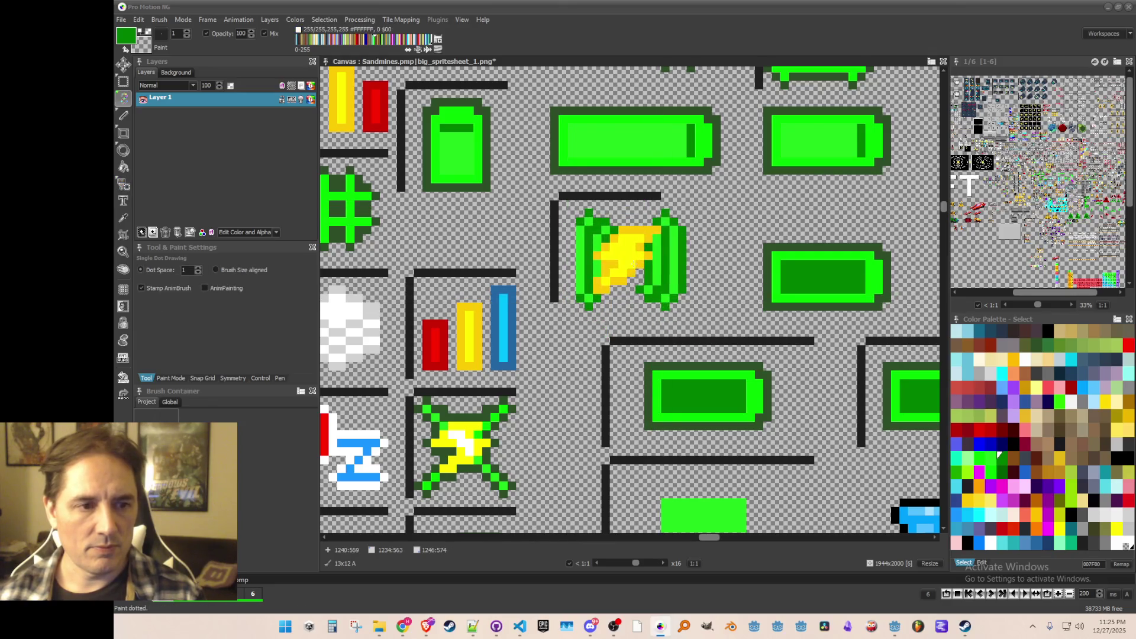
{"action": "left_click", "coordinate": [631, 260]}
- Draw a green vertical line down the sprite's left edge
{"action": "key", "text": "comma"}
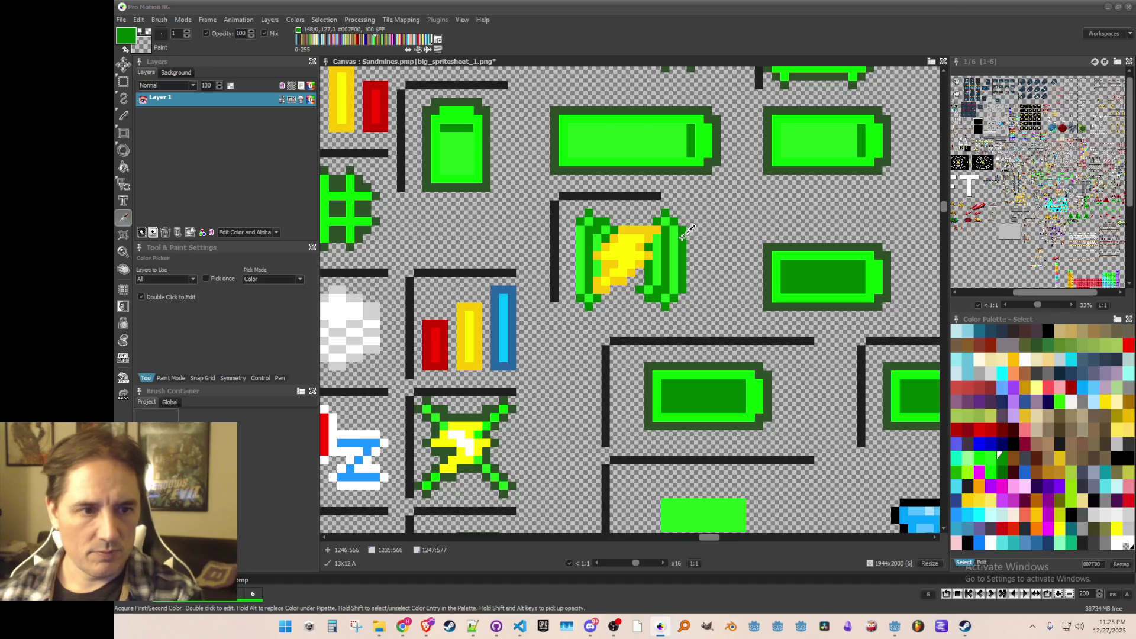
{"action": "key", "text": "v"}
{"action": "left_click_drag", "start_coordinate": [567, 224], "coordinate": [572, 294]}
{"action": "scroll", "coordinate": [594, 289], "scroll_direction": "down", "scroll_amount": 1}
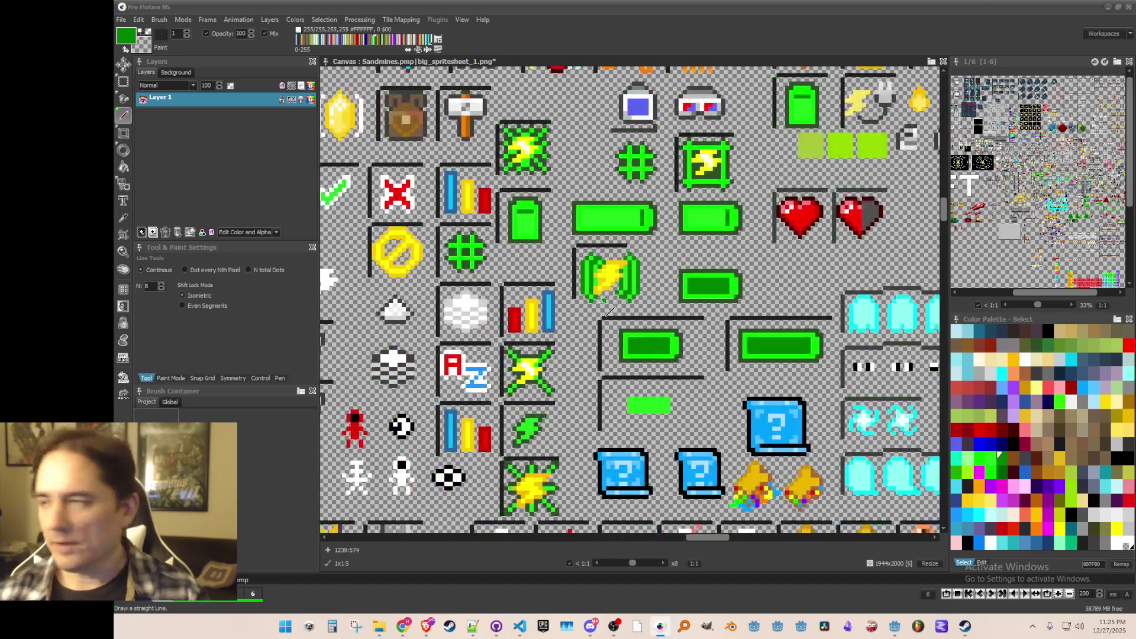
{"action": "scroll", "coordinate": [627, 275], "scroll_direction": "up", "scroll_amount": 1}
- Save the sprite sheet big_spritesheet_1.png with Ctrl+S
{"action": "key", "text": "ctrl+s"}
{"action": "scroll", "coordinate": [627, 275], "scroll_direction": "down", "scroll_amount": 2}
{"action": "scroll", "coordinate": [616, 277], "scroll_direction": "up", "scroll_amount": 1}
{"action": "scroll", "coordinate": [609, 278], "scroll_direction": "down", "scroll_amount": 1}
{"action": "scroll", "coordinate": [599, 279], "scroll_direction": "up", "scroll_amount": 2}
{"action": "scroll", "coordinate": [598, 279], "scroll_direction": "down", "scroll_amount": 1}
{"action": "scroll", "coordinate": [599, 284], "scroll_direction": "up", "scroll_amount": 1}
{"action": "scroll", "coordinate": [600, 293], "scroll_direction": "down", "scroll_amount": 1}
{"action": "scroll", "coordinate": [601, 301], "scroll_direction": "down", "scroll_amount": 1}
{"action": "scroll", "coordinate": [604, 302], "scroll_direction": "up", "scroll_amount": 2}
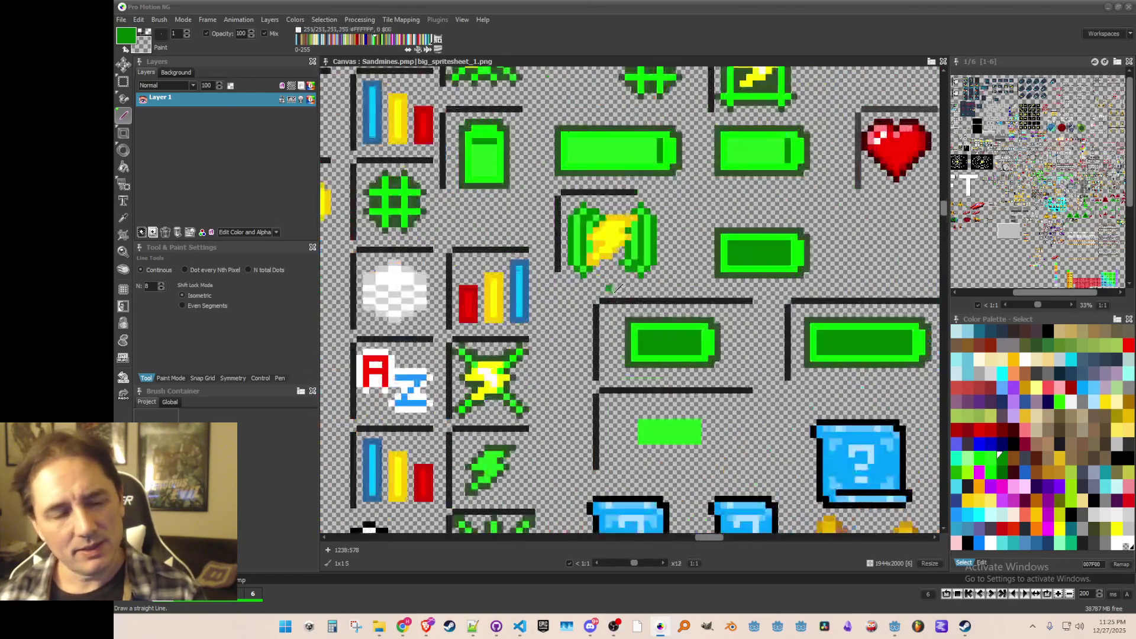
{"action": "scroll", "coordinate": [595, 228], "scroll_direction": "up", "scroll_amount": 1}
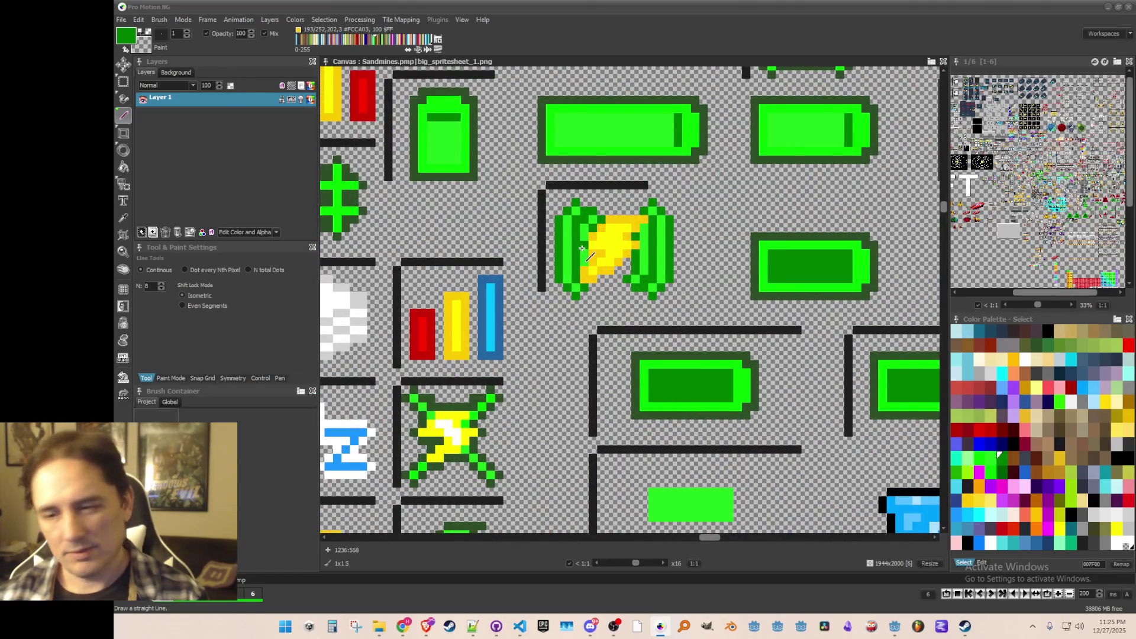
{"action": "scroll", "coordinate": [588, 255], "scroll_direction": "down", "scroll_amount": 1}
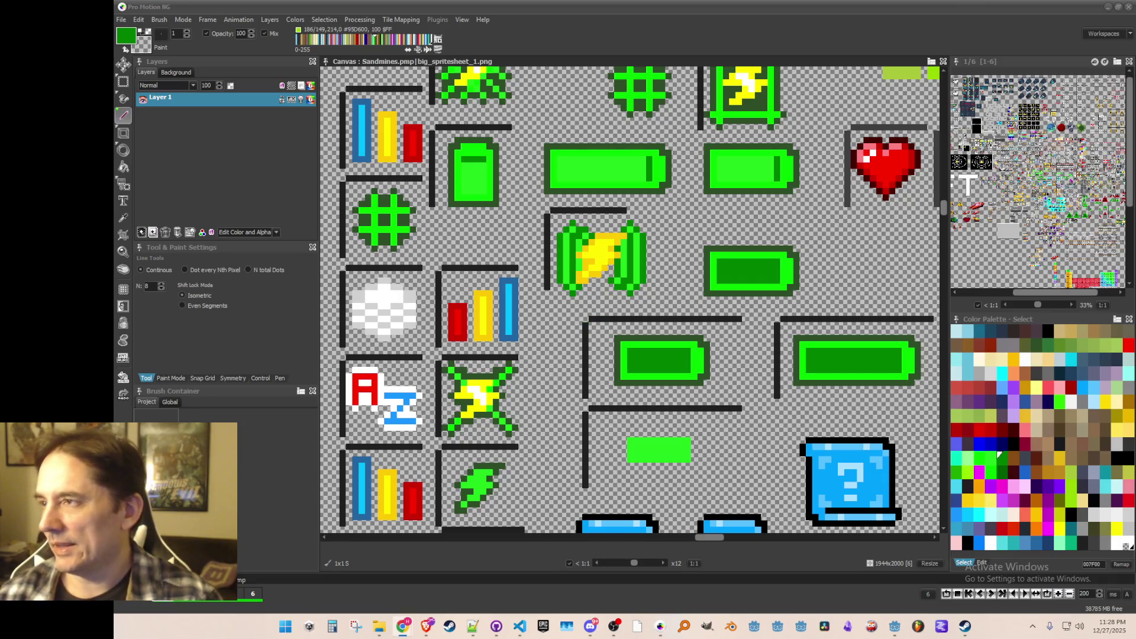
{"action": "scroll", "coordinate": [710, 291], "scroll_direction": "down", "scroll_amount": 2}
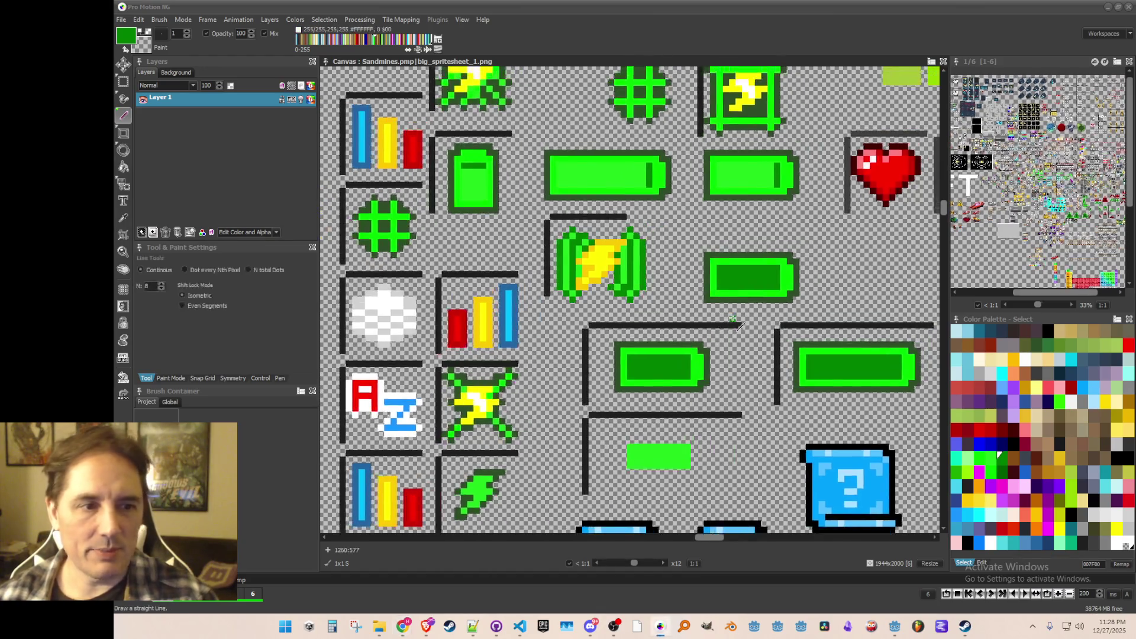
{"action": "scroll", "coordinate": [662, 293], "scroll_direction": "up", "scroll_amount": 1}
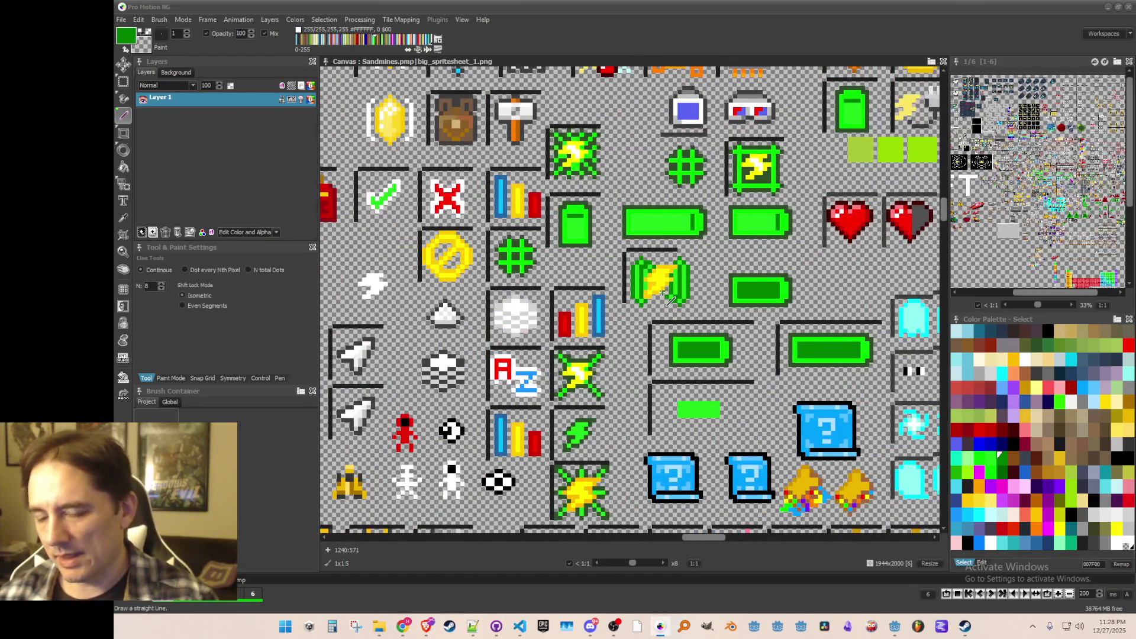
{"action": "left_click_drag", "start_coordinate": [712, 331], "coordinate": [706, 317]}
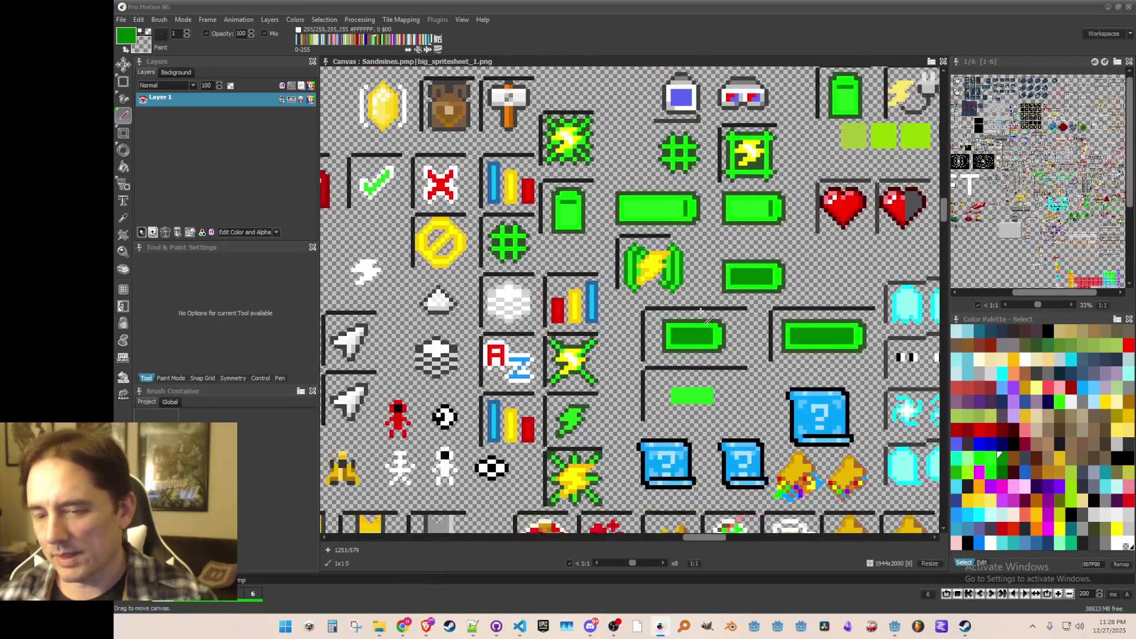
{"action": "scroll", "coordinate": [706, 318], "scroll_direction": "up", "scroll_amount": 1}
{"action": "scroll", "coordinate": [707, 317], "scroll_direction": "down", "scroll_amount": 3}
{"action": "scroll", "coordinate": [707, 318], "scroll_direction": "up", "scroll_amount": 3}
{"action": "scroll", "coordinate": [710, 317], "scroll_direction": "down", "scroll_amount": 1}
{"action": "scroll", "coordinate": [710, 315], "scroll_direction": "up", "scroll_amount": 2}
{"action": "scroll", "coordinate": [717, 311], "scroll_direction": "down", "scroll_amount": 3}
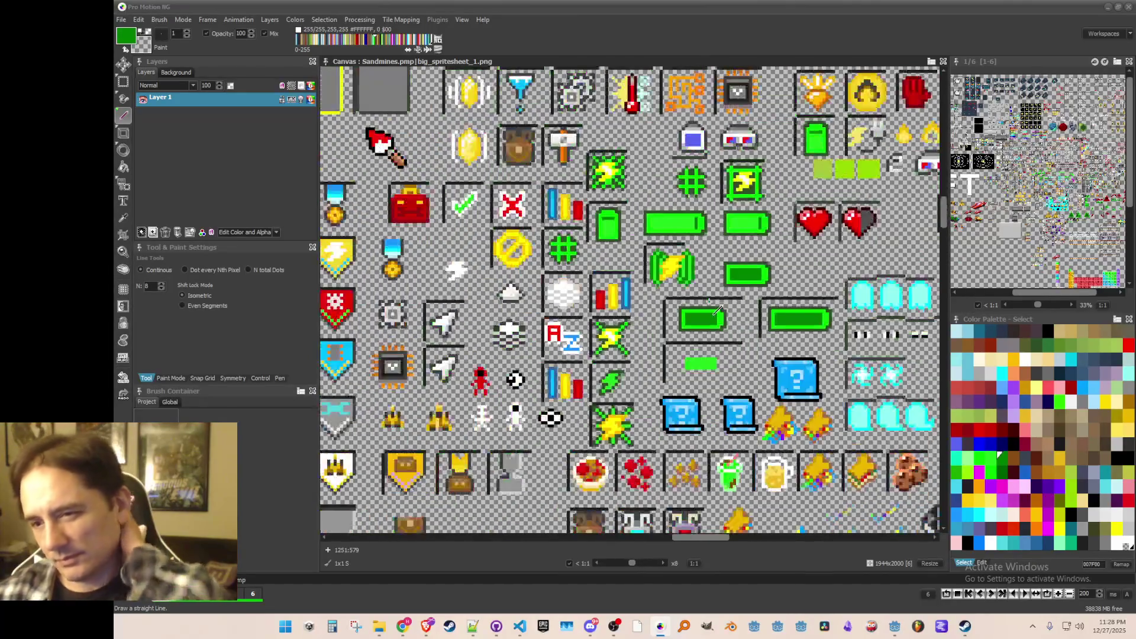
{"action": "scroll", "coordinate": [717, 311], "scroll_direction": "down", "scroll_amount": 1}
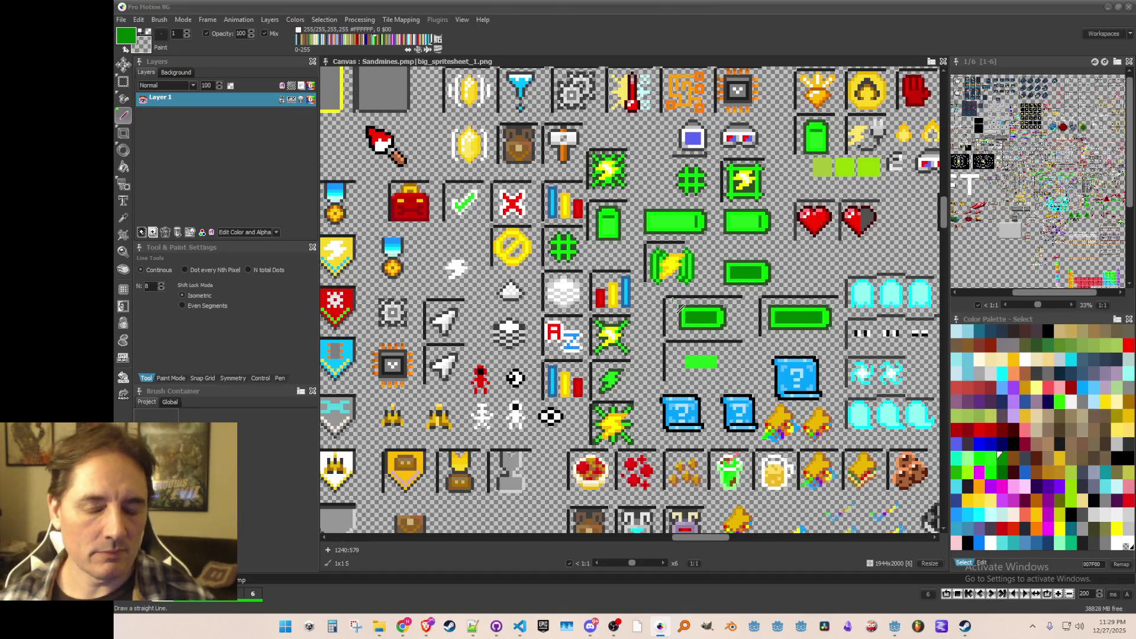
{"action": "scroll", "coordinate": [672, 301], "scroll_direction": "up", "scroll_amount": 2}
{"action": "scroll", "coordinate": [673, 308], "scroll_direction": "down", "scroll_amount": 3}
{"action": "scroll", "coordinate": [670, 319], "scroll_direction": "up", "scroll_amount": 1}
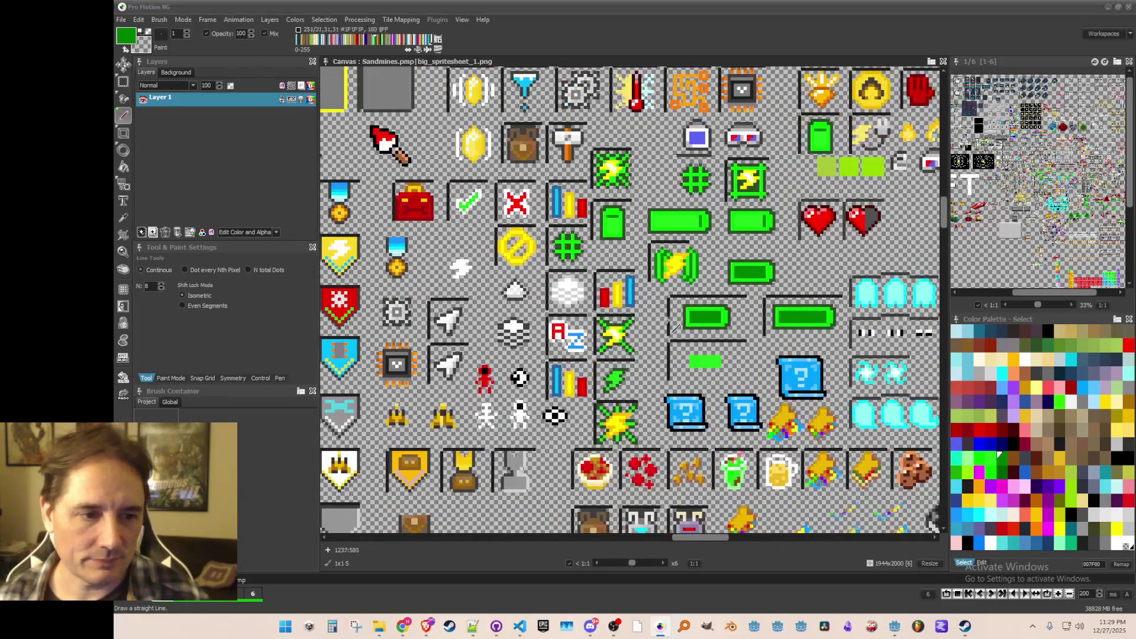
{"action": "scroll", "coordinate": [667, 268], "scroll_direction": "up", "scroll_amount": 2}
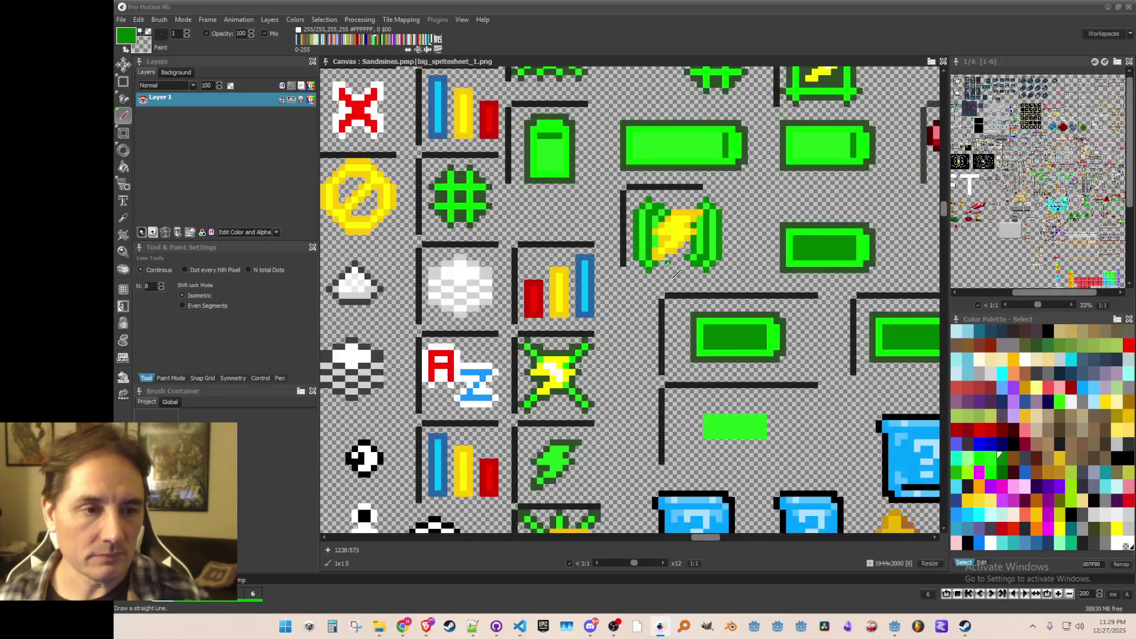
{"action": "scroll", "coordinate": [666, 245], "scroll_direction": "up", "scroll_amount": 1}
{"action": "scroll", "coordinate": [660, 240], "scroll_direction": "down", "scroll_amount": 3}
{"action": "scroll", "coordinate": [651, 235], "scroll_direction": "up", "scroll_amount": 1}
{"action": "scroll", "coordinate": [651, 235], "scroll_direction": "up", "scroll_amount": 2}
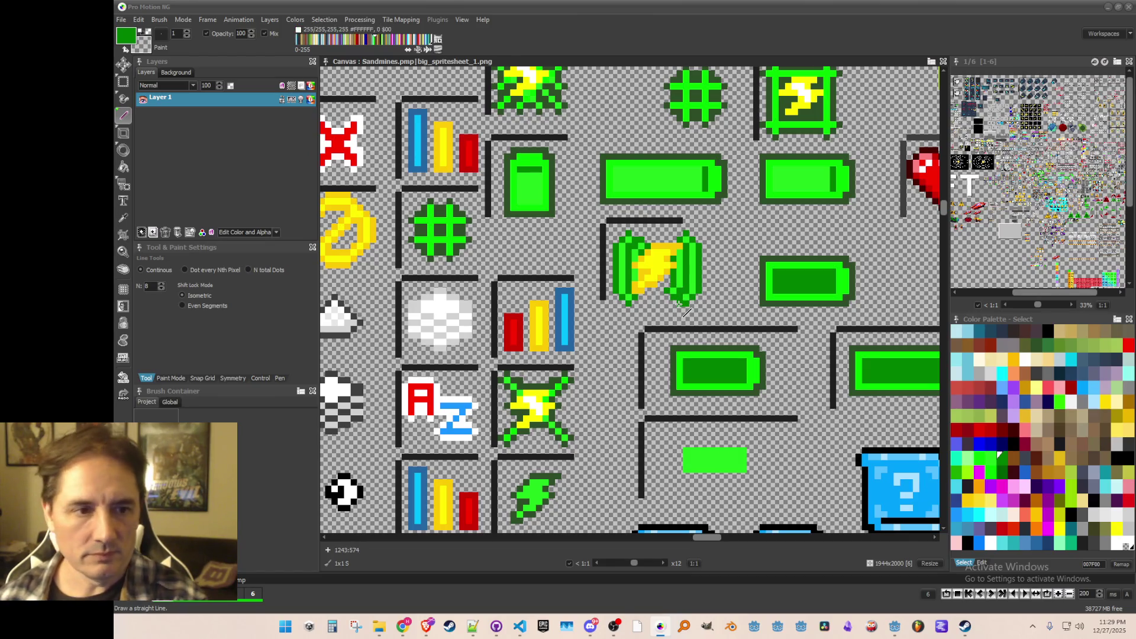
- Pick the sprite's dark green and draw a dark-green line over part of the yellow bolt
{"action": "key", "text": "comma"}
{"action": "left_click", "coordinate": [549, 383]}
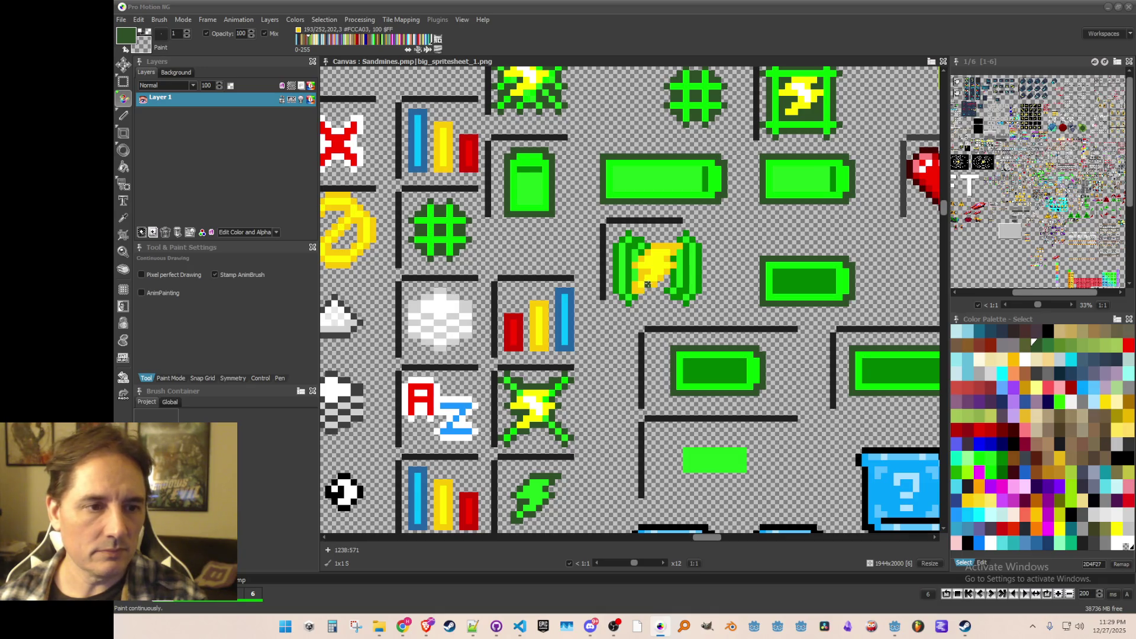
{"action": "key", "text": "l"}
{"action": "scroll", "coordinate": [583, 240], "scroll_direction": "down", "scroll_amount": 2}
{"action": "scroll", "coordinate": [583, 240], "scroll_direction": "up", "scroll_amount": 2}
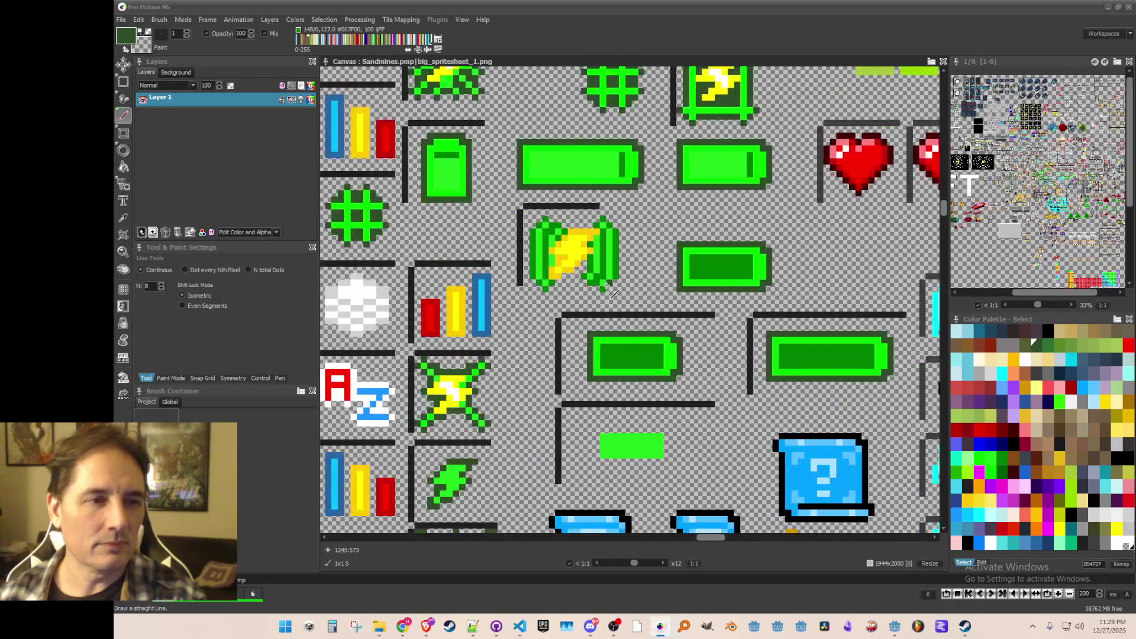
{"action": "scroll", "coordinate": [578, 237], "scroll_direction": "down", "scroll_amount": 2}
{"action": "scroll", "coordinate": [574, 291], "scroll_direction": "up", "scroll_amount": 2}
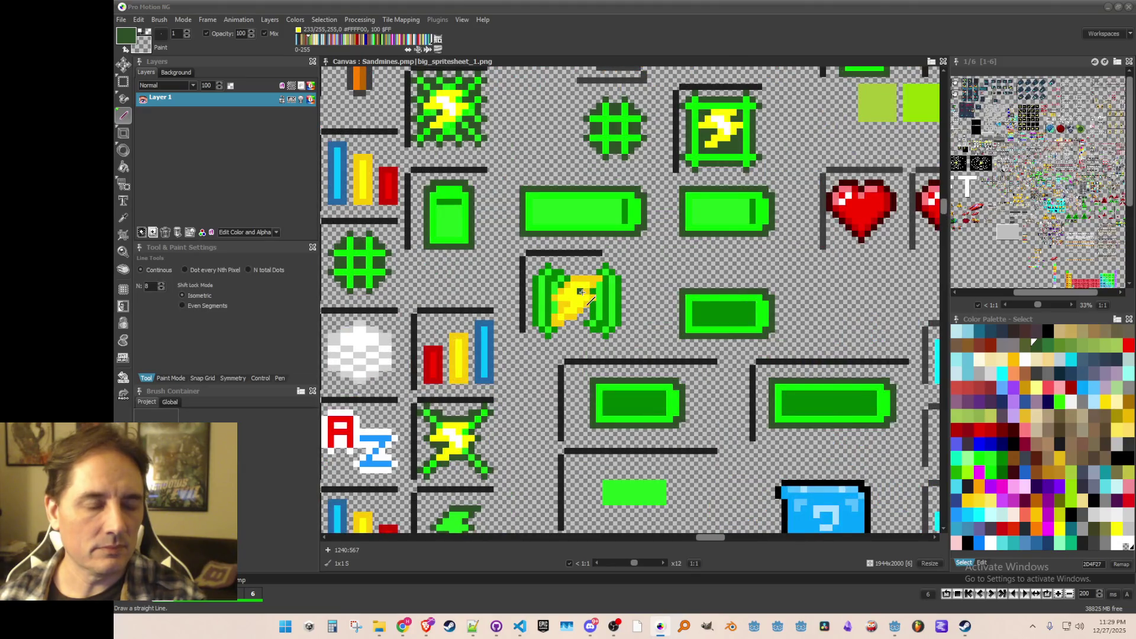
{"action": "scroll", "coordinate": [582, 292], "scroll_direction": "up", "scroll_amount": 1}
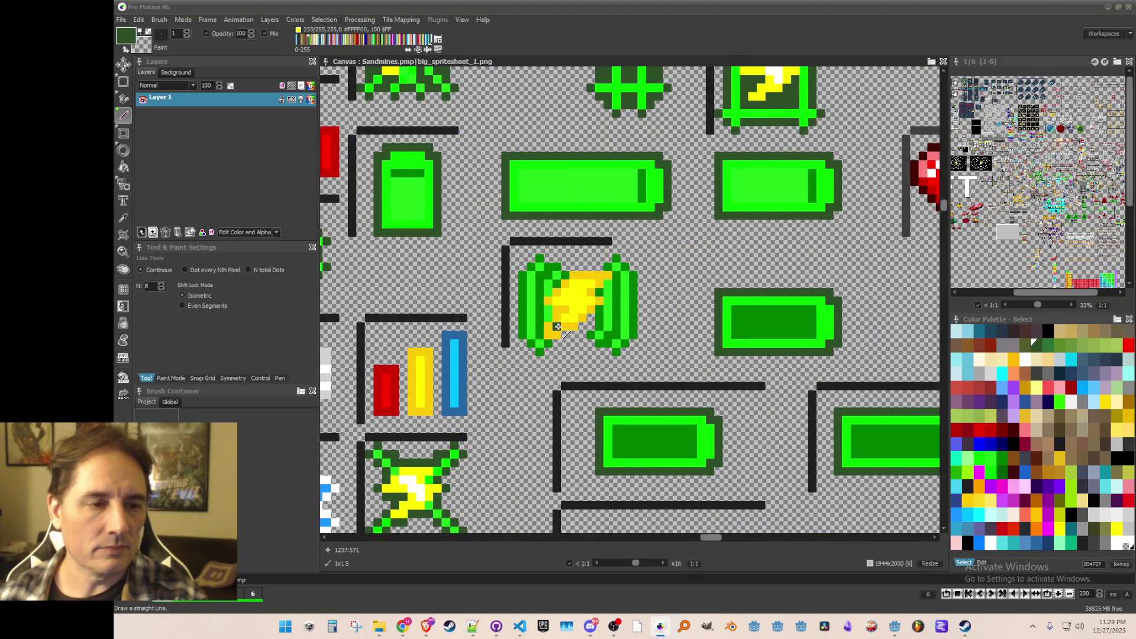
{"action": "mouse_move", "coordinate": [577, 321]}
{"action": "left_mouse_down"}
{"action": "mouse_move", "coordinate": [596, 311]}
{"action": "mouse_move", "coordinate": [603, 278]}
{"action": "mouse_move", "coordinate": [577, 274]}
{"action": "mouse_move", "coordinate": [550, 294]}
{"action": "mouse_move", "coordinate": [550, 334]}
{"action": "left_mouse_up"}
{"action": "scroll", "coordinate": [582, 368], "scroll_direction": "down", "scroll_amount": 3}
{"action": "scroll", "coordinate": [577, 361], "scroll_direction": "up", "scroll_amount": 2}
{"action": "scroll", "coordinate": [713, 322], "scroll_direction": "down", "scroll_amount": 2}
{"action": "scroll", "coordinate": [784, 145], "scroll_direction": "up", "scroll_amount": 2}
- Pick the sprite's bright green as the colour for the coming wing fills
{"action": "key", "text": "d"}
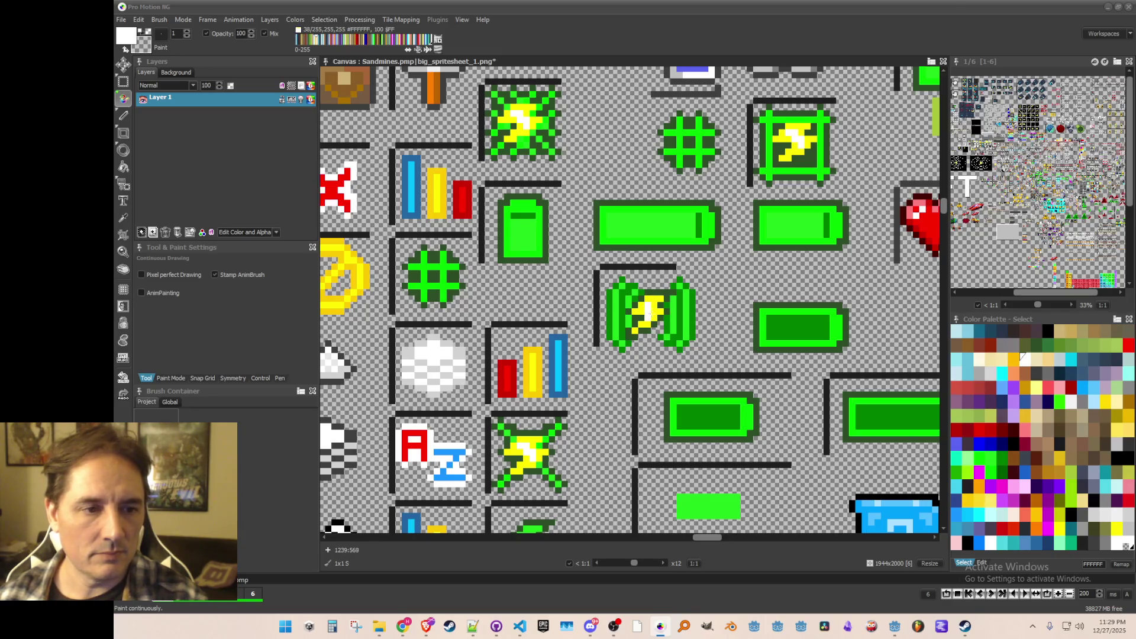
{"action": "scroll", "coordinate": [674, 343], "scroll_direction": "down", "scroll_amount": 2}
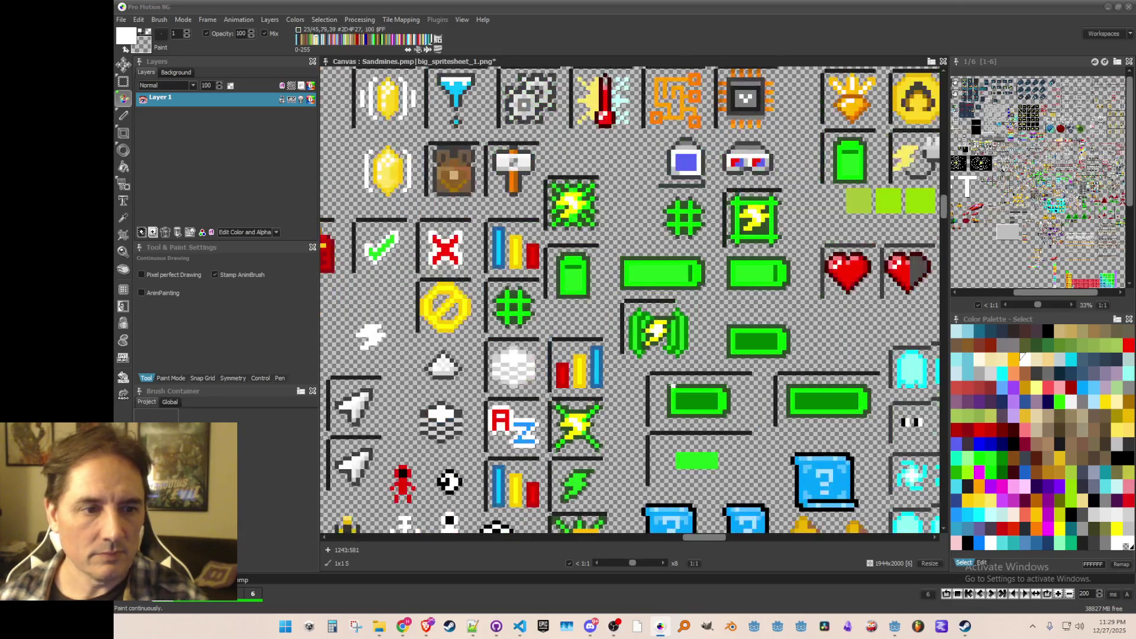
{"action": "scroll", "coordinate": [675, 355], "scroll_direction": "up", "scroll_amount": 2}
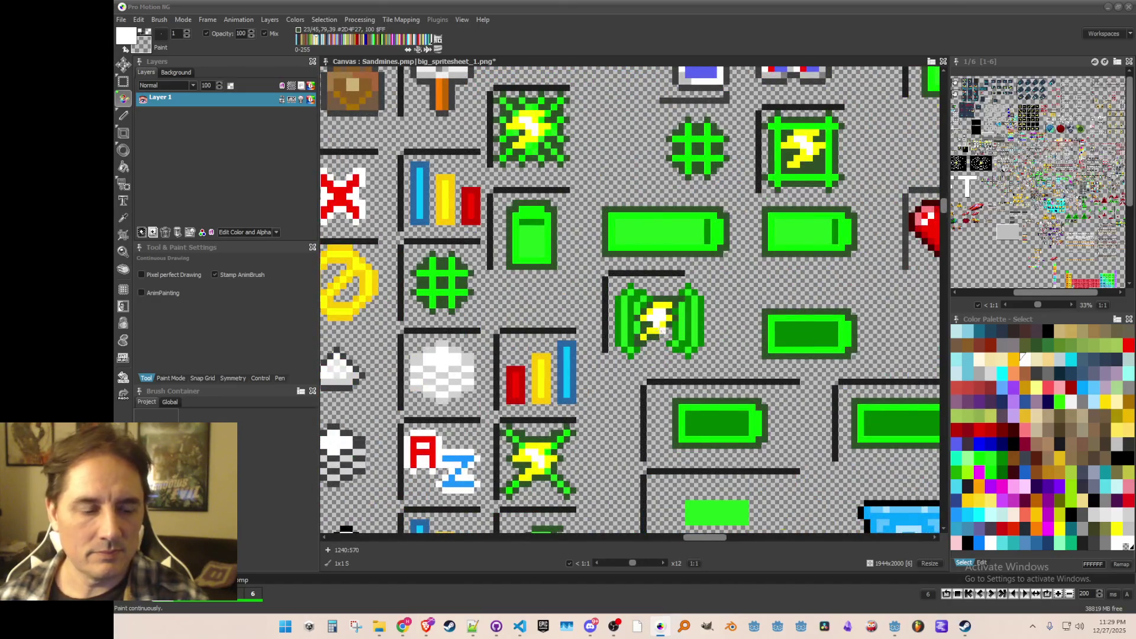
{"action": "scroll", "coordinate": [669, 355], "scroll_direction": "down", "scroll_amount": 1}
{"action": "scroll", "coordinate": [663, 355], "scroll_direction": "up", "scroll_amount": 1}
{"action": "scroll", "coordinate": [628, 354], "scroll_direction": "down", "scroll_amount": 1}
{"action": "scroll", "coordinate": [598, 351], "scroll_direction": "up", "scroll_amount": 1}
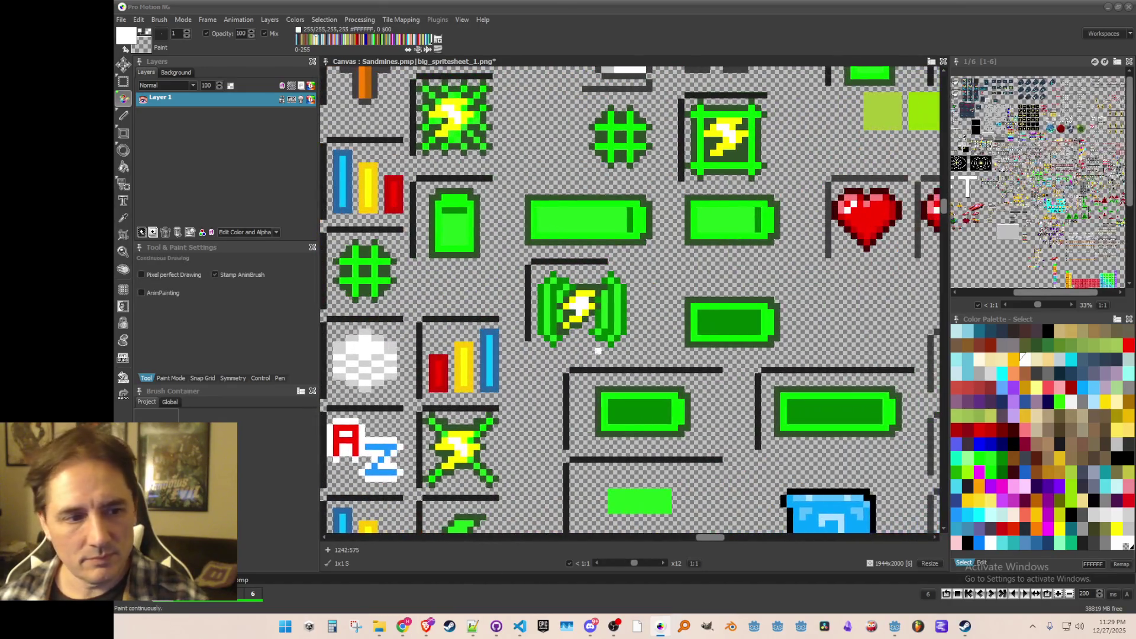
{"action": "left_click", "coordinate": [490, 421], "text": "alt"}
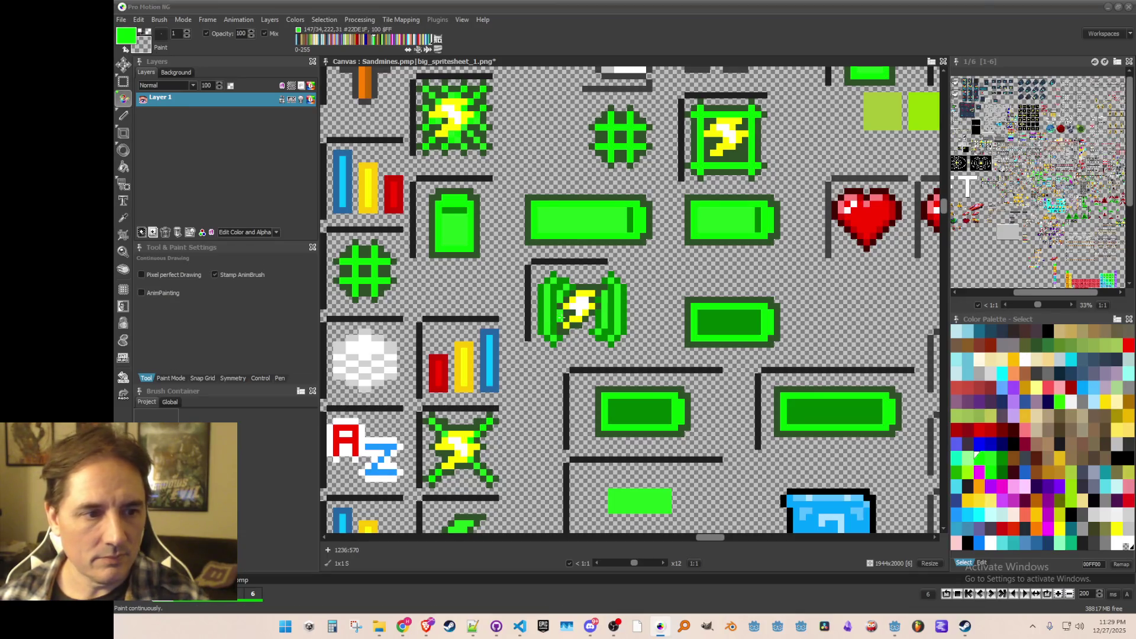
{"action": "scroll", "coordinate": [556, 315], "scroll_direction": "up", "scroll_amount": 2}
{"action": "scroll", "coordinate": [572, 304], "scroll_direction": "down", "scroll_amount": 1}
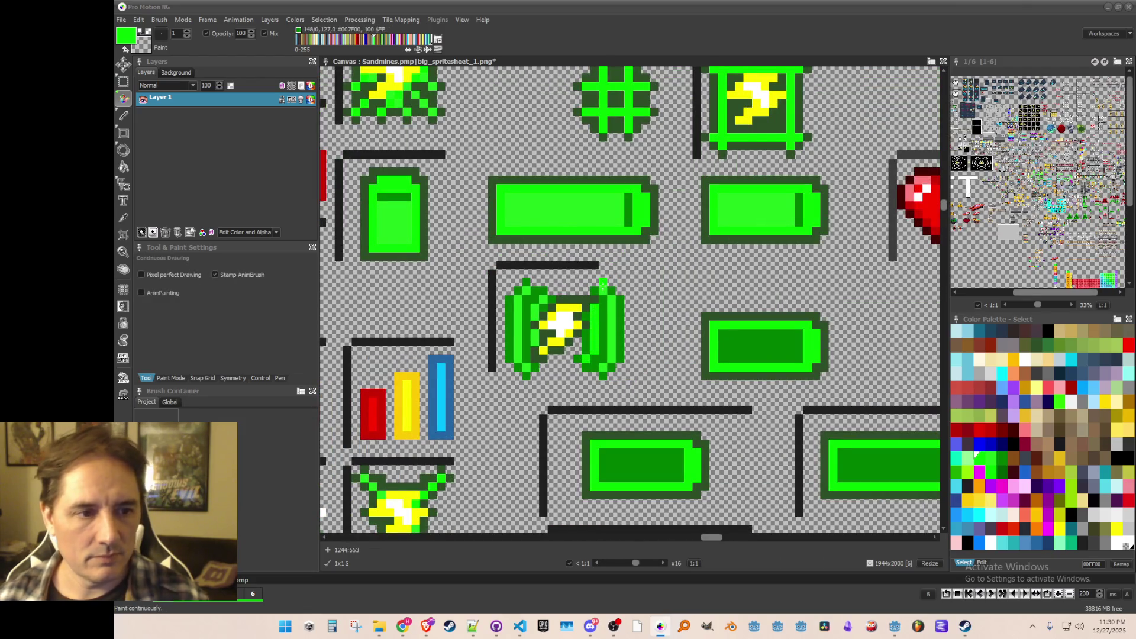
{"action": "key", "text": "f"}
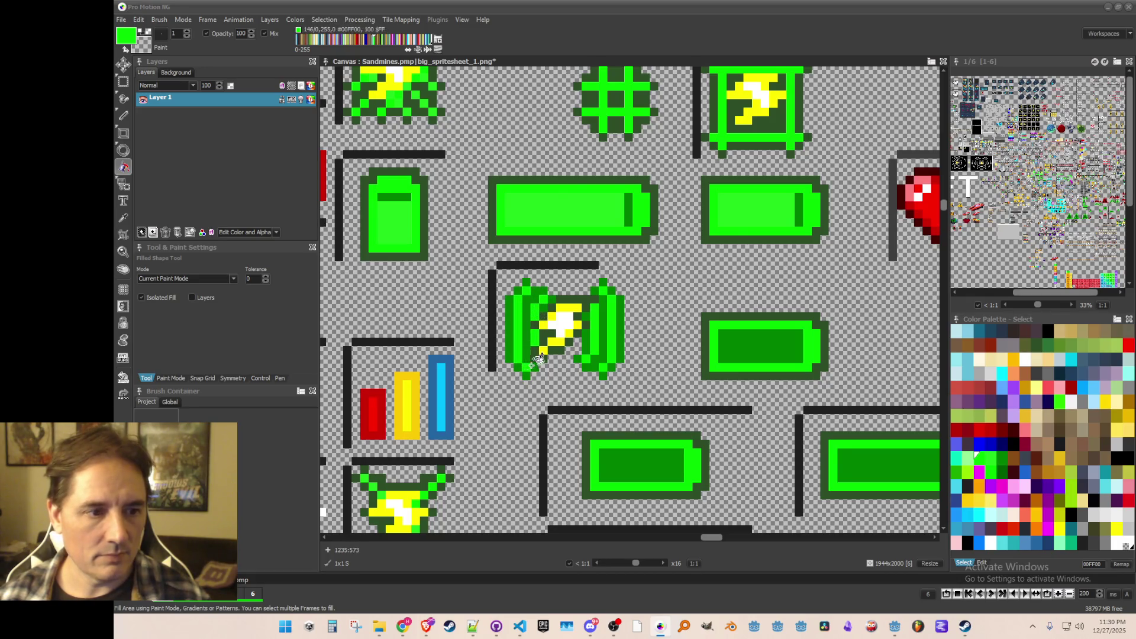
- Sample the dark green from the tall battery icon
{"action": "scroll", "coordinate": [536, 355], "scroll_direction": "down", "scroll_amount": 3}
{"action": "scroll", "coordinate": [527, 320], "scroll_direction": "up", "scroll_amount": 2}
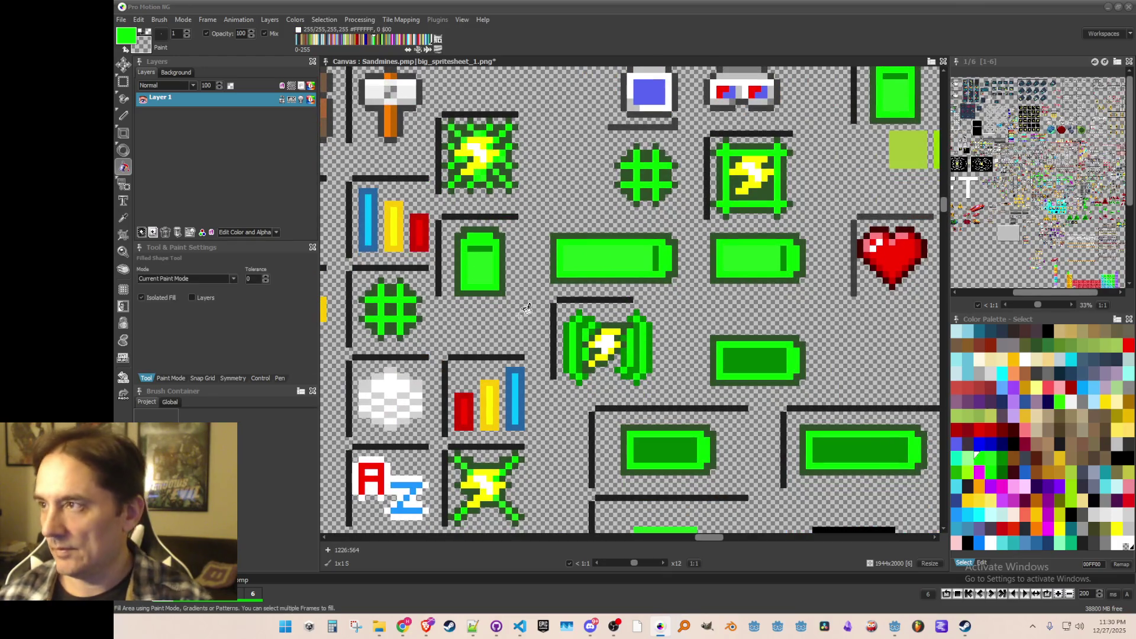
{"action": "key", "text": "k"}
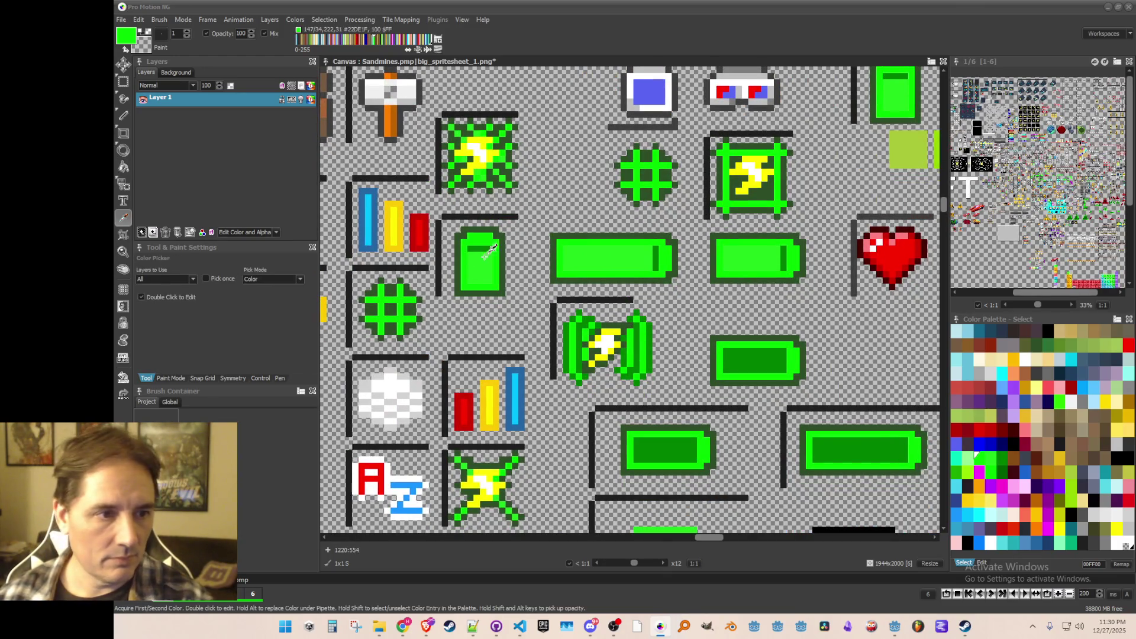
{"action": "scroll", "coordinate": [532, 301], "scroll_direction": "up", "scroll_amount": 1}
{"action": "left_click", "coordinate": [471, 229]}
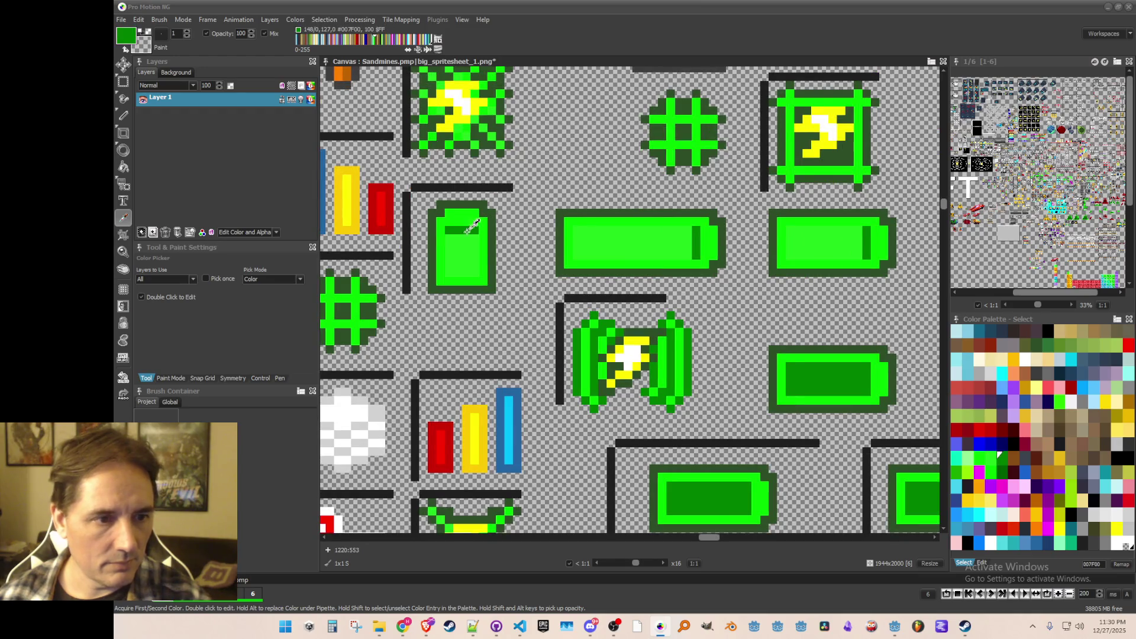
{"action": "key", "text": "f"}
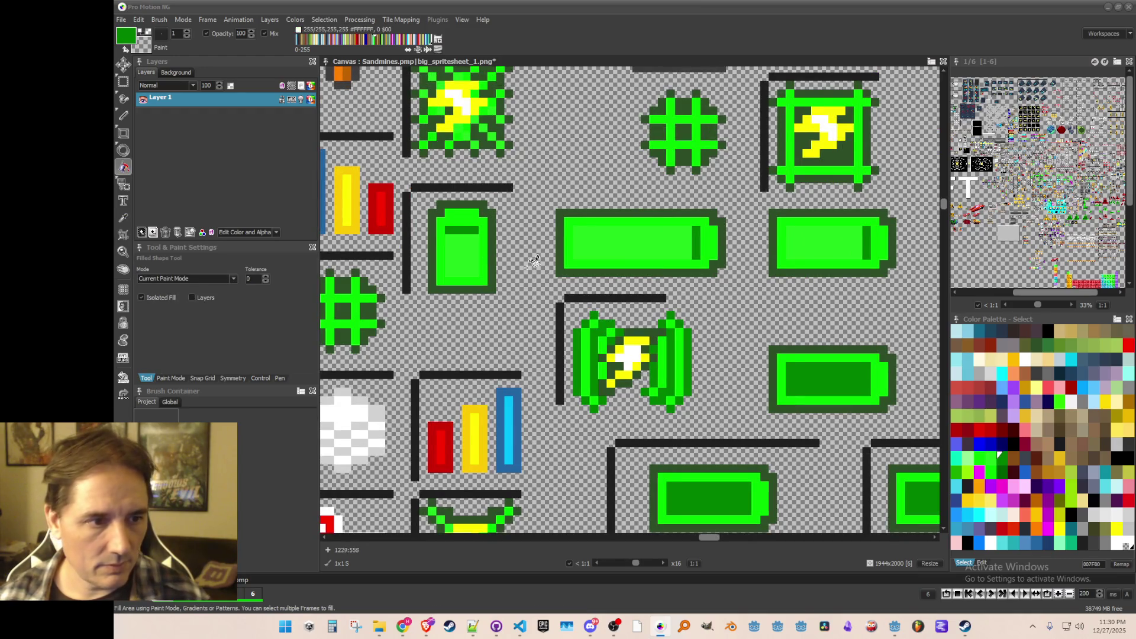
- Sample the sprite's dark-green outline, then settle on bright green #00FF00
{"action": "key", "text": "k"}
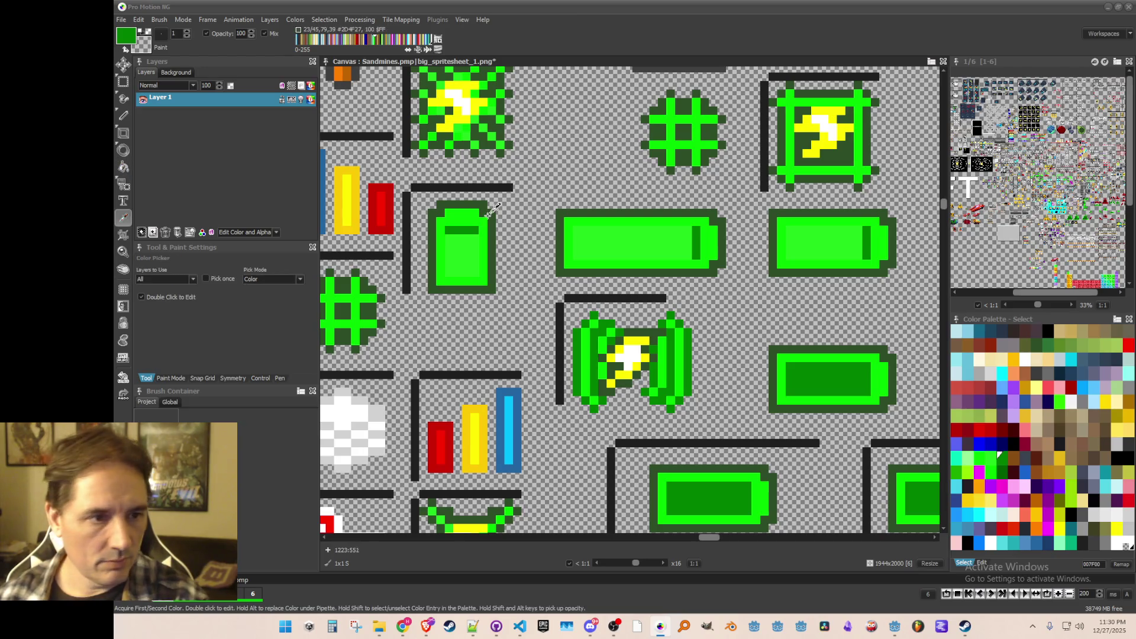
{"action": "left_click", "coordinate": [483, 212]}
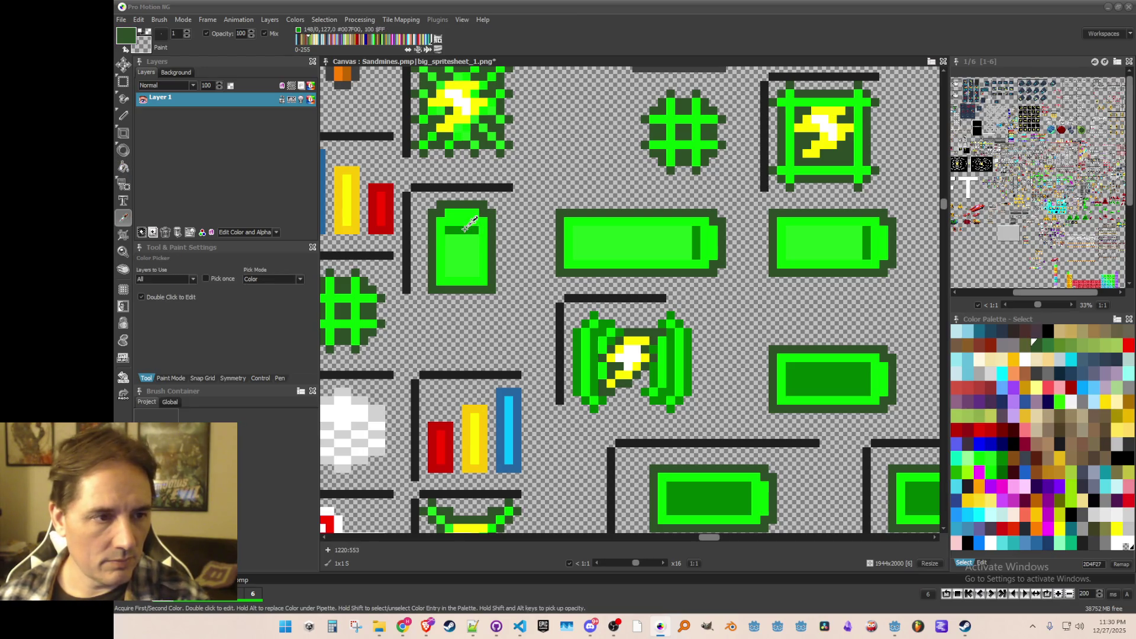
{"action": "left_click", "coordinate": [462, 247]}
{"action": "scroll", "coordinate": [462, 247], "scroll_direction": "down", "scroll_amount": 3}
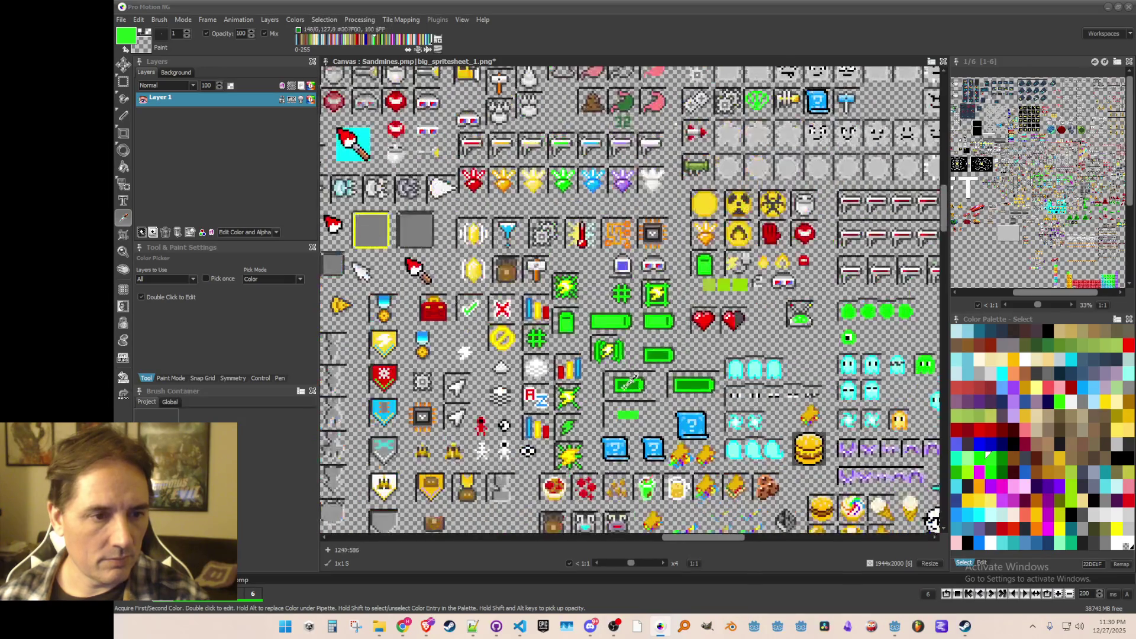
{"action": "scroll", "coordinate": [615, 371], "scroll_direction": "up", "scroll_amount": 3}
{"action": "scroll", "coordinate": [580, 339], "scroll_direction": "up", "scroll_amount": 2}
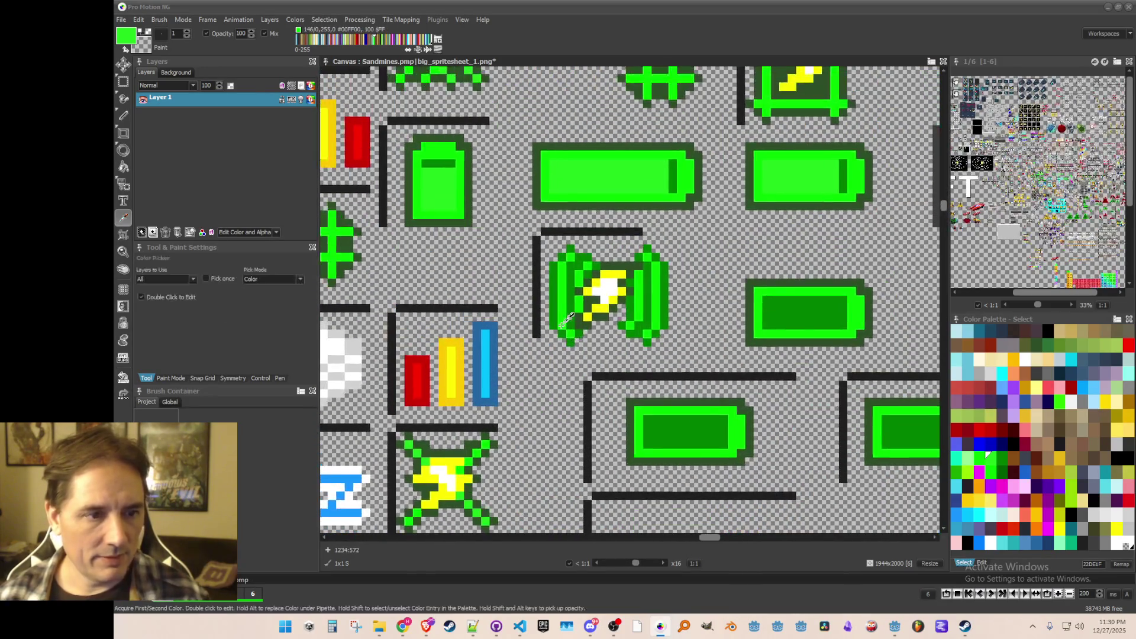
{"action": "left_click", "coordinate": [577, 342]}
{"action": "scroll", "coordinate": [507, 272], "scroll_direction": "down", "scroll_amount": 2}
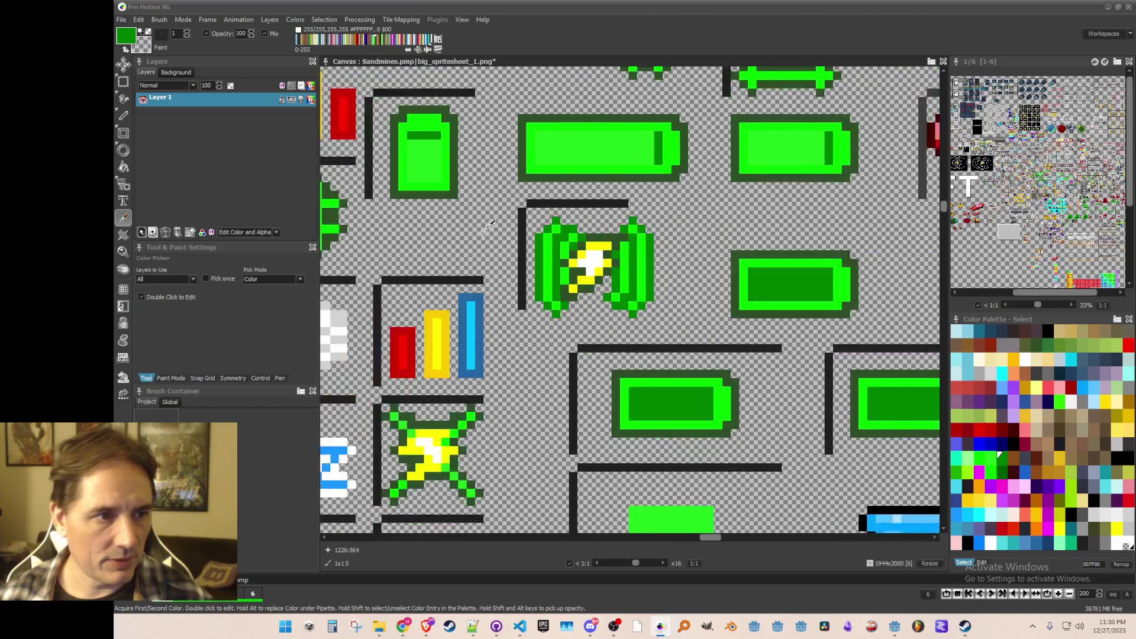
{"action": "left_click", "coordinate": [558, 305]}
{"action": "key", "text": "d"}
- Flood-fill a patch of the left wing brighter green, then undo it
{"action": "key", "text": "k"}
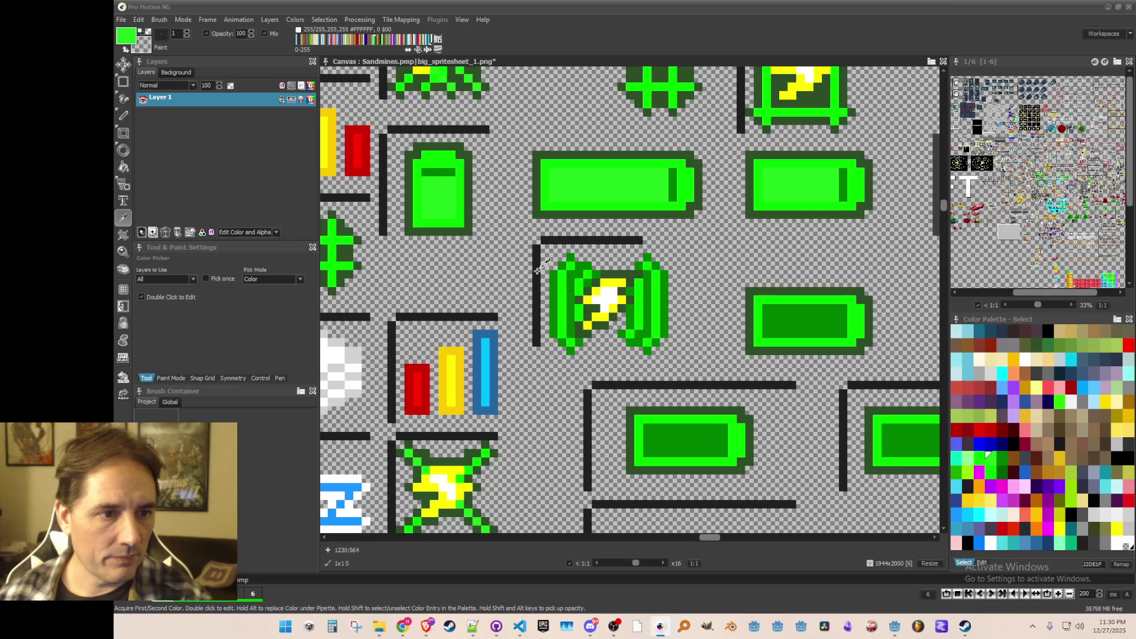
{"action": "scroll", "coordinate": [557, 296], "scroll_direction": "up", "scroll_amount": 2}
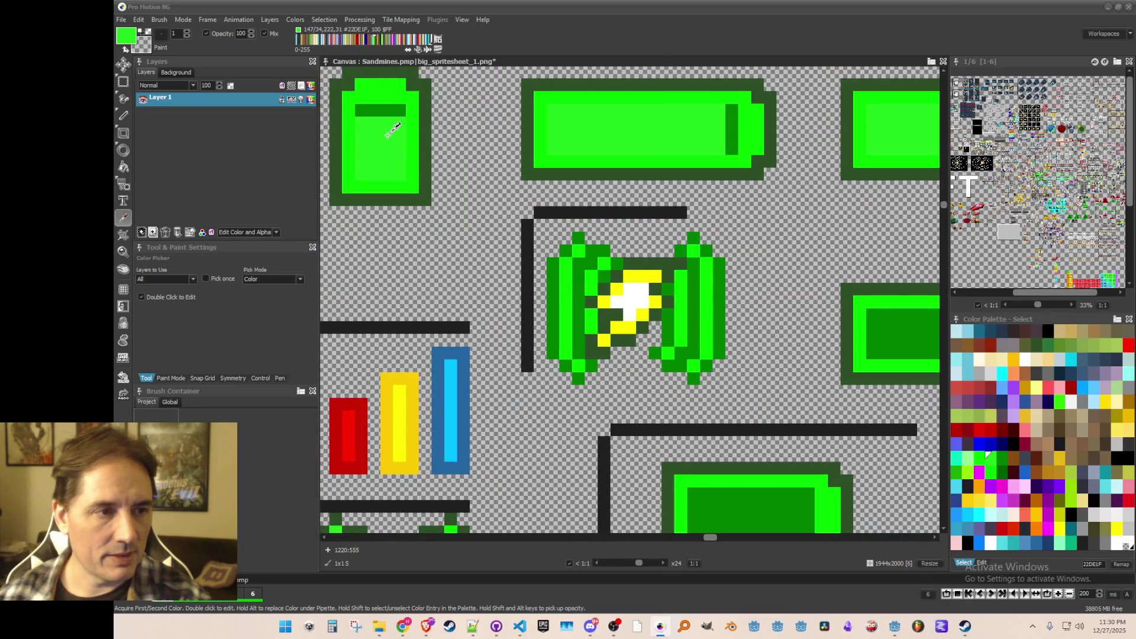
{"action": "key", "text": "f"}
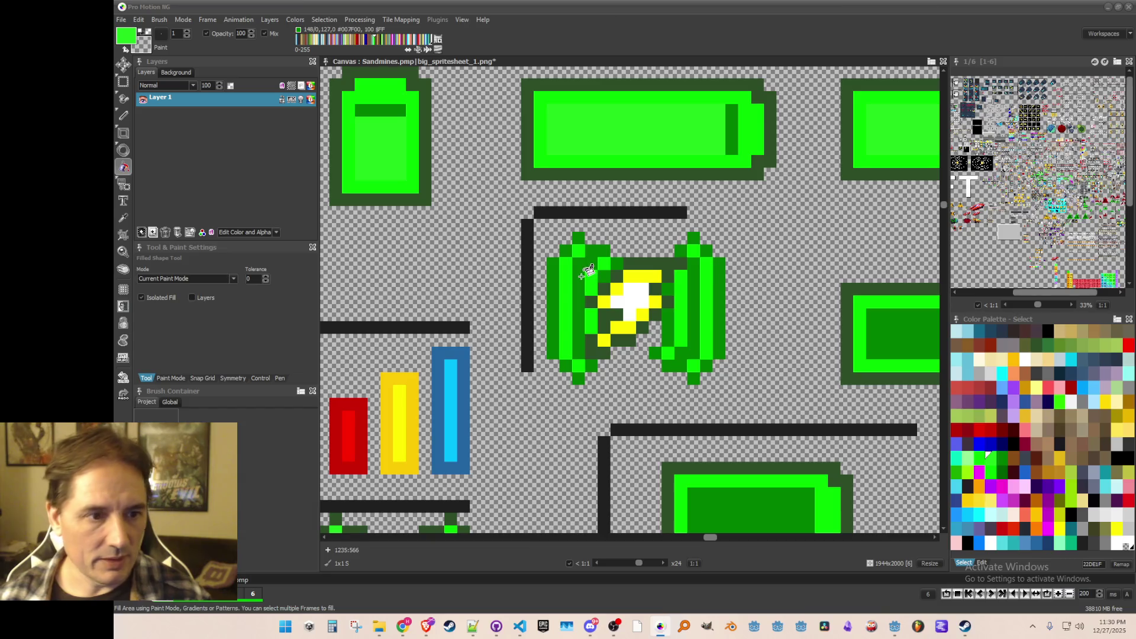
{"action": "left_click", "coordinate": [587, 266]}
{"action": "key", "text": "ctrl+z"}
{"action": "scroll", "coordinate": [619, 332], "scroll_direction": "down", "scroll_amount": 1}
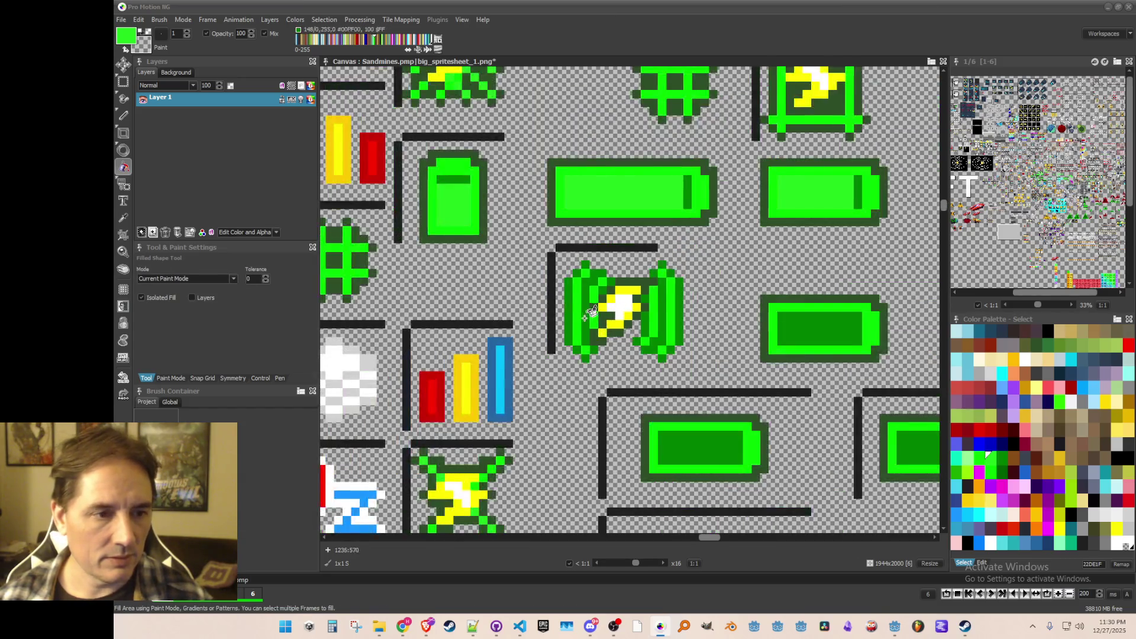
{"action": "scroll", "coordinate": [597, 349], "scroll_direction": "up", "scroll_amount": 1}
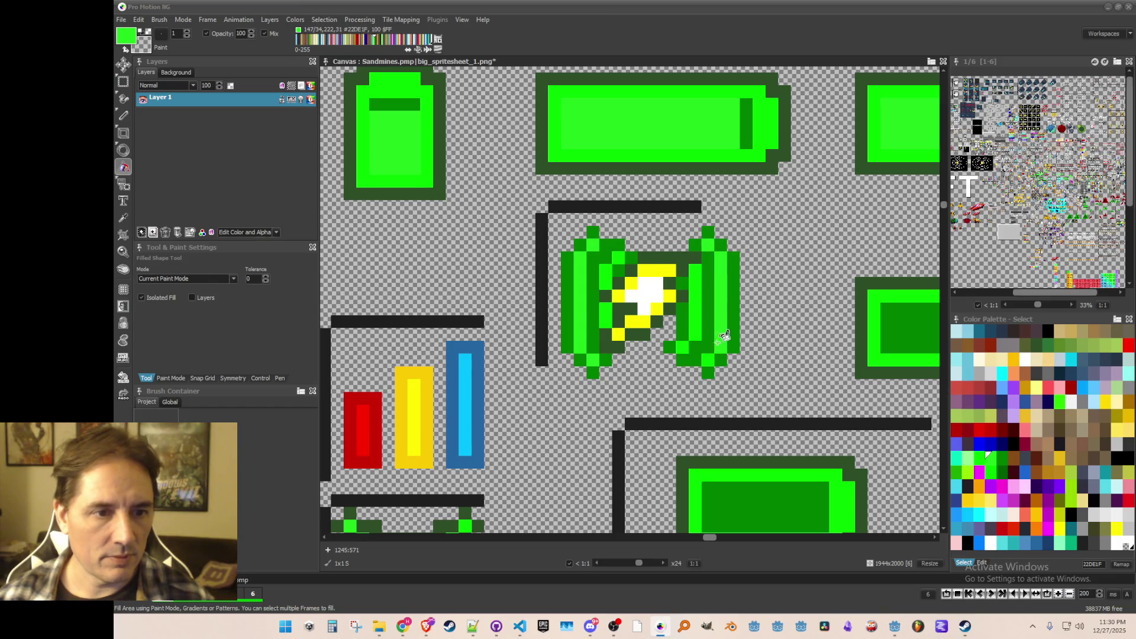
{"action": "scroll", "coordinate": [713, 354], "scroll_direction": "down", "scroll_amount": 1}
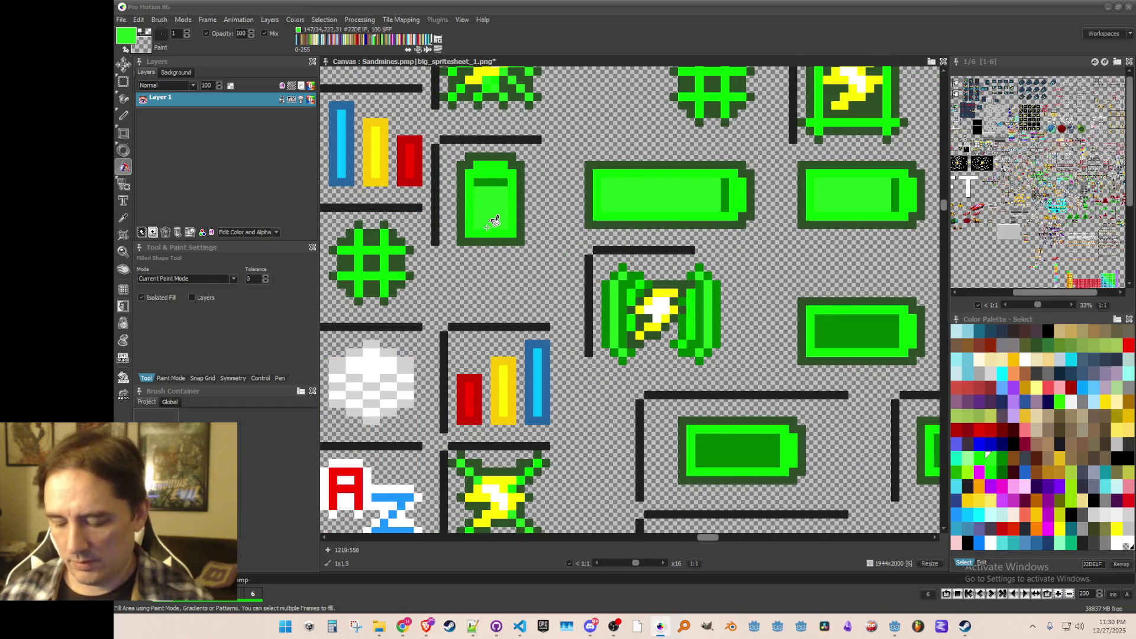
- Fill the wing's outer-left column with the sprite's dark-green border colour
{"action": "key", "text": "i"}
{"action": "left_click", "coordinate": [521, 237]}
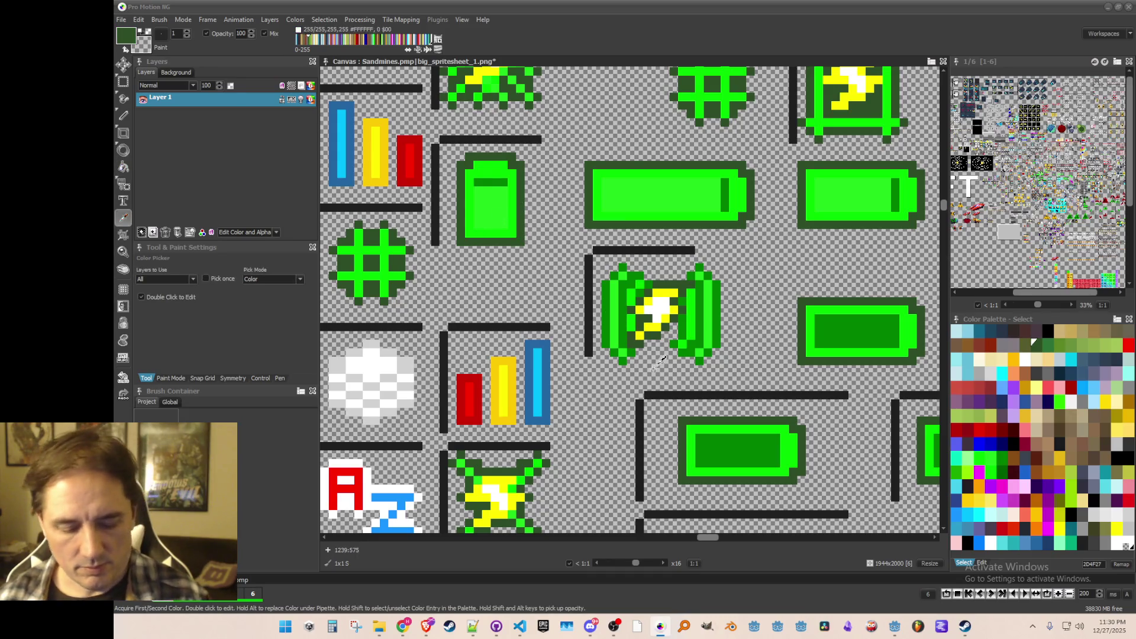
{"action": "key", "text": "f"}
{"action": "scroll", "coordinate": [713, 367], "scroll_direction": "down", "scroll_amount": 1}
{"action": "scroll", "coordinate": [713, 367], "scroll_direction": "up", "scroll_amount": 2}
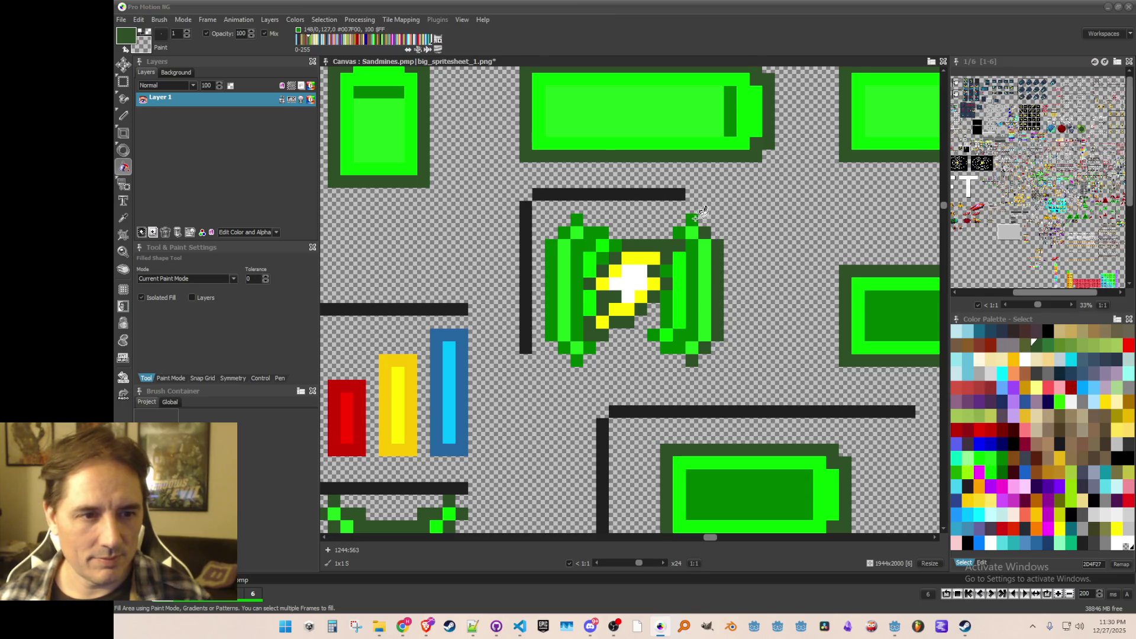
{"action": "left_click", "coordinate": [552, 252]}
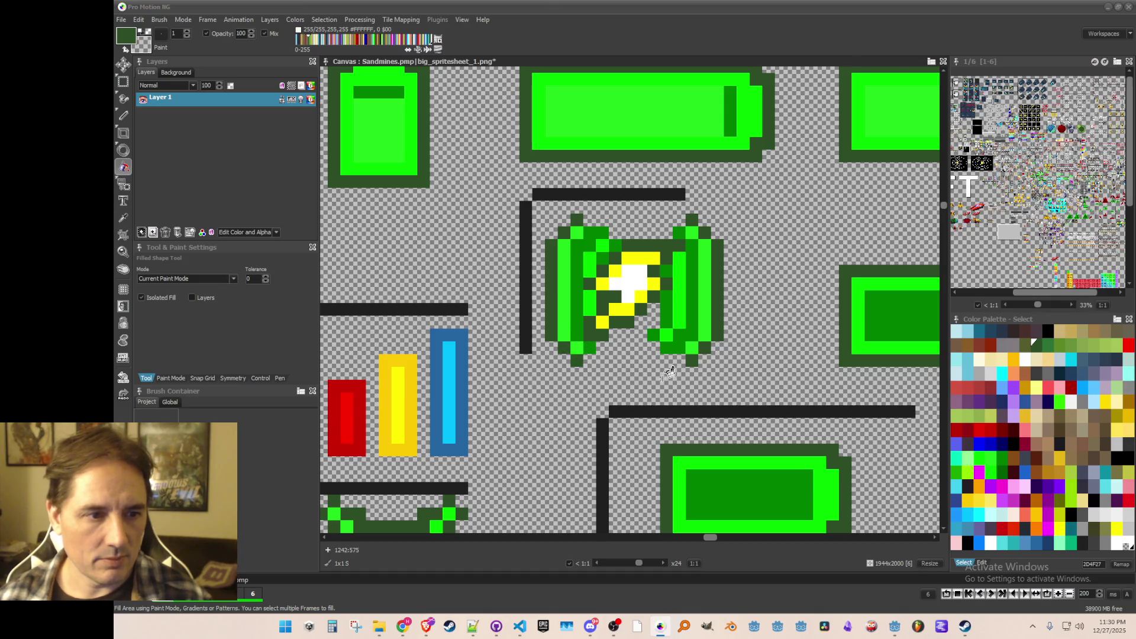
{"action": "scroll", "coordinate": [663, 370], "scroll_direction": "down", "scroll_amount": 4}
{"action": "scroll", "coordinate": [676, 383], "scroll_direction": "up", "scroll_amount": 2}
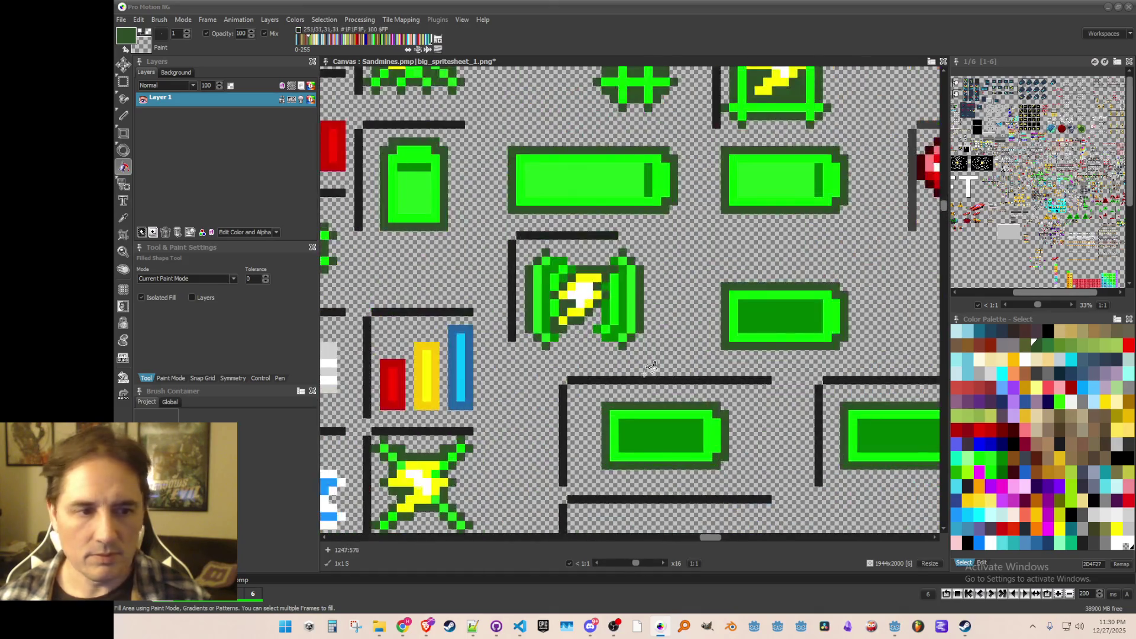
{"action": "scroll", "coordinate": [663, 367], "scroll_direction": "down", "scroll_amount": 2}
{"action": "scroll", "coordinate": [651, 349], "scroll_direction": "up", "scroll_amount": 3}
- Grab the 16x13 winged lightning sprite as a brush and stamp it one pixel up-left
{"action": "key", "text": "b"}
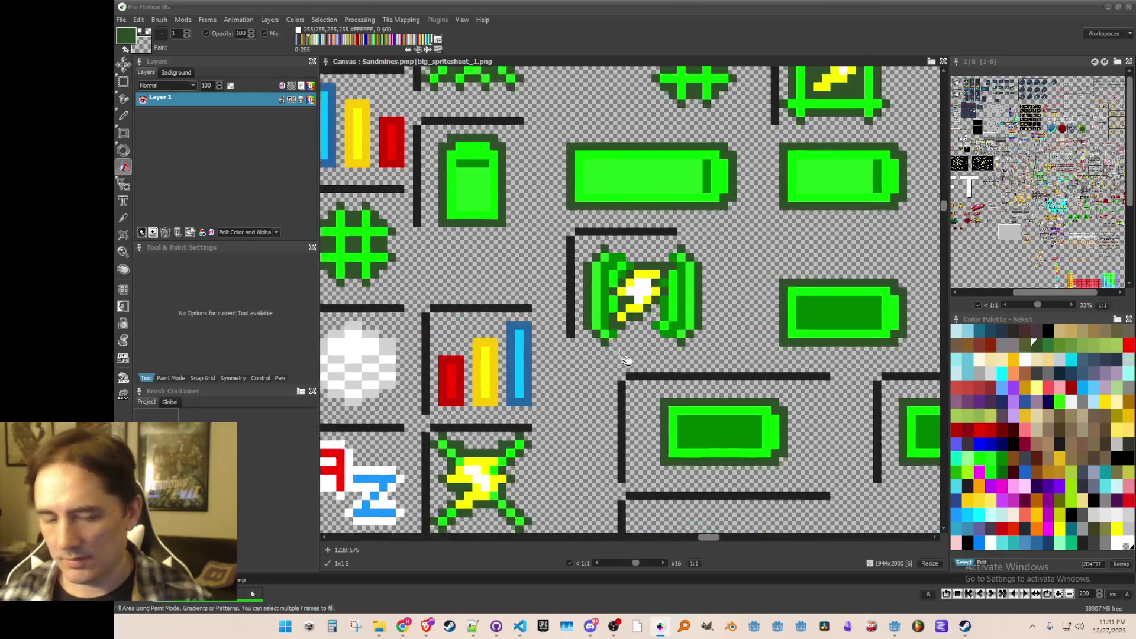
{"action": "left_click_drag", "start_coordinate": [594, 286], "coordinate": [727, 391]}
{"action": "left_click", "coordinate": [653, 325]}
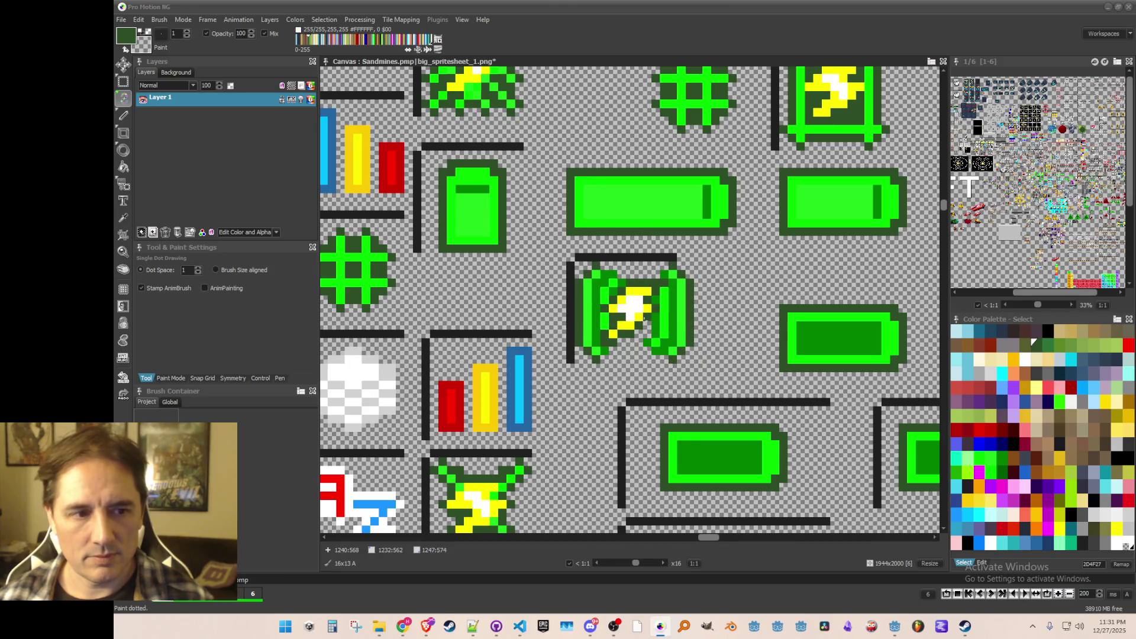
{"action": "scroll", "coordinate": [648, 323], "scroll_direction": "down", "scroll_amount": 1}
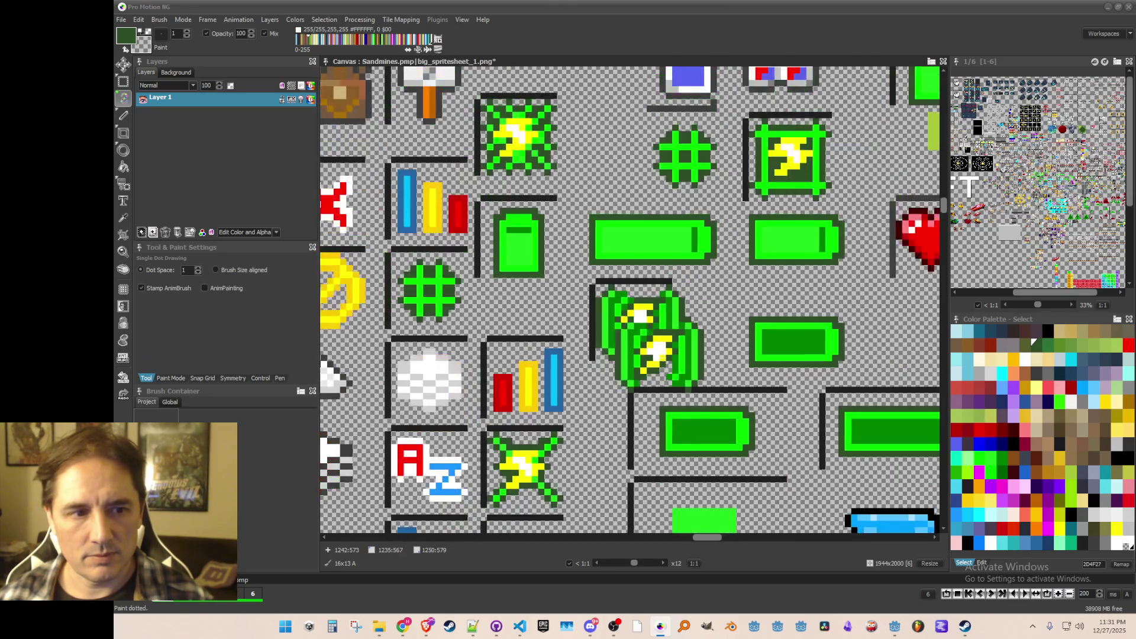
{"action": "scroll", "coordinate": [675, 332], "scroll_direction": "up", "scroll_amount": 1}
{"action": "scroll", "coordinate": [710, 376], "scroll_direction": "down", "scroll_amount": 1}
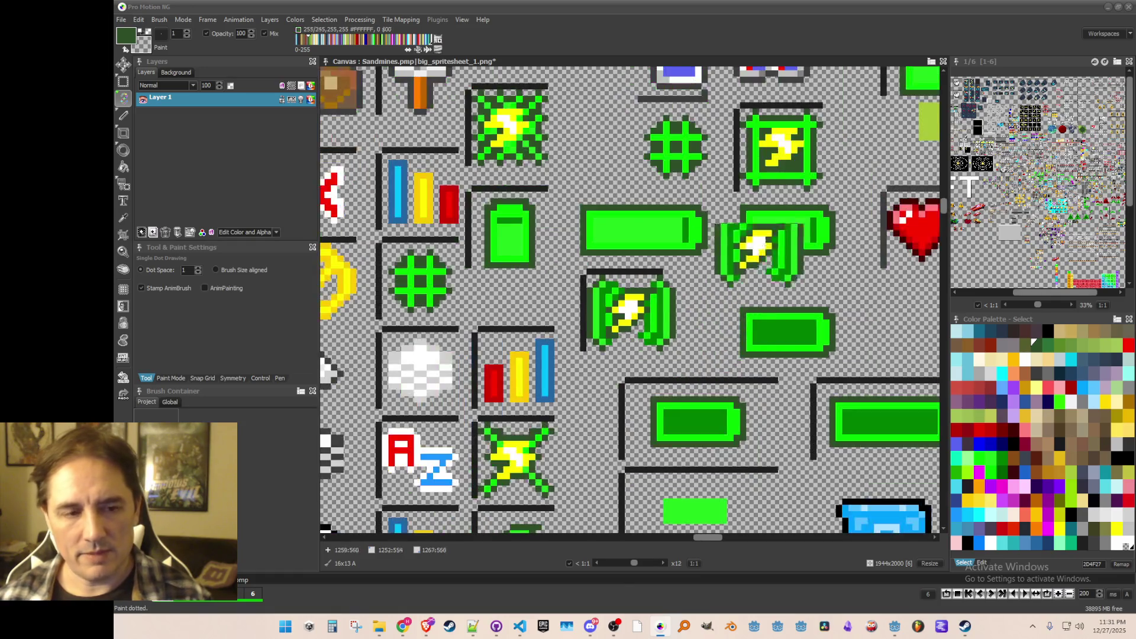
{"action": "scroll", "coordinate": [526, 226], "scroll_direction": "up", "scroll_amount": 1}
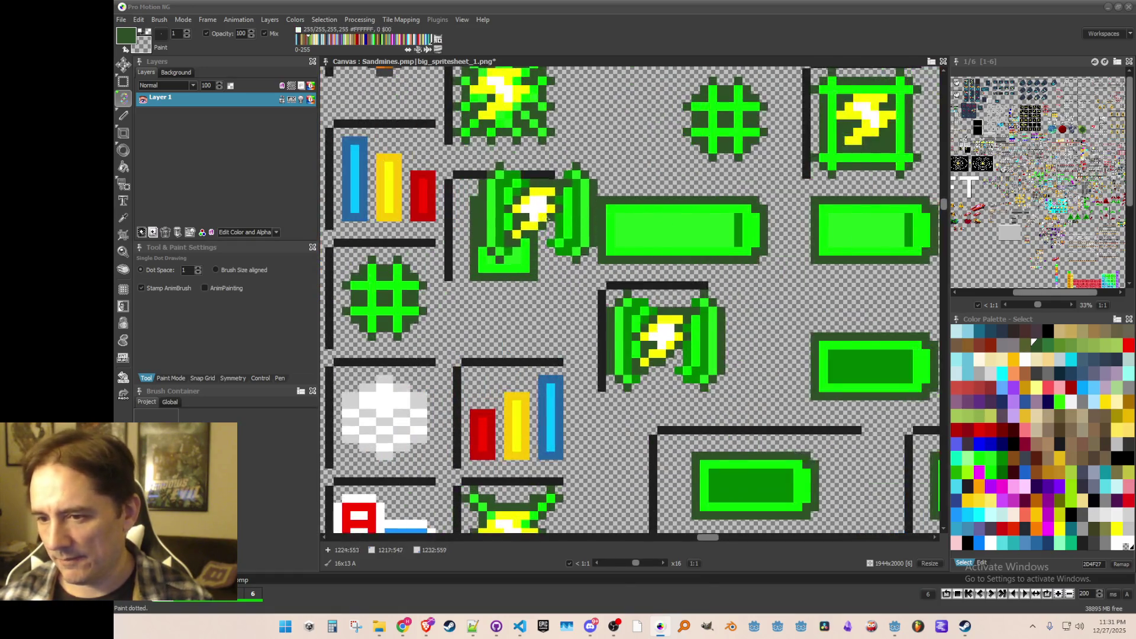
{"action": "scroll", "coordinate": [532, 248], "scroll_direction": "down", "scroll_amount": 1}
{"action": "scroll", "coordinate": [592, 266], "scroll_direction": "up", "scroll_amount": 1}
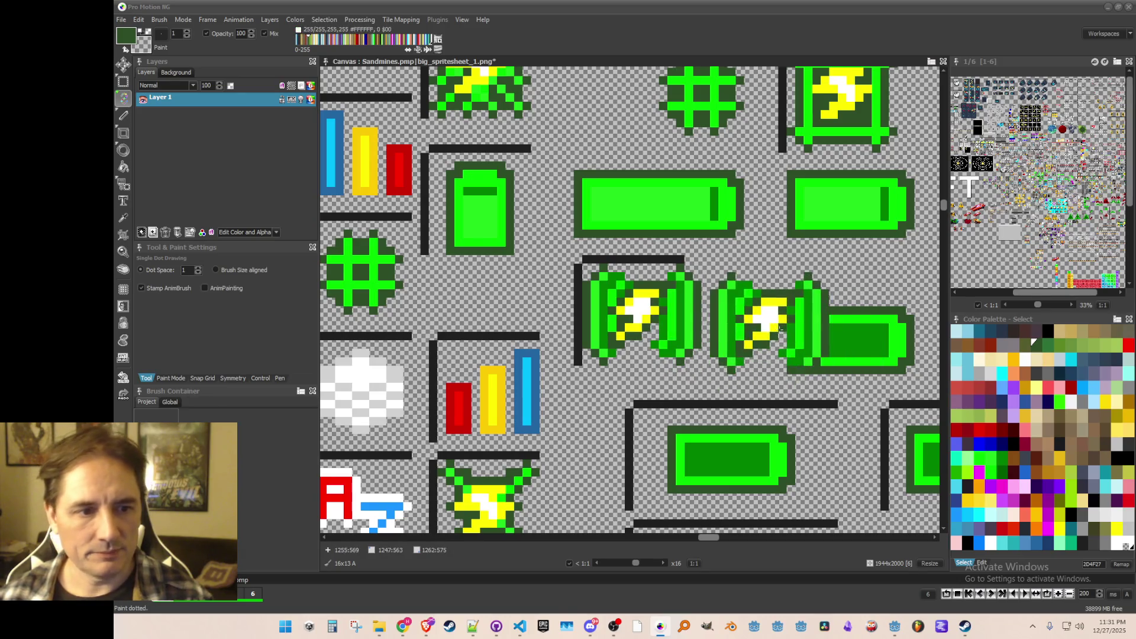
{"action": "key", "text": "comma"}
{"action": "scroll", "coordinate": [701, 355], "scroll_direction": "up", "scroll_amount": 1}
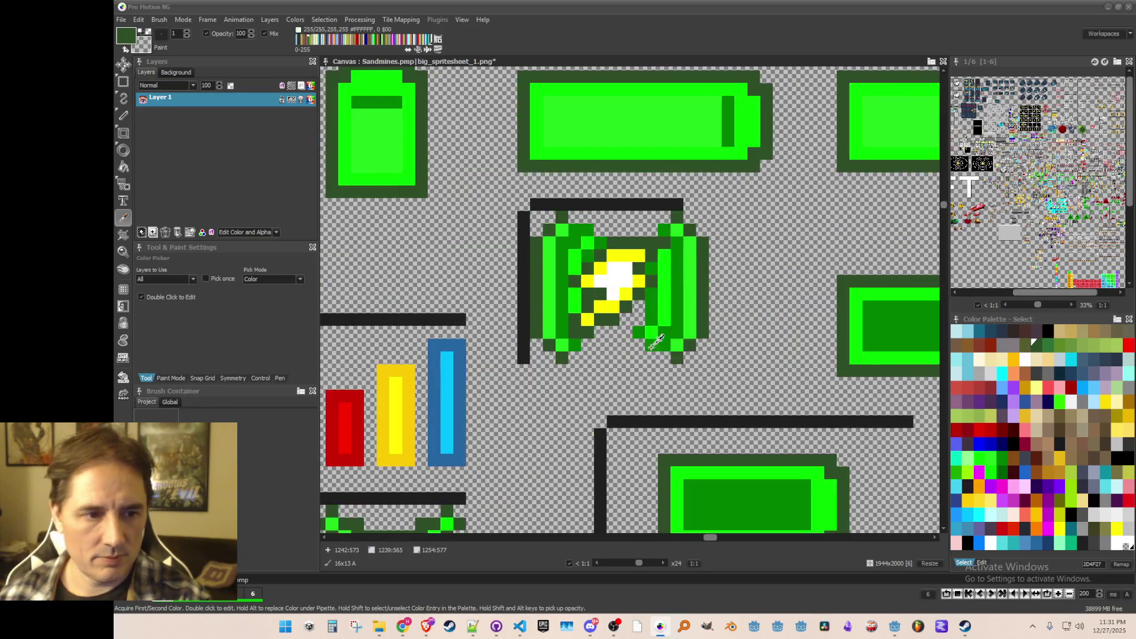
- Pick yellow from the canvas and paint the bolt's white centre pixels yellow
{"action": "scroll", "coordinate": [657, 357], "scroll_direction": "down", "scroll_amount": 3}
{"action": "scroll", "coordinate": [657, 359], "scroll_direction": "down", "scroll_amount": 1}
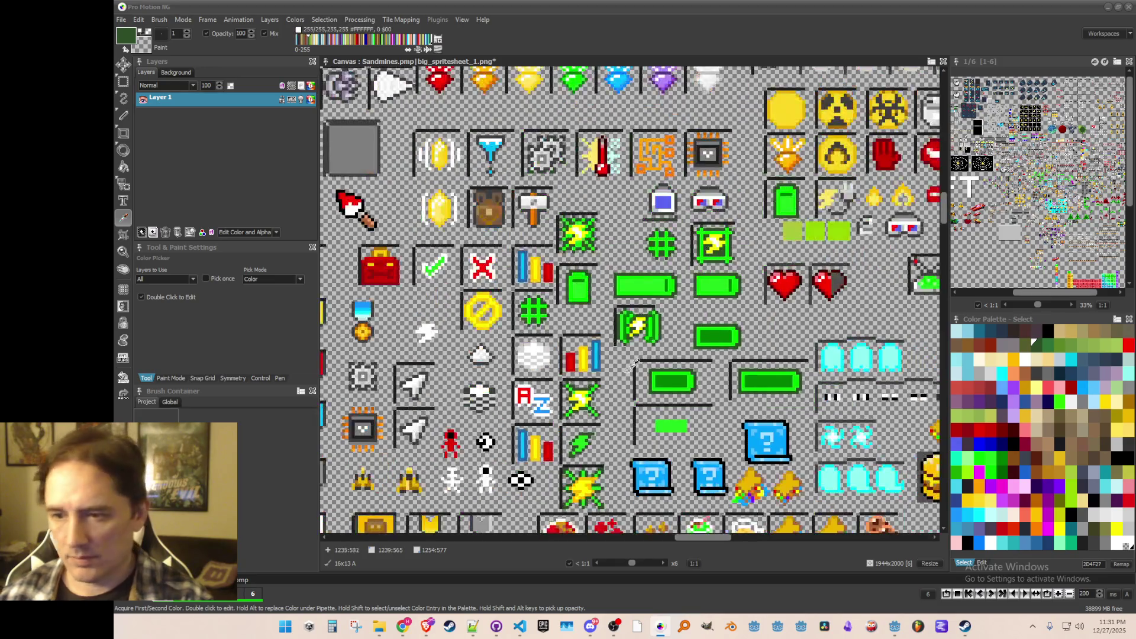
{"action": "scroll", "coordinate": [645, 359], "scroll_direction": "up", "scroll_amount": 3}
{"action": "scroll", "coordinate": [656, 290], "scroll_direction": "down", "scroll_amount": 1}
{"action": "scroll", "coordinate": [657, 293], "scroll_direction": "up", "scroll_amount": 2}
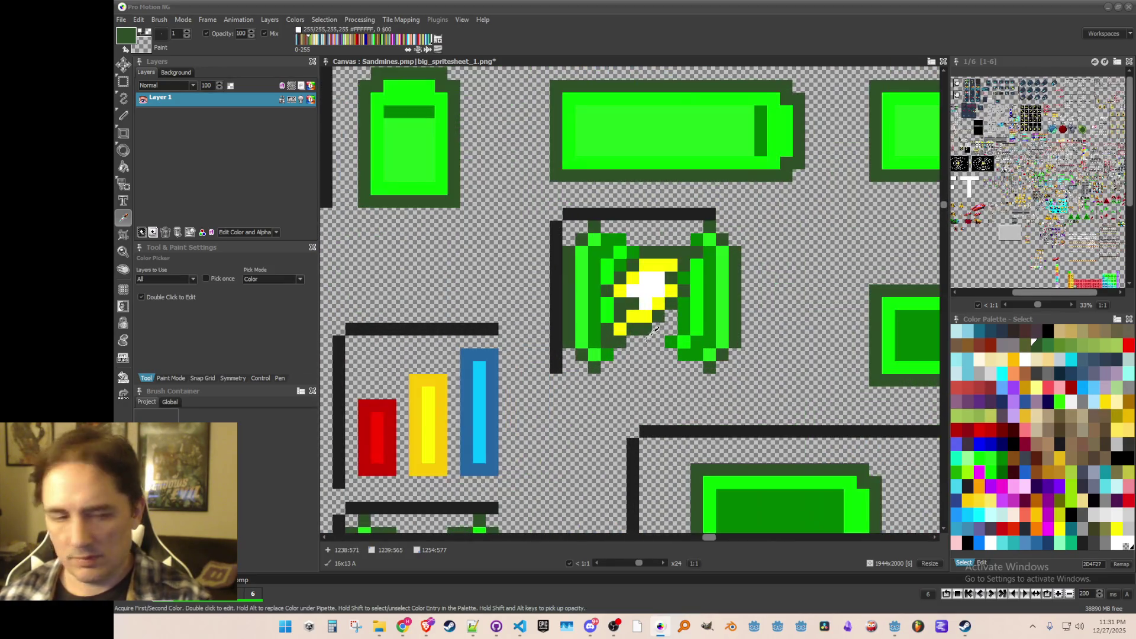
{"action": "left_click", "coordinate": [661, 300]}
{"action": "key", "text": "d"}
{"action": "mouse_move", "coordinate": [661, 296]}
{"action": "left_mouse_down"}
{"action": "mouse_move", "coordinate": [647, 278]}
{"action": "mouse_move", "coordinate": [684, 255]}
{"action": "left_mouse_up"}
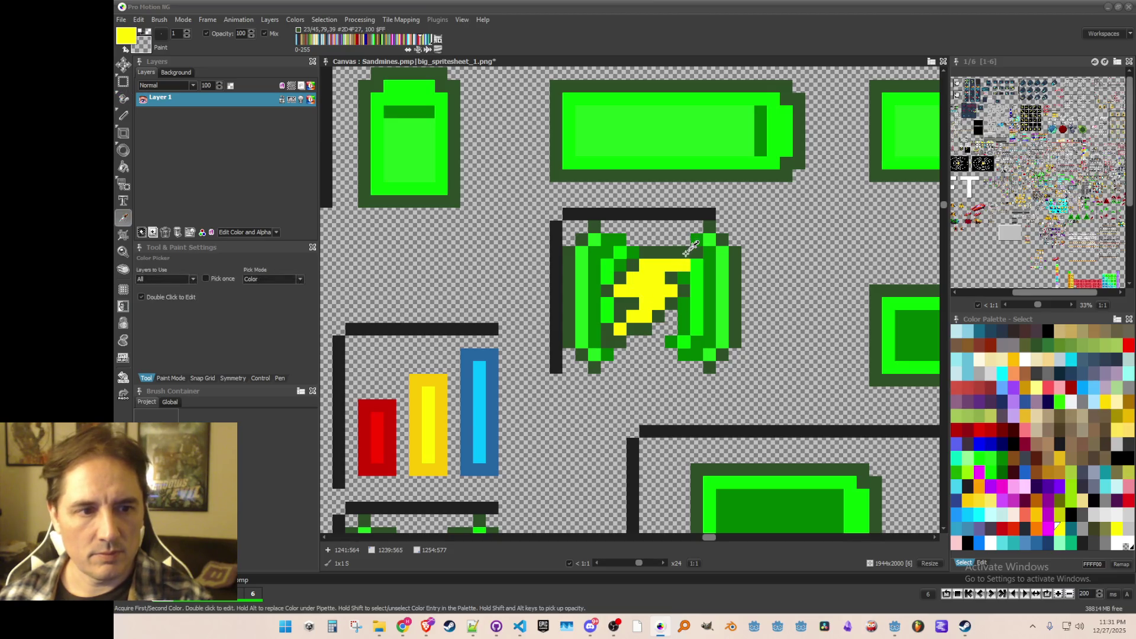
- Choose dark green 2D4F27, then pale yellow FCE667 from the palette
{"action": "left_click", "coordinate": [1033, 341]}
{"action": "scroll", "coordinate": [699, 261], "scroll_direction": "down", "scroll_amount": 3}
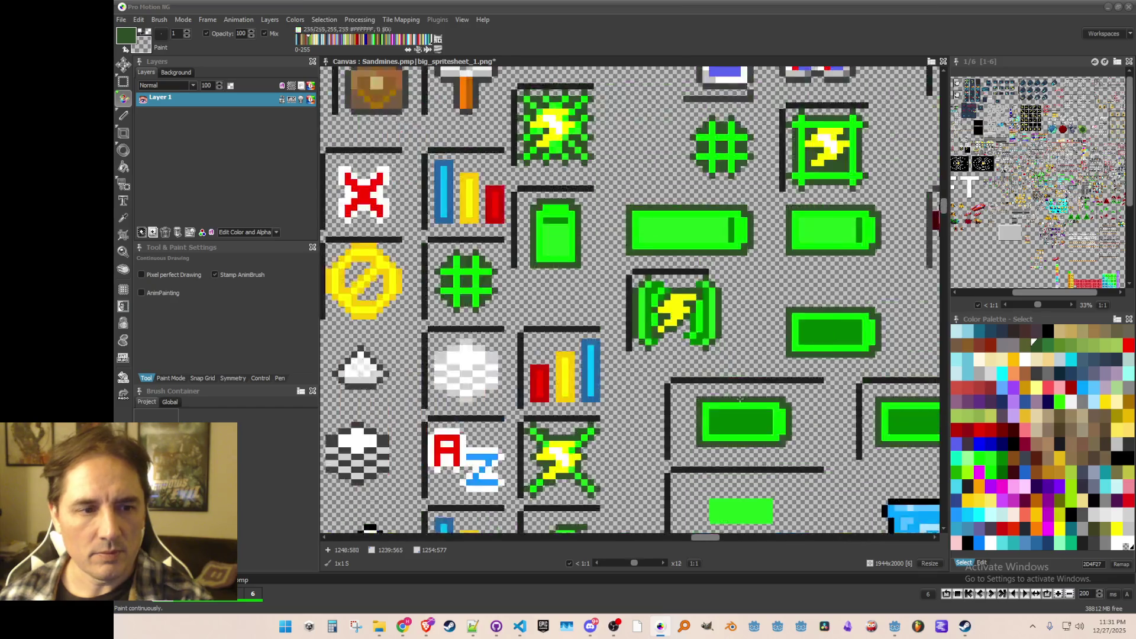
{"action": "scroll", "coordinate": [704, 404], "scroll_direction": "up", "scroll_amount": 2}
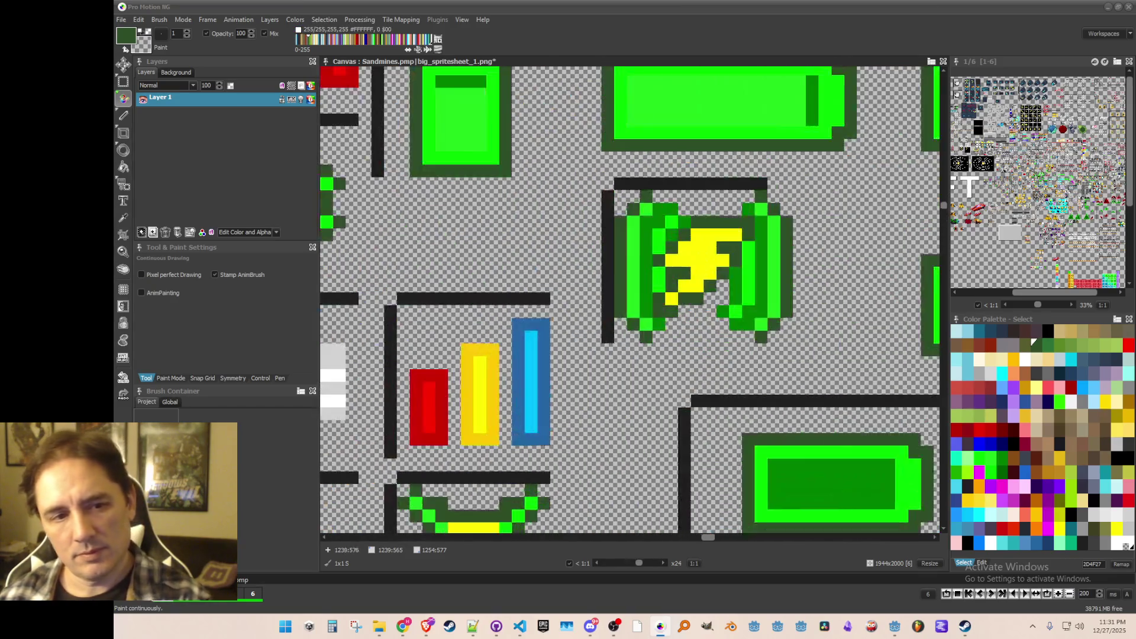
{"action": "scroll", "coordinate": [624, 203], "scroll_direction": "down", "scroll_amount": 1}
{"action": "key", "text": "k"}
{"action": "scroll", "coordinate": [625, 203], "scroll_direction": "up", "scroll_amount": 1}
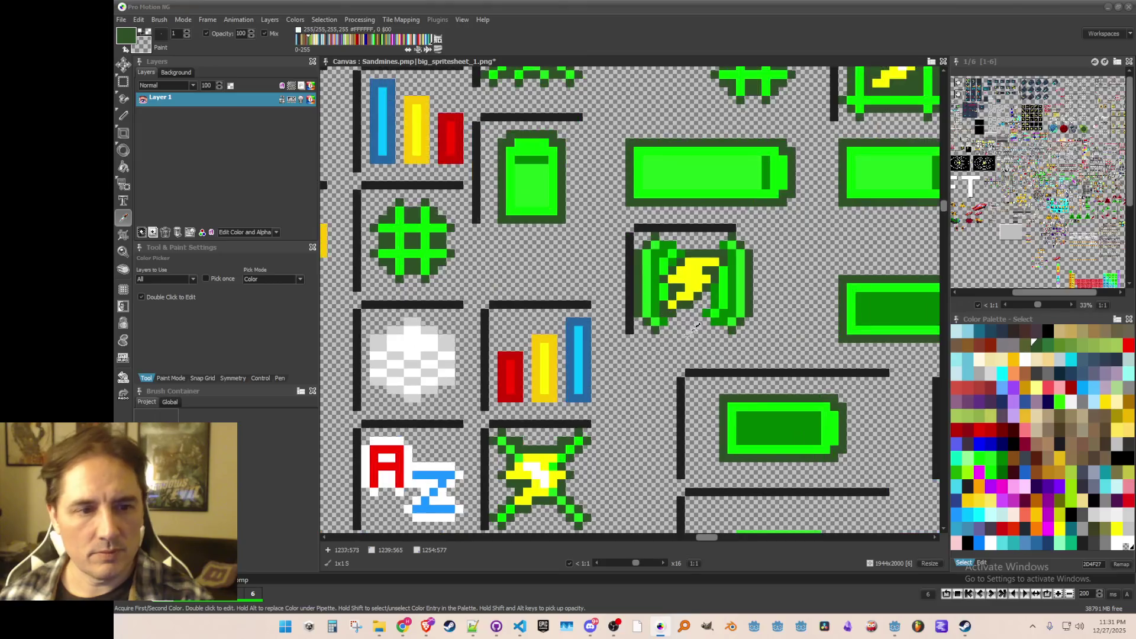
{"action": "left_click", "coordinate": [986, 500]}
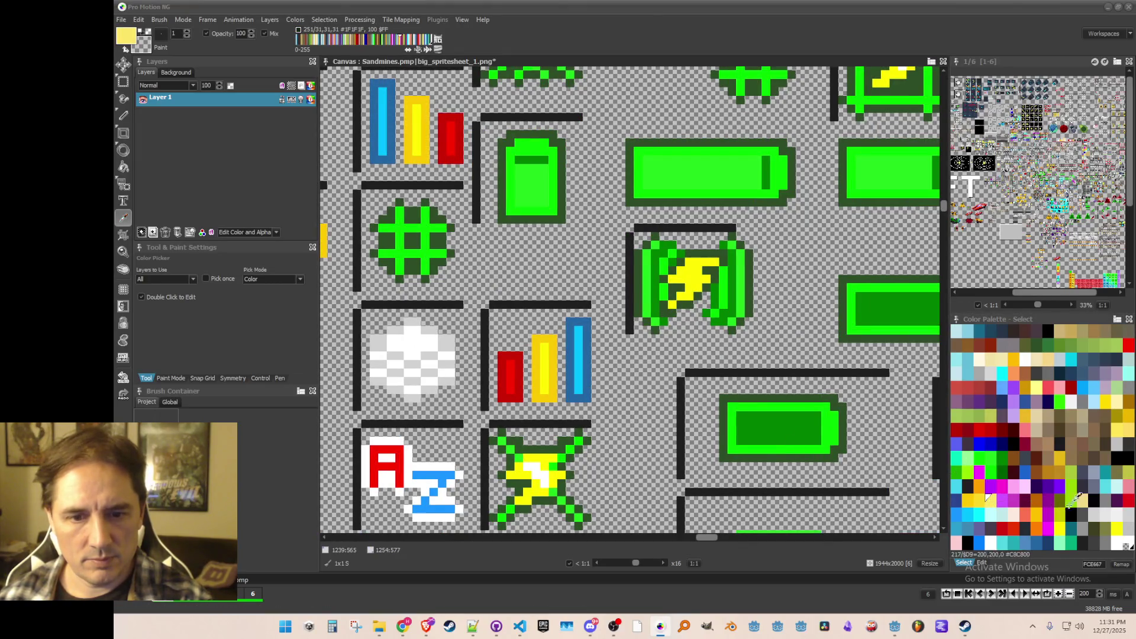
{"action": "key", "text": "f"}
- Pan across the spritesheet and settle on bright yellow as the paint colour
{"action": "scroll", "coordinate": [731, 320], "scroll_direction": "up", "scroll_amount": 1}
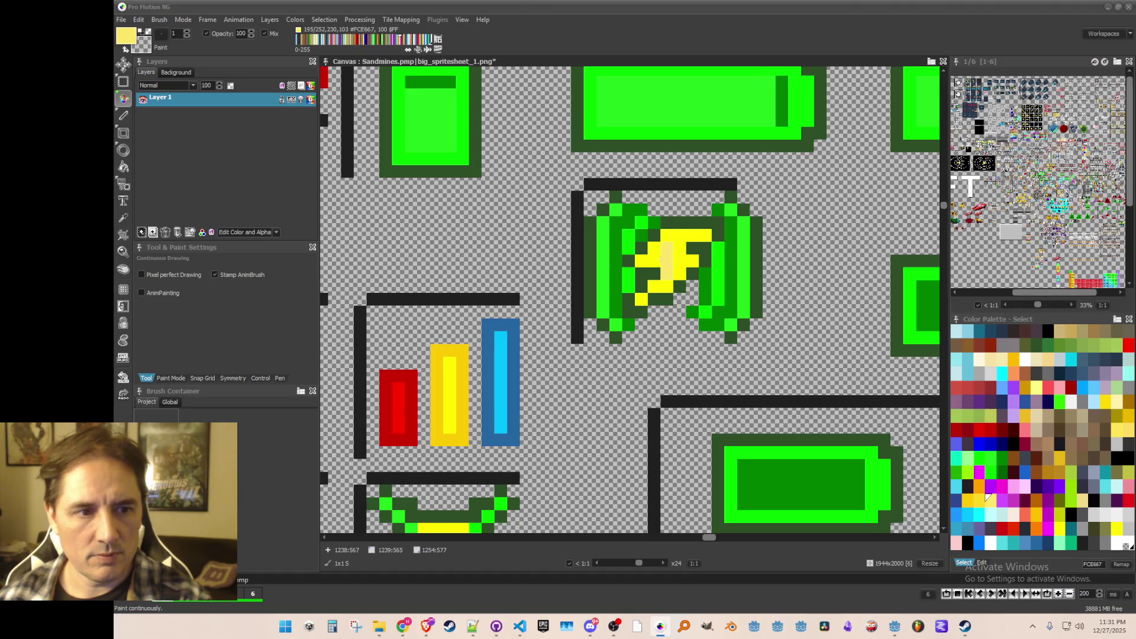
{"action": "scroll", "coordinate": [678, 256], "scroll_direction": "down", "scroll_amount": 2}
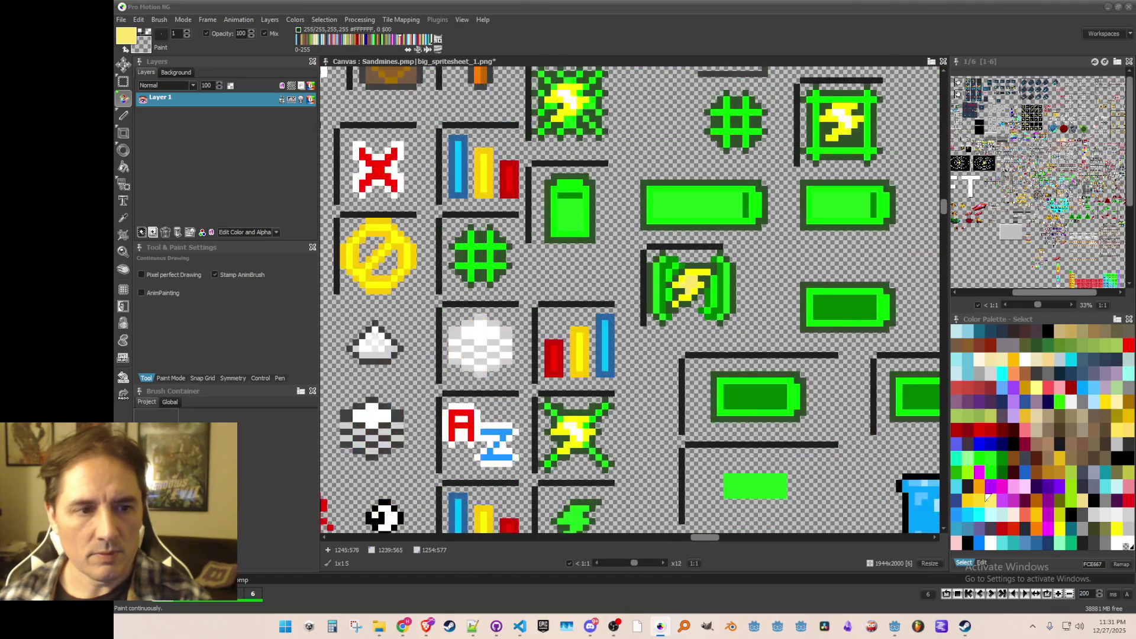
{"action": "scroll", "coordinate": [710, 323], "scroll_direction": "down", "scroll_amount": 2}
{"action": "scroll", "coordinate": [775, 255], "scroll_direction": "up", "scroll_amount": 2}
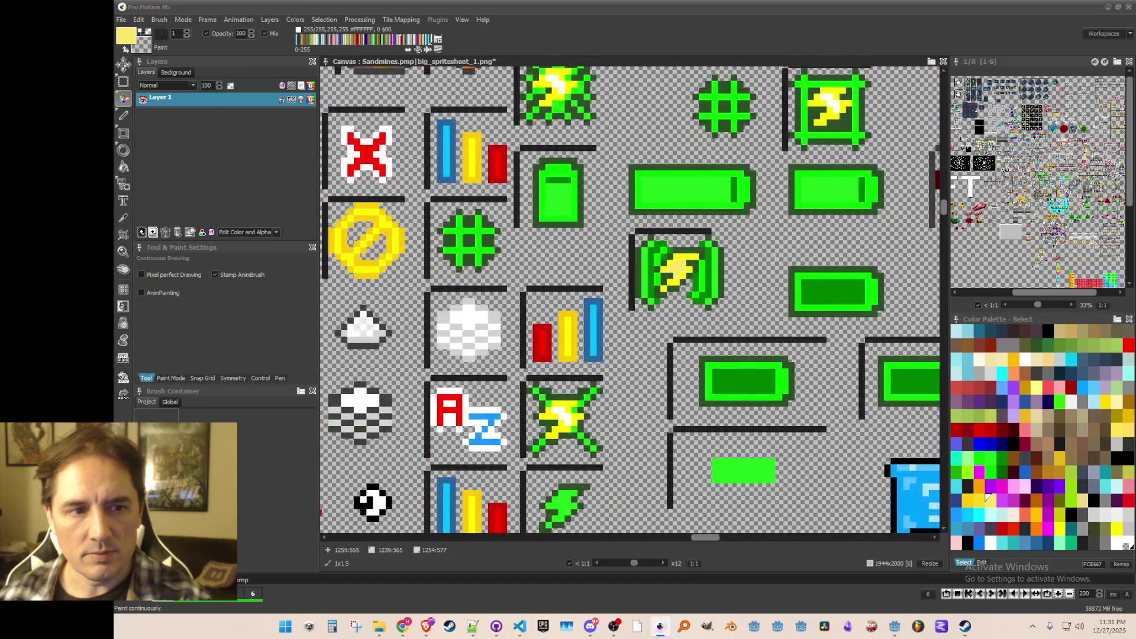
{"action": "left_click_drag", "start_coordinate": [751, 277], "coordinate": [731, 324]}
{"action": "left_click", "coordinate": [1035, 385]}
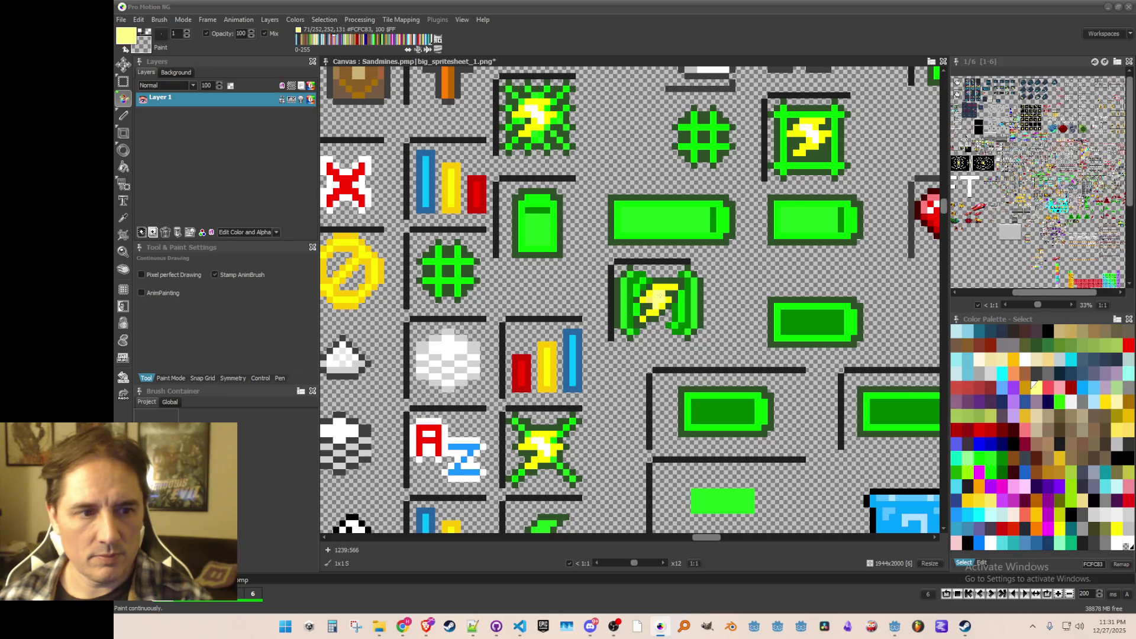
{"action": "scroll", "coordinate": [689, 283], "scroll_direction": "down", "scroll_amount": 2}
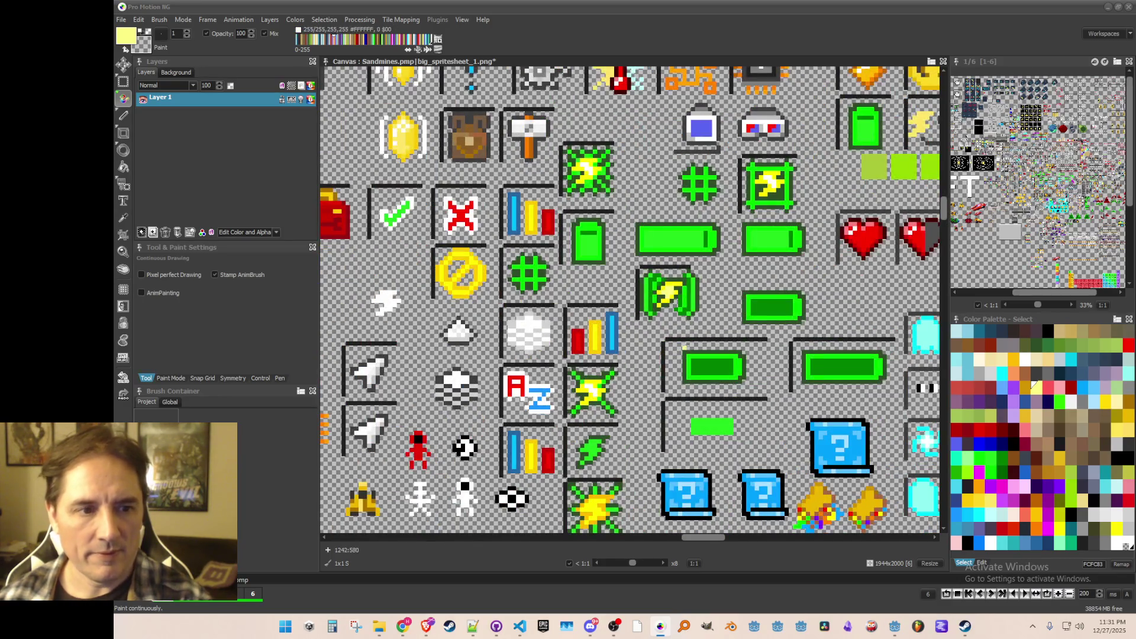
{"action": "scroll", "coordinate": [684, 347], "scroll_direction": "up", "scroll_amount": 2}
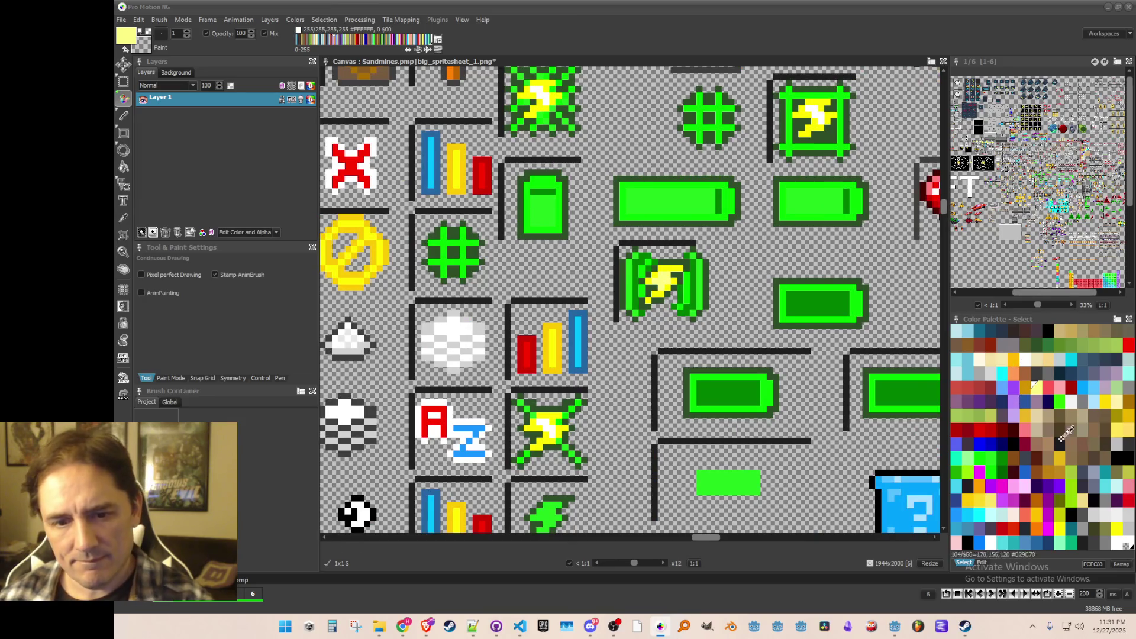
{"action": "left_click", "coordinate": [1059, 526]}
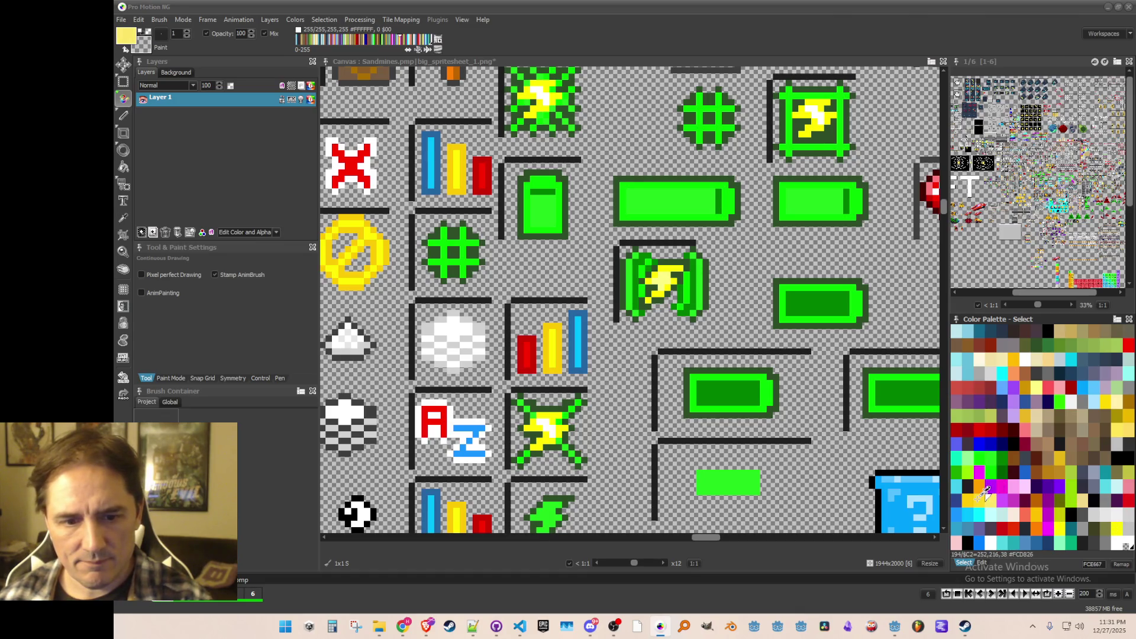
{"action": "scroll", "coordinate": [677, 343], "scroll_direction": "down", "scroll_amount": 3}
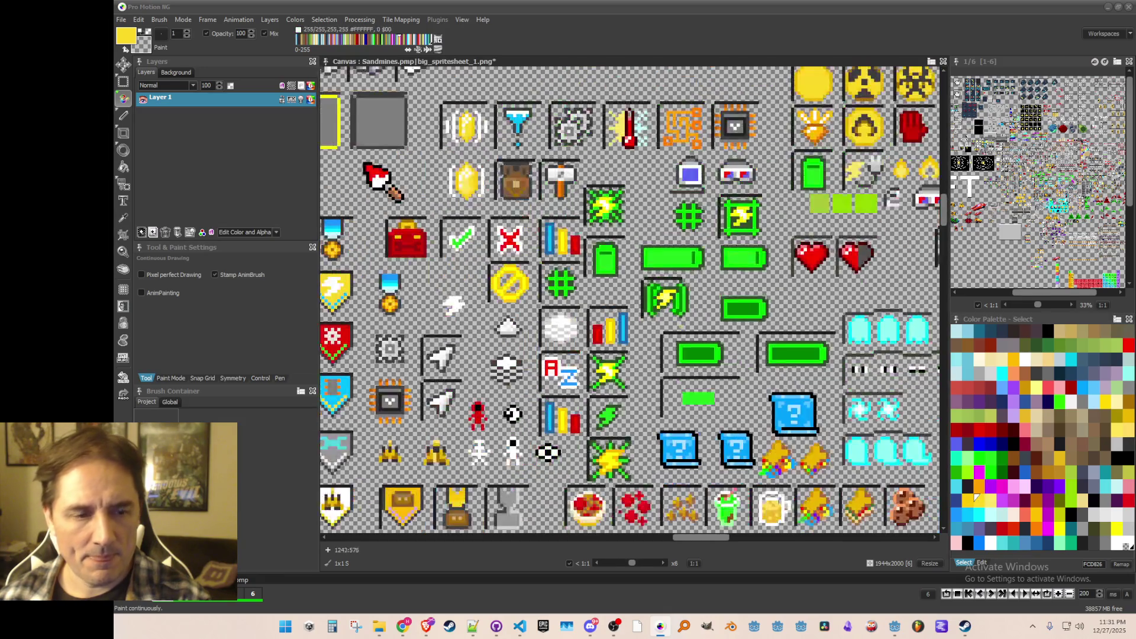
{"action": "scroll", "coordinate": [677, 343], "scroll_direction": "up", "scroll_amount": 3}
{"action": "scroll", "coordinate": [677, 344], "scroll_direction": "down", "scroll_amount": 3}
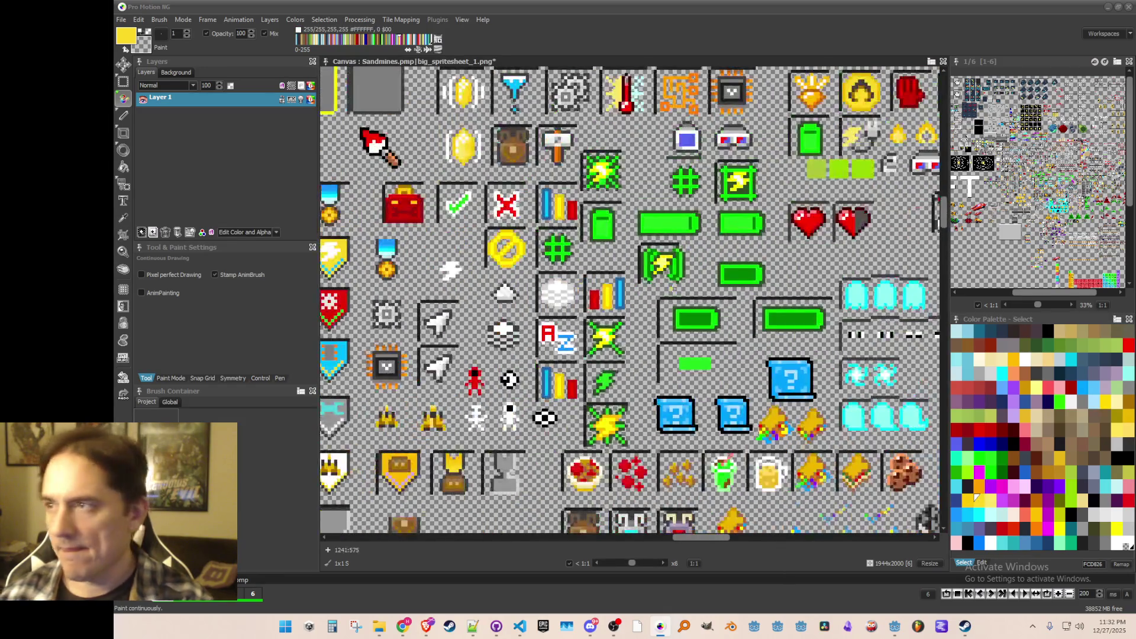
{"action": "scroll", "coordinate": [668, 306], "scroll_direction": "up", "scroll_amount": 1}
{"action": "scroll", "coordinate": [667, 306], "scroll_direction": "up", "scroll_amount": 3}
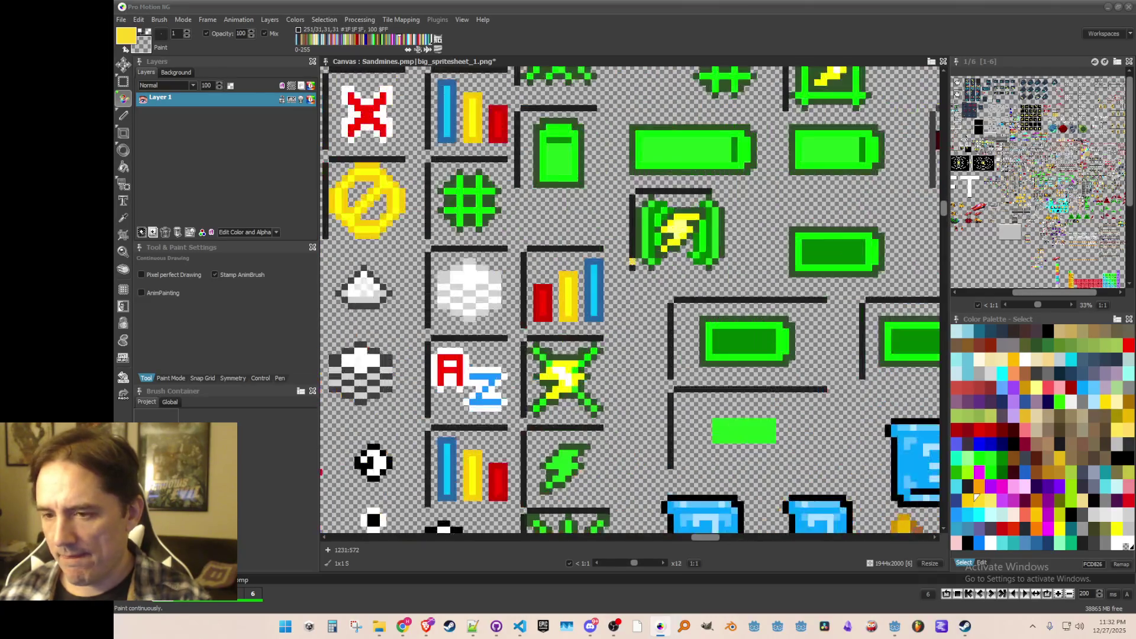
- Save the spritesheet with Ctrl+S
{"action": "key", "text": "ctrl+s"}
{"action": "scroll", "coordinate": [708, 255], "scroll_direction": "down", "scroll_amount": 2}
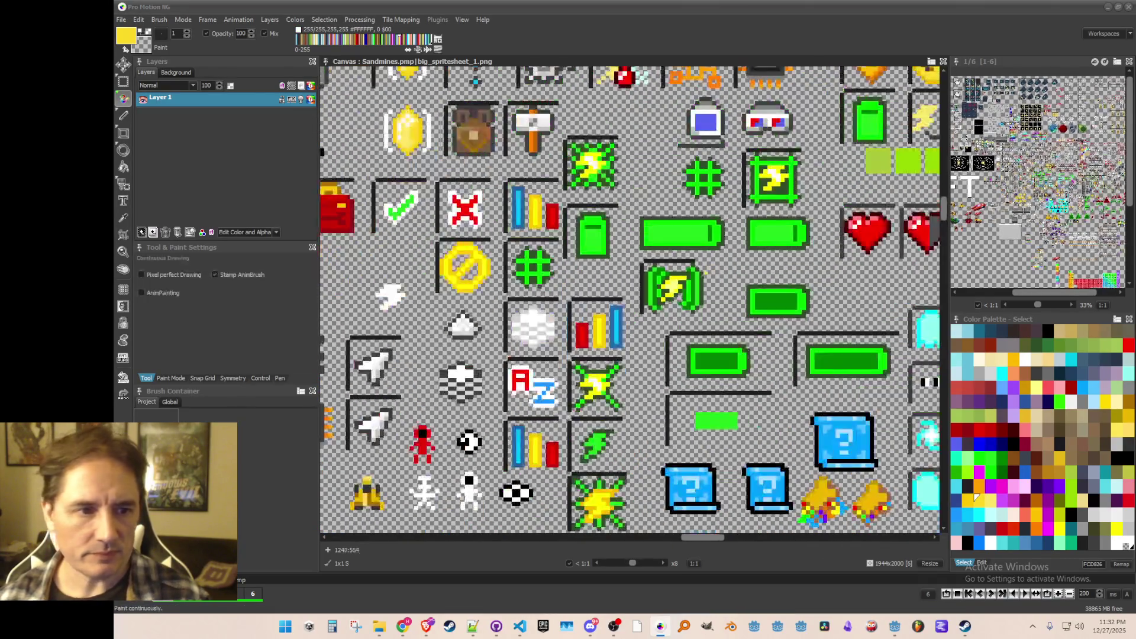
{"action": "scroll", "coordinate": [698, 273], "scroll_direction": "up", "scroll_amount": 2}
{"action": "scroll", "coordinate": [699, 279], "scroll_direction": "up", "scroll_amount": 1}
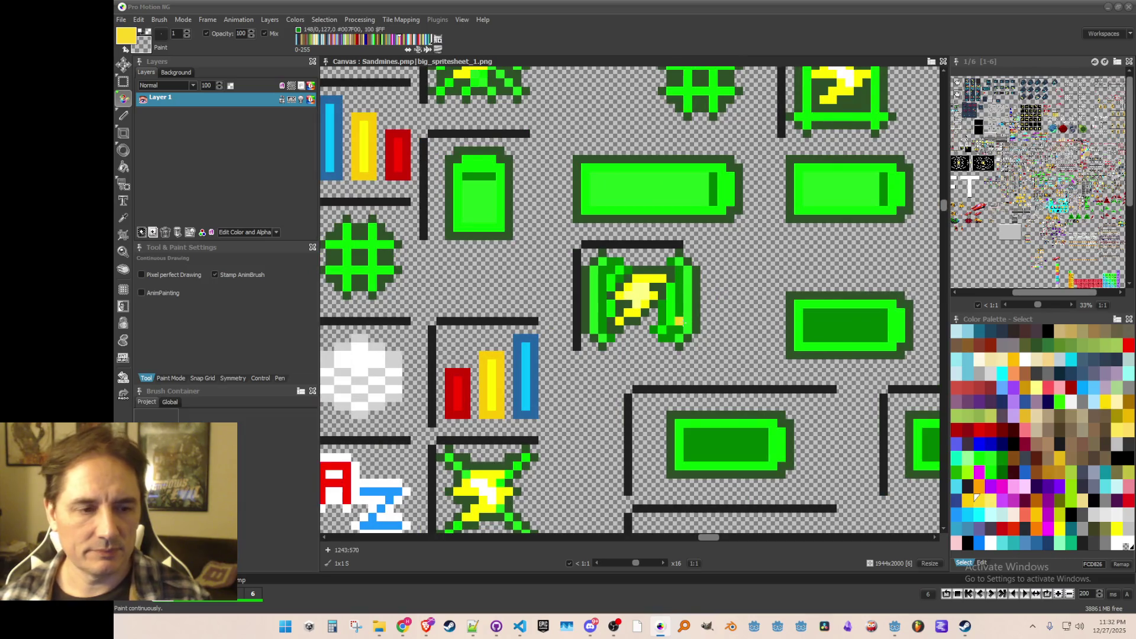
{"action": "scroll", "coordinate": [681, 322], "scroll_direction": "up", "scroll_amount": 1}
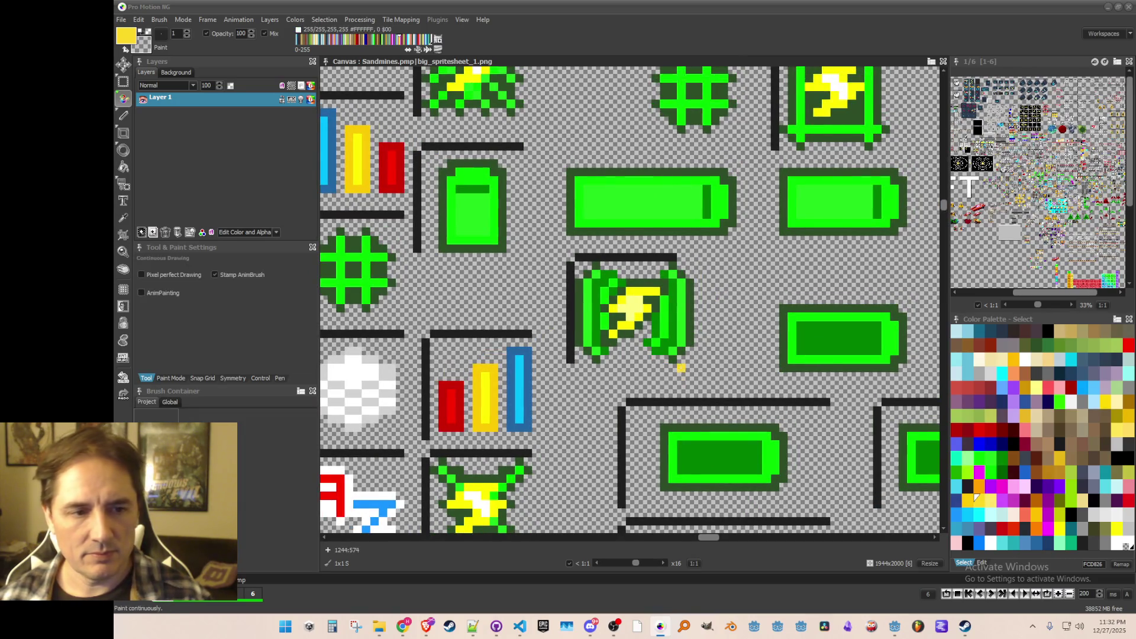
{"action": "scroll", "coordinate": [678, 367], "scroll_direction": "down", "scroll_amount": 1}
{"action": "scroll", "coordinate": [669, 355], "scroll_direction": "up", "scroll_amount": 1}
- Paint two vertical strokes brightening pixel columns on the lightning sprite
{"action": "left_click_drag", "start_coordinate": [675, 290], "coordinate": [675, 333]}
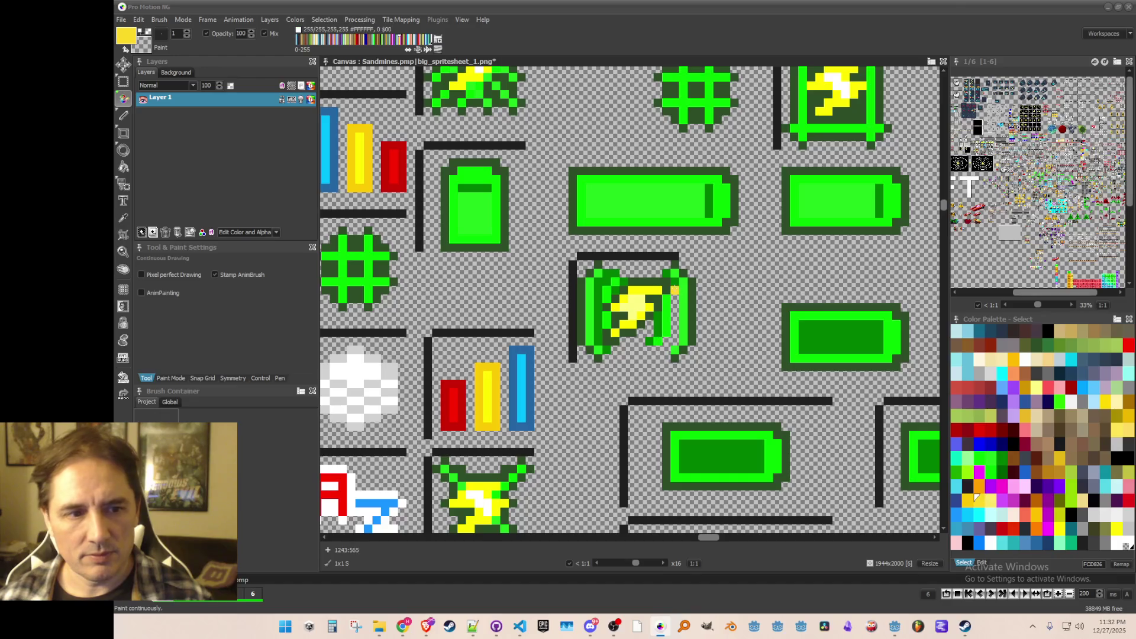
{"action": "scroll", "coordinate": [681, 377], "scroll_direction": "down", "scroll_amount": 1}
{"action": "scroll", "coordinate": [681, 377], "scroll_direction": "up", "scroll_amount": 1}
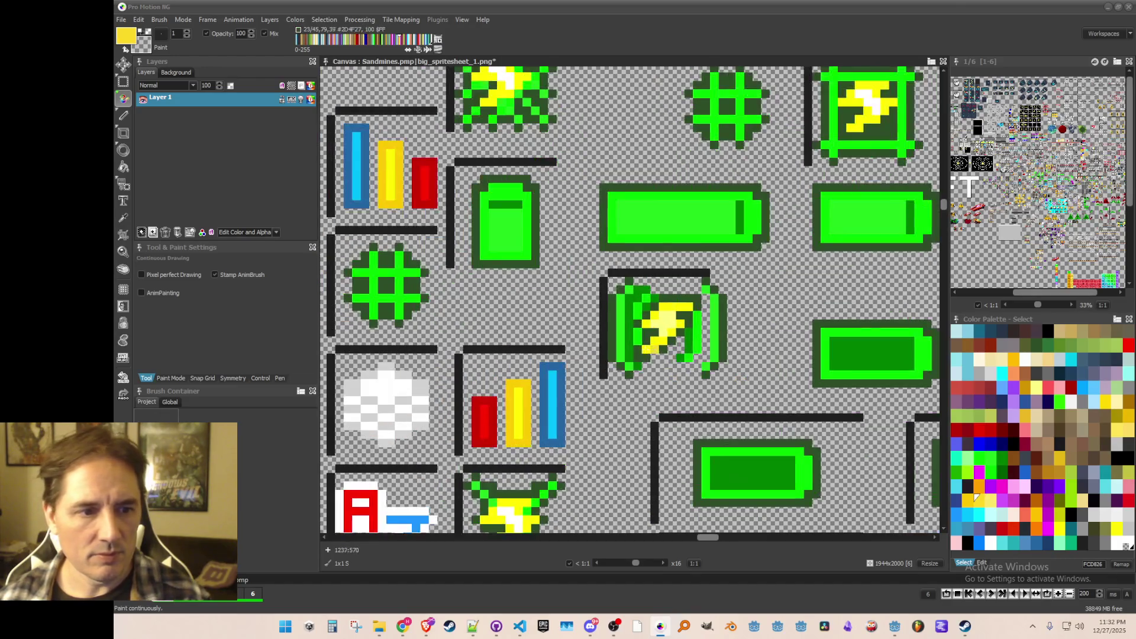
{"action": "left_click_drag", "start_coordinate": [629, 357], "coordinate": [629, 303]}
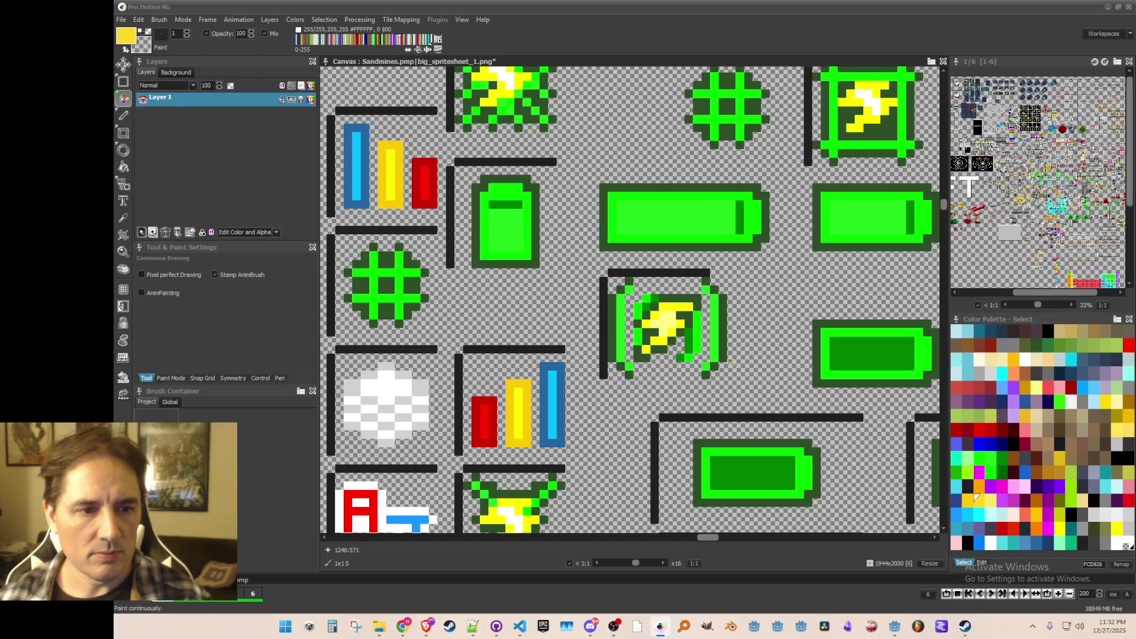
{"action": "scroll", "coordinate": [732, 383], "scroll_direction": "down", "scroll_amount": 2}
{"action": "scroll", "coordinate": [718, 388], "scroll_direction": "up", "scroll_amount": 1}
{"action": "scroll", "coordinate": [718, 388], "scroll_direction": "up", "scroll_amount": 1}
{"action": "scroll", "coordinate": [705, 376], "scroll_direction": "down", "scroll_amount": 1}
{"action": "scroll", "coordinate": [695, 355], "scroll_direction": "up", "scroll_amount": 1}
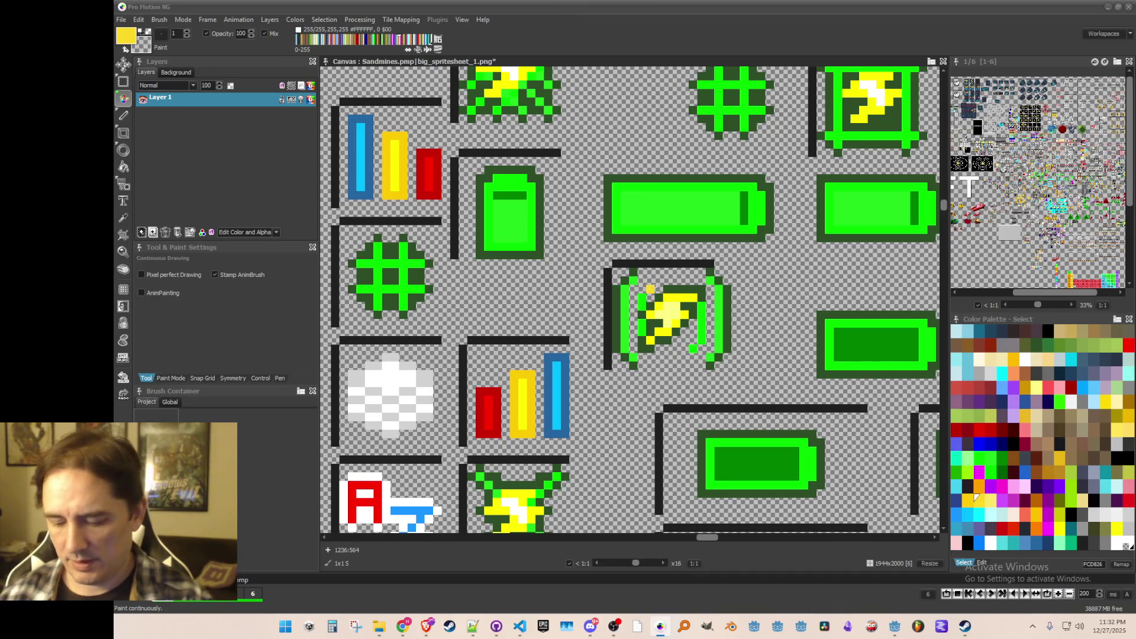
{"action": "key", "text": "comma"}
- Sample the sprite's bright green and paint four green pixels onto the lightning sprite
{"action": "left_click", "coordinate": [644, 298]}
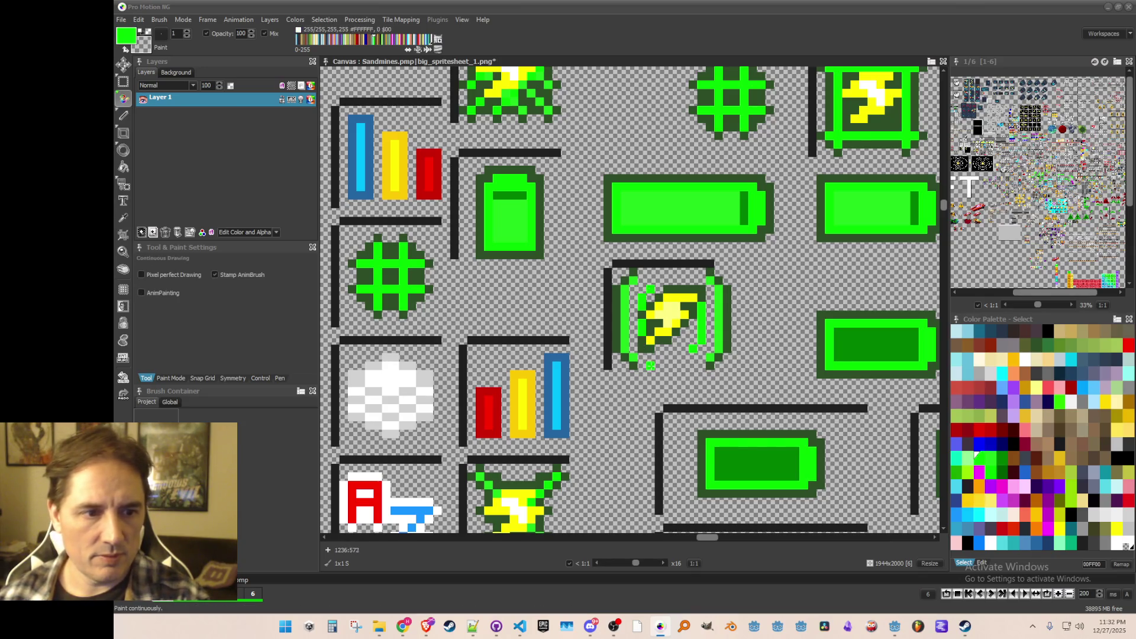
{"action": "scroll", "coordinate": [673, 388], "scroll_direction": "down", "scroll_amount": 1}
{"action": "scroll", "coordinate": [674, 388], "scroll_direction": "up", "scroll_amount": 1}
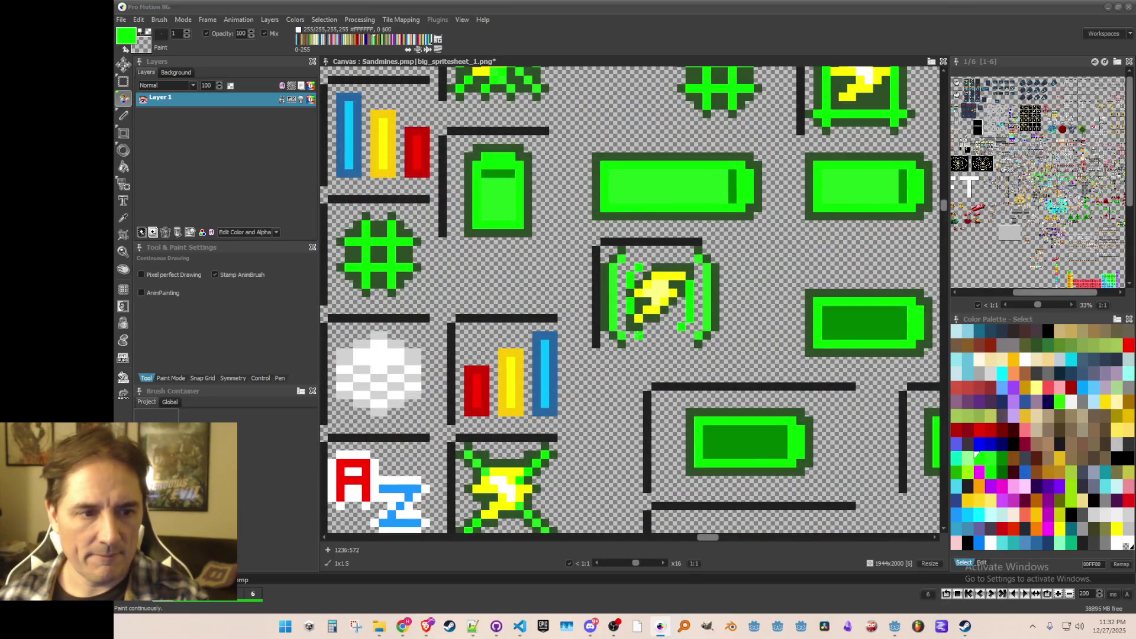
{"action": "left_click", "coordinate": [673, 335]}
{"action": "left_click", "coordinate": [648, 335]}
{"action": "left_click", "coordinate": [647, 258]}
{"action": "left_click", "coordinate": [665, 259]}
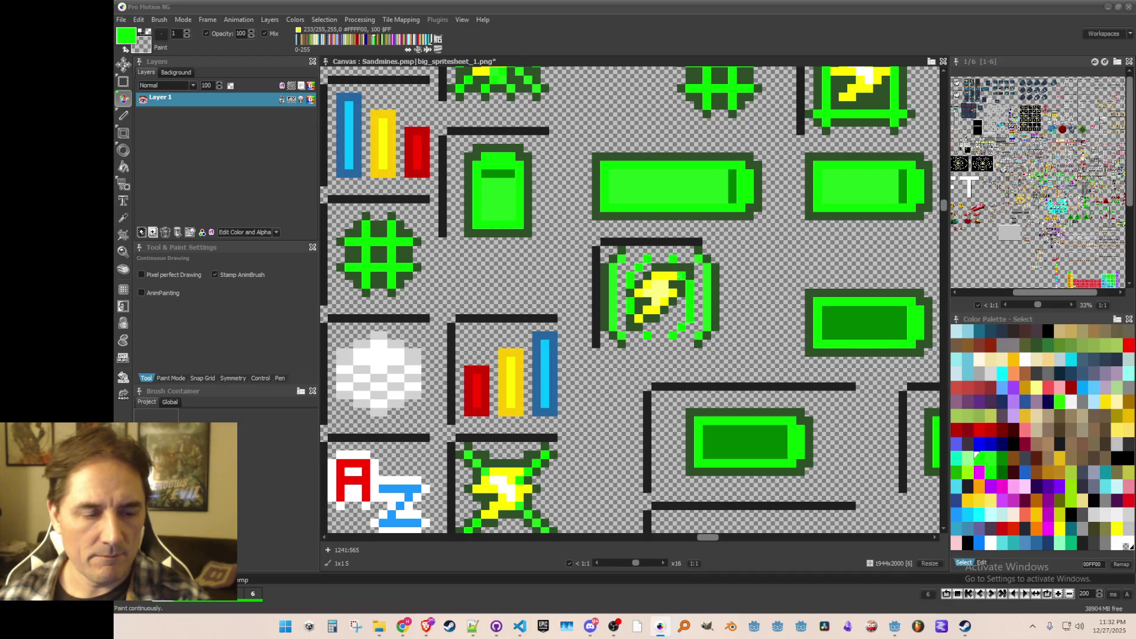
{"action": "scroll", "coordinate": [686, 273], "scroll_direction": "down", "scroll_amount": 1}
{"action": "scroll", "coordinate": [671, 327], "scroll_direction": "up", "scroll_amount": 1}
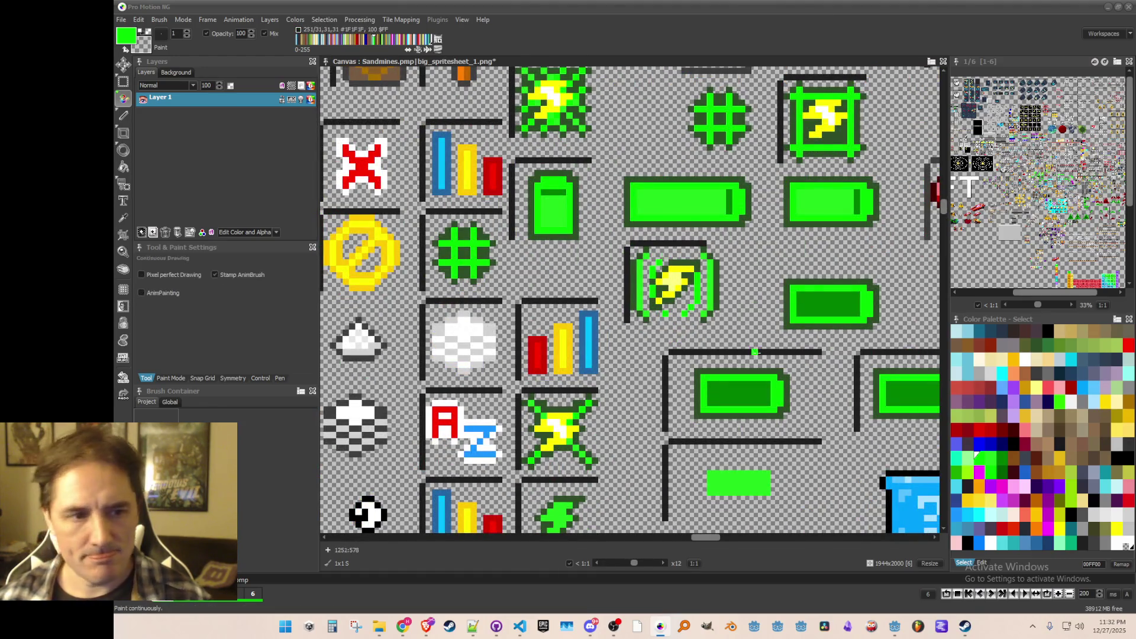
- Undo the recent pixel edits and save big_spritesheet_1.png
{"action": "key", "text": "ctrl+z"}
{"action": "key", "text": "ctrl+z"}
{"action": "key", "text": "ctrl+z"}
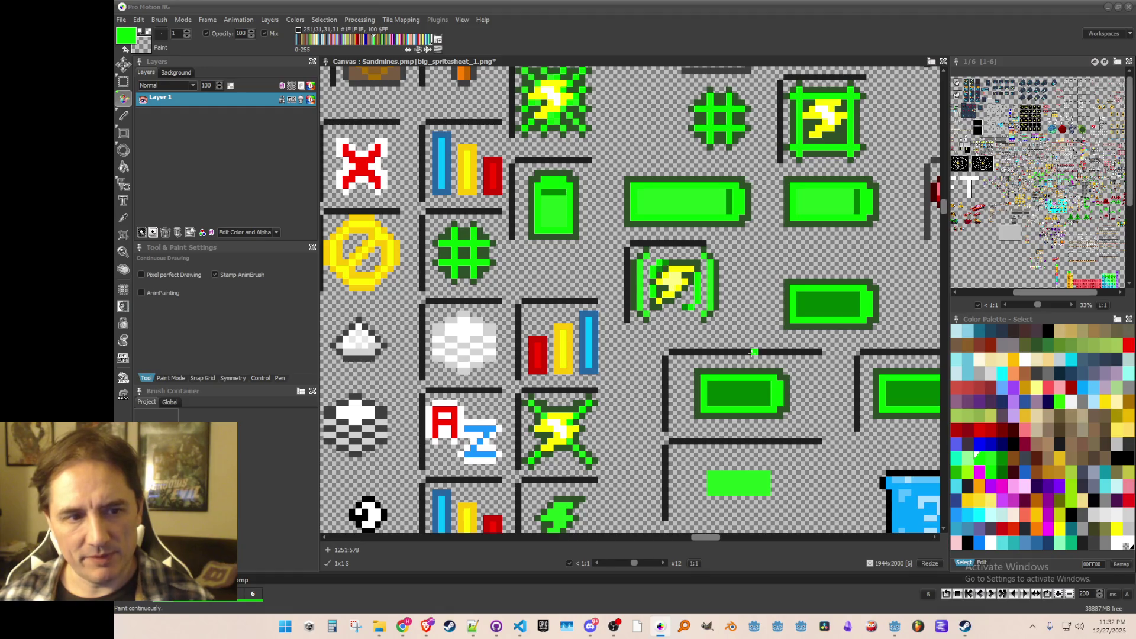
{"action": "key", "text": "ctrl+z"}
{"action": "key", "text": "ctrl+z"}
{"action": "key", "text": "ctrl+z"}
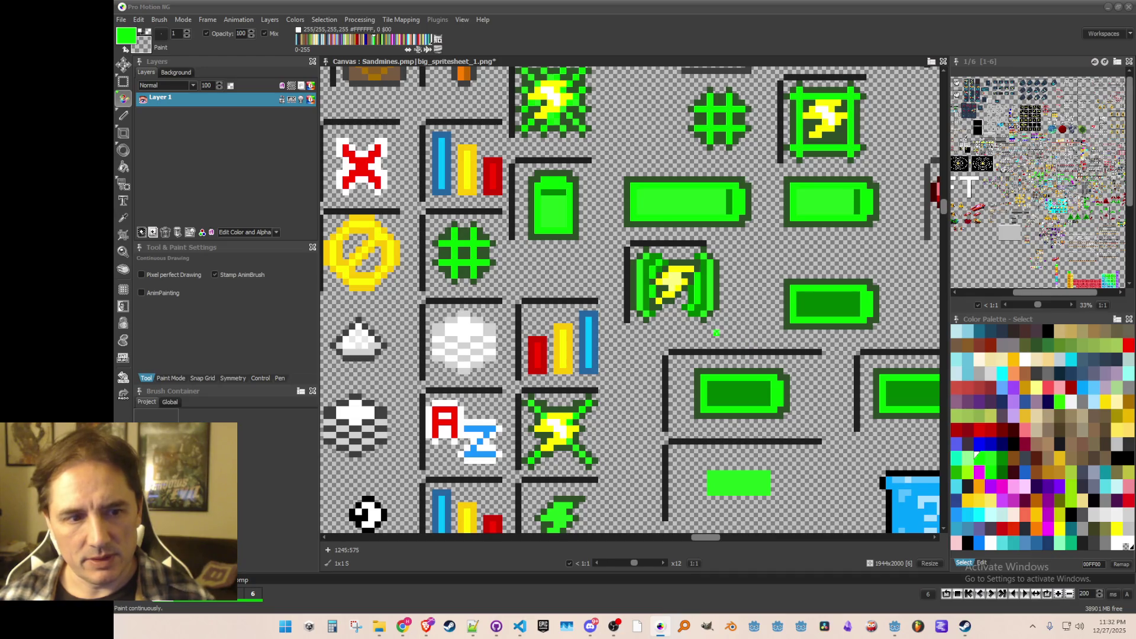
{"action": "scroll", "coordinate": [740, 330], "scroll_direction": "down", "scroll_amount": 1}
{"action": "scroll", "coordinate": [745, 328], "scroll_direction": "up", "scroll_amount": 1}
{"action": "key", "text": "ctrl+s"}
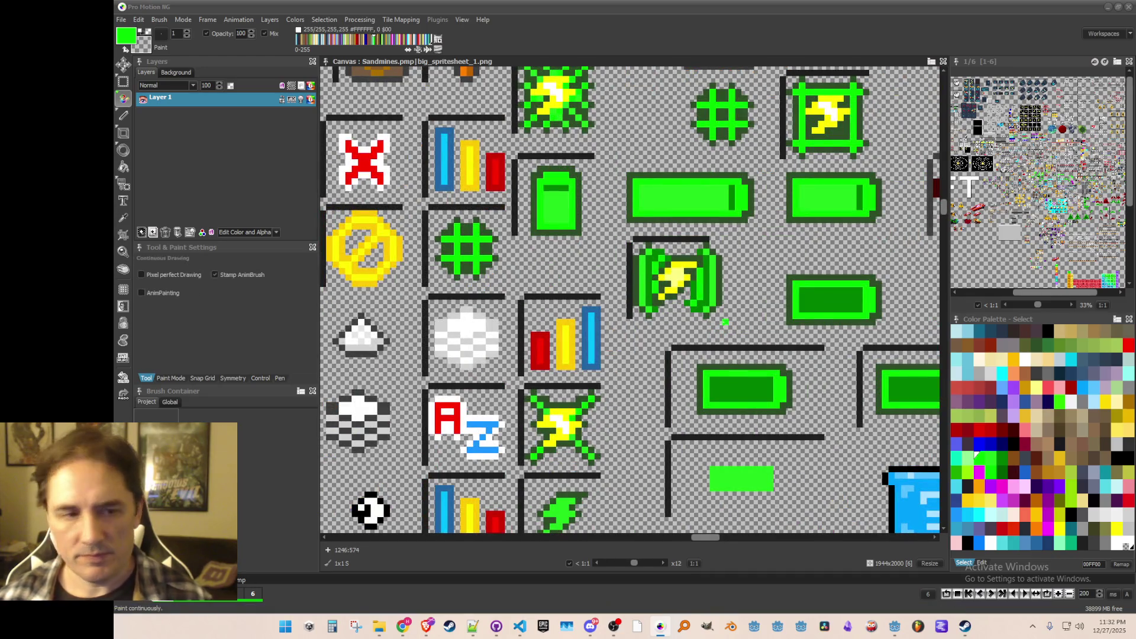
{"action": "scroll", "coordinate": [726, 321], "scroll_direction": "down", "scroll_amount": 1}
{"action": "scroll", "coordinate": [669, 271], "scroll_direction": "up", "scroll_amount": 1}
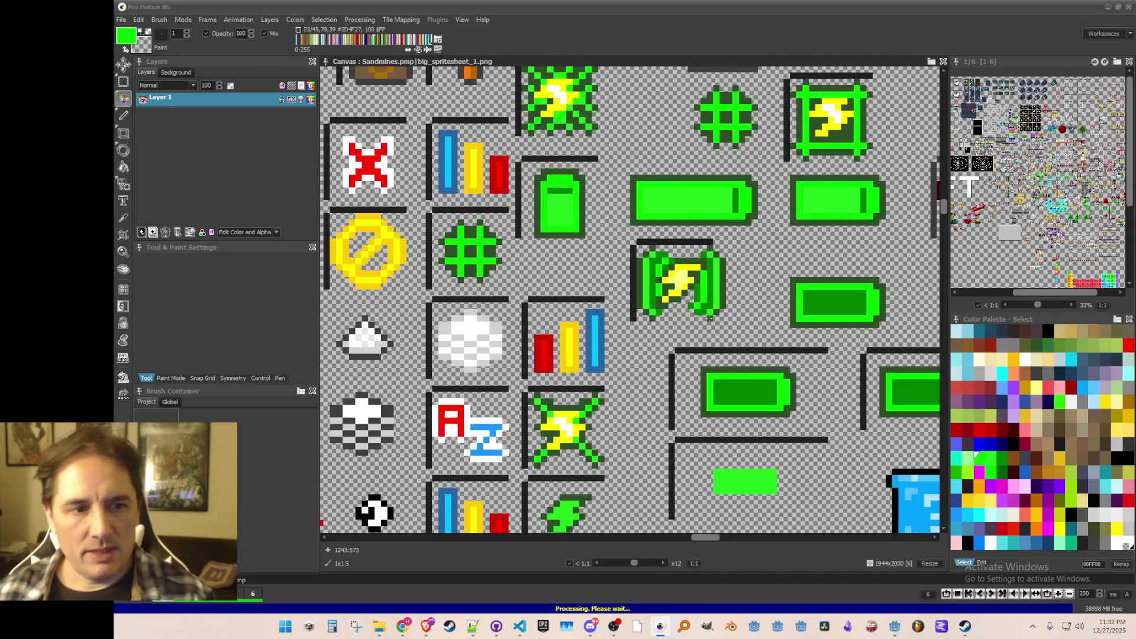
- Grab the lightning sprite as a brush and stamp a copy of it
{"action": "key", "text": "b"}
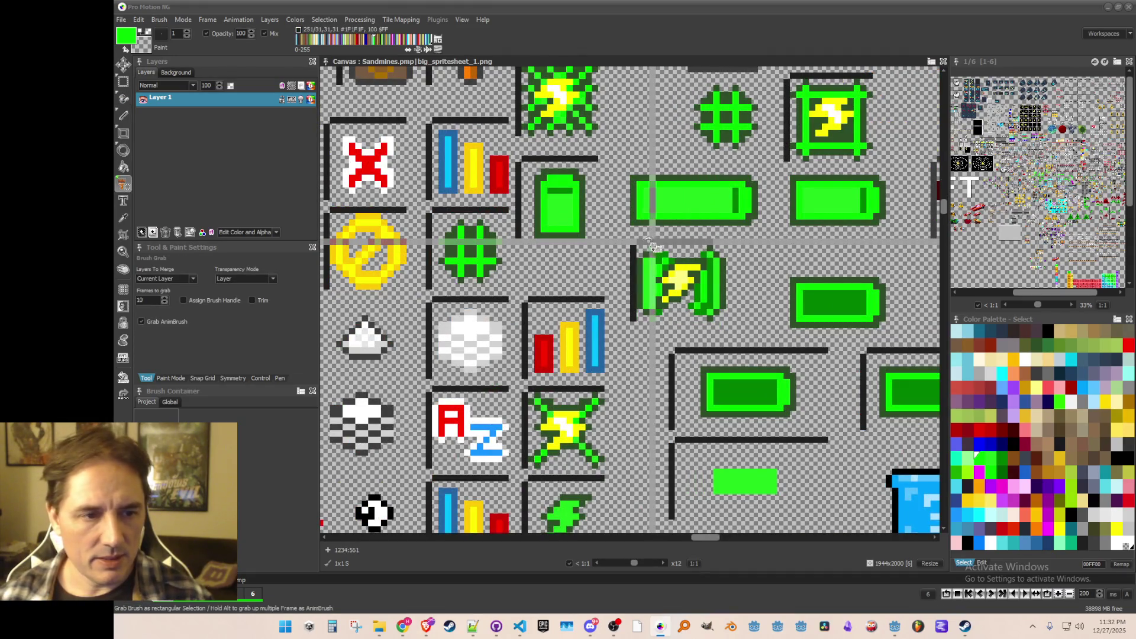
{"action": "left_click_drag", "start_coordinate": [640, 245], "coordinate": [732, 330]}
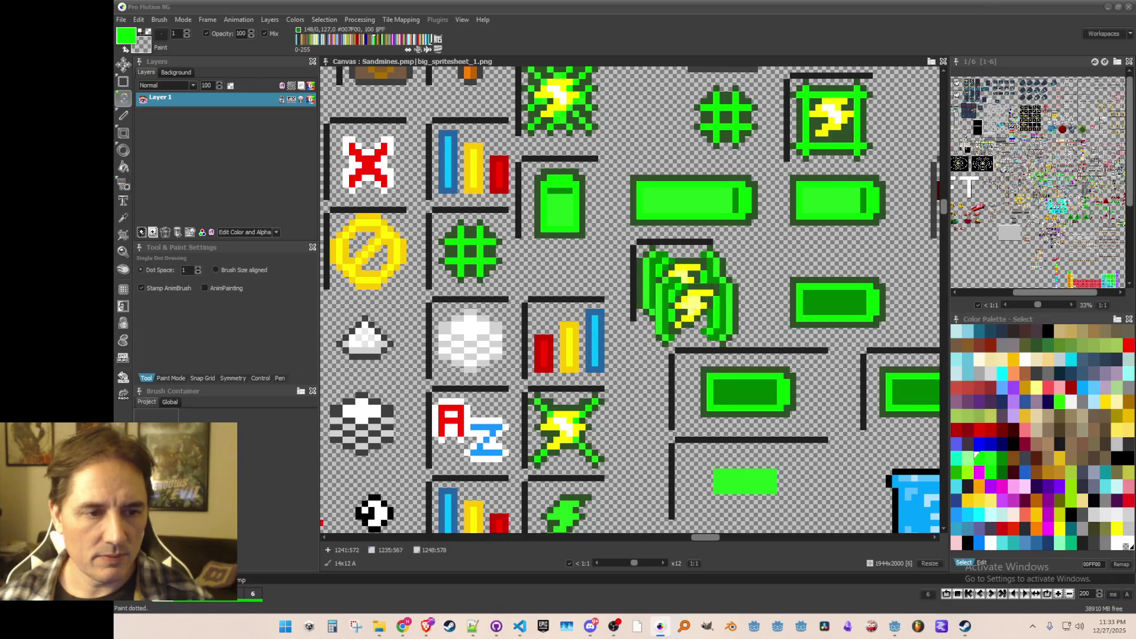
{"action": "left_click", "coordinate": [682, 289]}
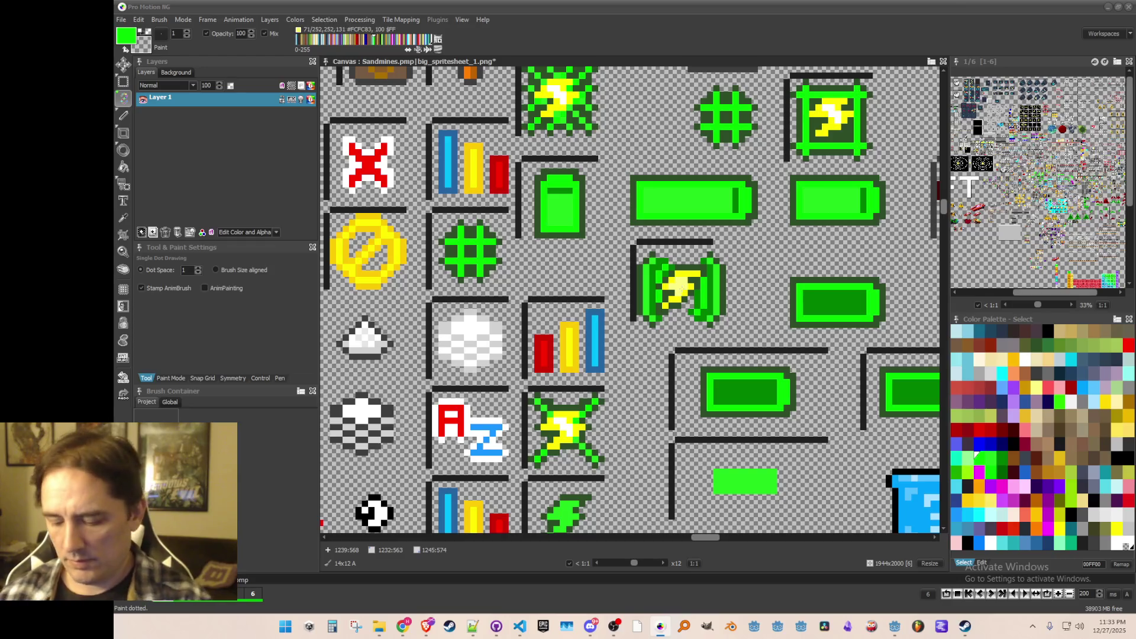
- Sample the dark outline colour and extend the dark frame line to the right
{"action": "key", "text": "comma"}
{"action": "left_click", "coordinate": [704, 239]}
{"action": "left_click_drag", "start_coordinate": [714, 242], "coordinate": [726, 241]}
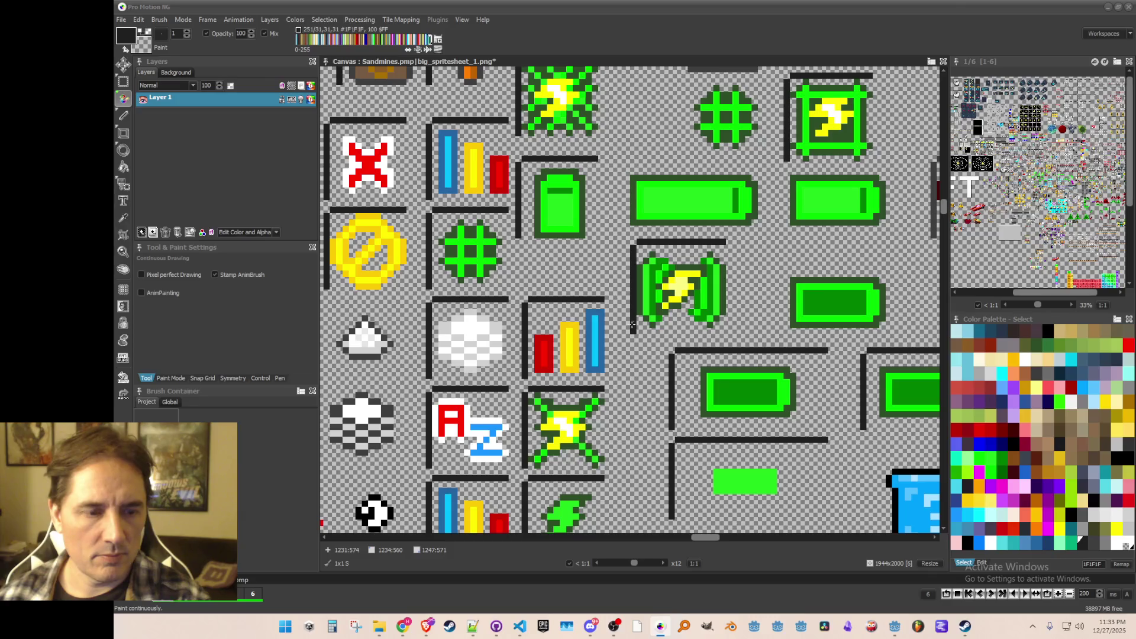
{"action": "scroll", "coordinate": [681, 289], "scroll_direction": "down", "scroll_amount": 1}
{"action": "scroll", "coordinate": [681, 289], "scroll_direction": "up", "scroll_amount": 1}
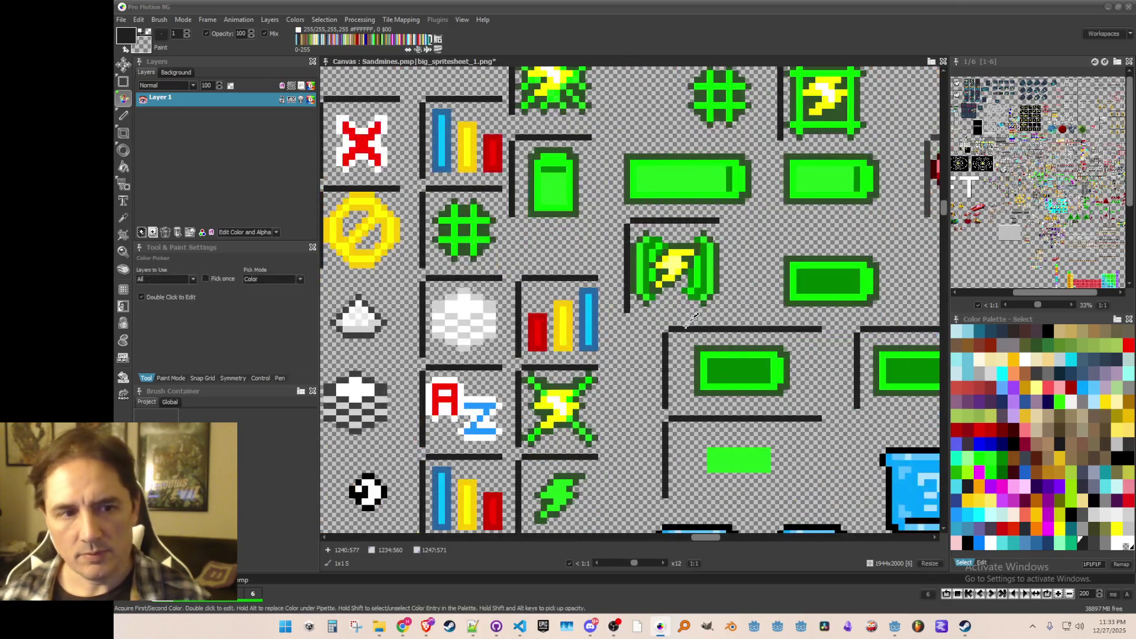
{"action": "scroll", "coordinate": [680, 302], "scroll_direction": "down", "scroll_amount": 1}
{"action": "scroll", "coordinate": [674, 302], "scroll_direction": "up", "scroll_amount": 1}
- Grab a 14x14 area around the green lightning battery sprite as a brush
{"action": "key", "text": "b"}
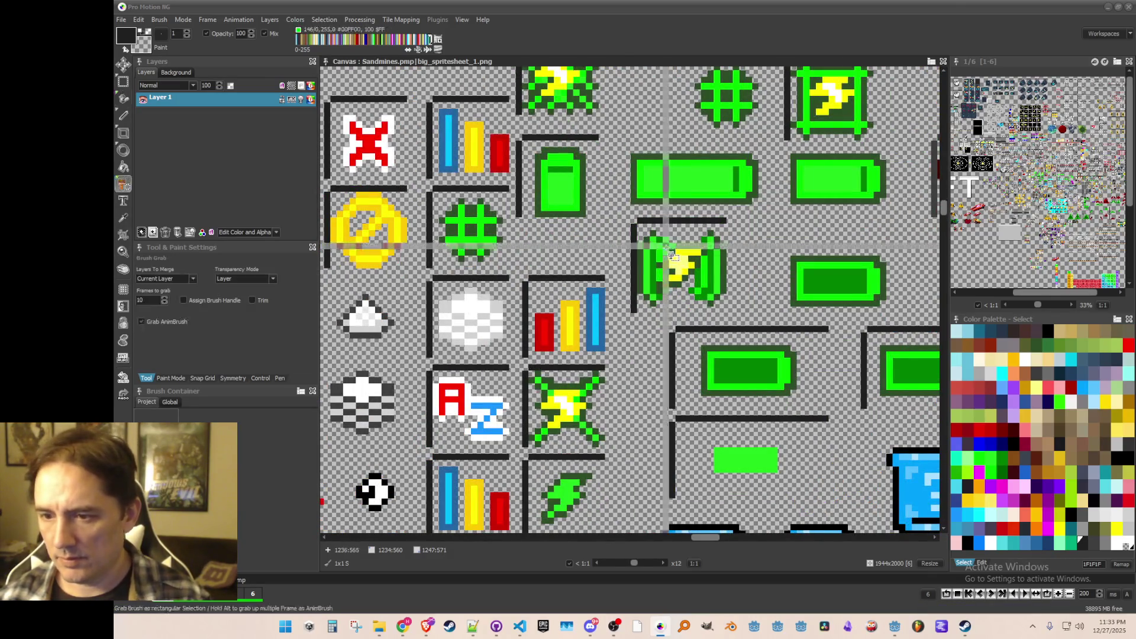
{"action": "left_click_drag", "start_coordinate": [642, 226], "coordinate": [725, 309]}
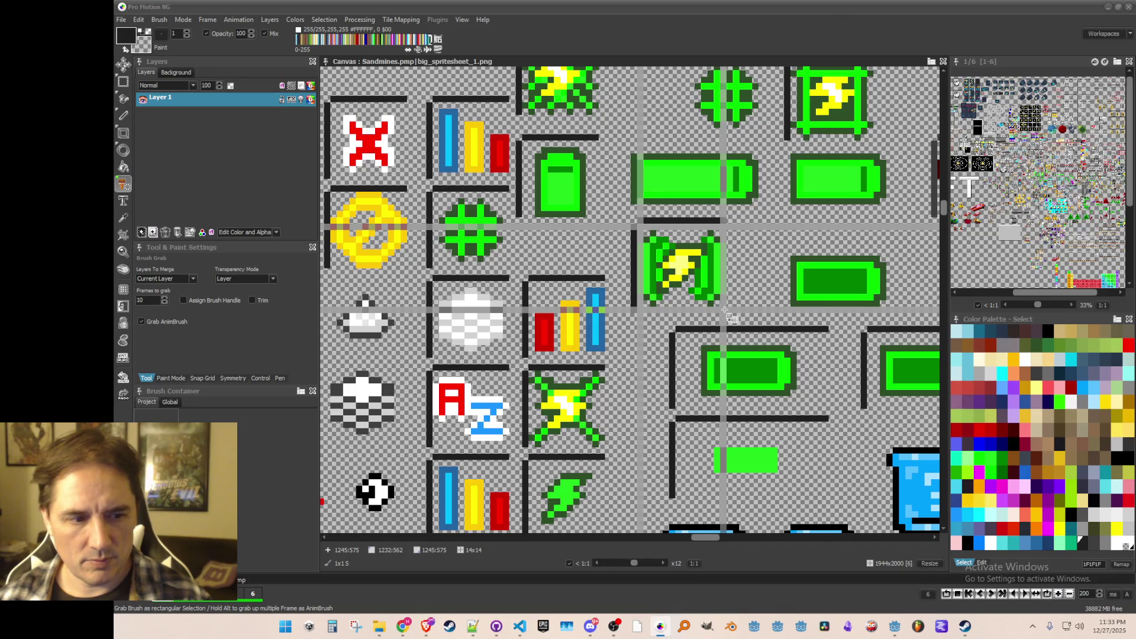
{"action": "left_click_drag", "start_coordinate": [725, 309], "coordinate": [725, 309]}
{"action": "scroll", "coordinate": [660, 287], "scroll_direction": "down", "scroll_amount": 2}
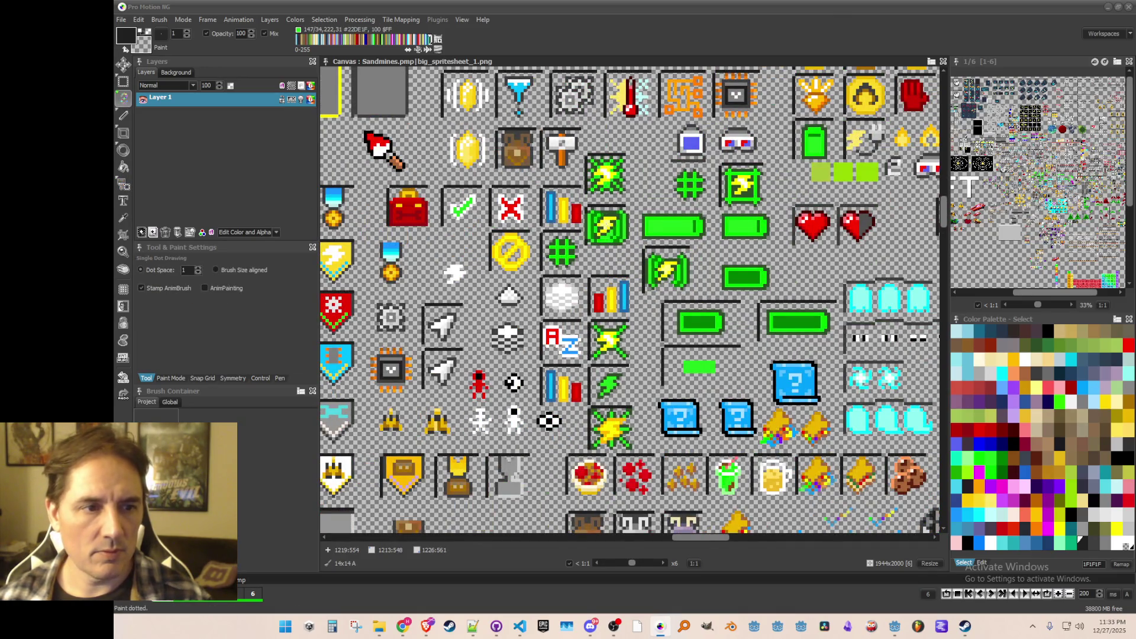
- Check the Brush menu's Save Brush option, then drop the grabbed brush back to a 1x1 dot
{"action": "scroll", "coordinate": [607, 227], "scroll_direction": "up", "scroll_amount": 3}
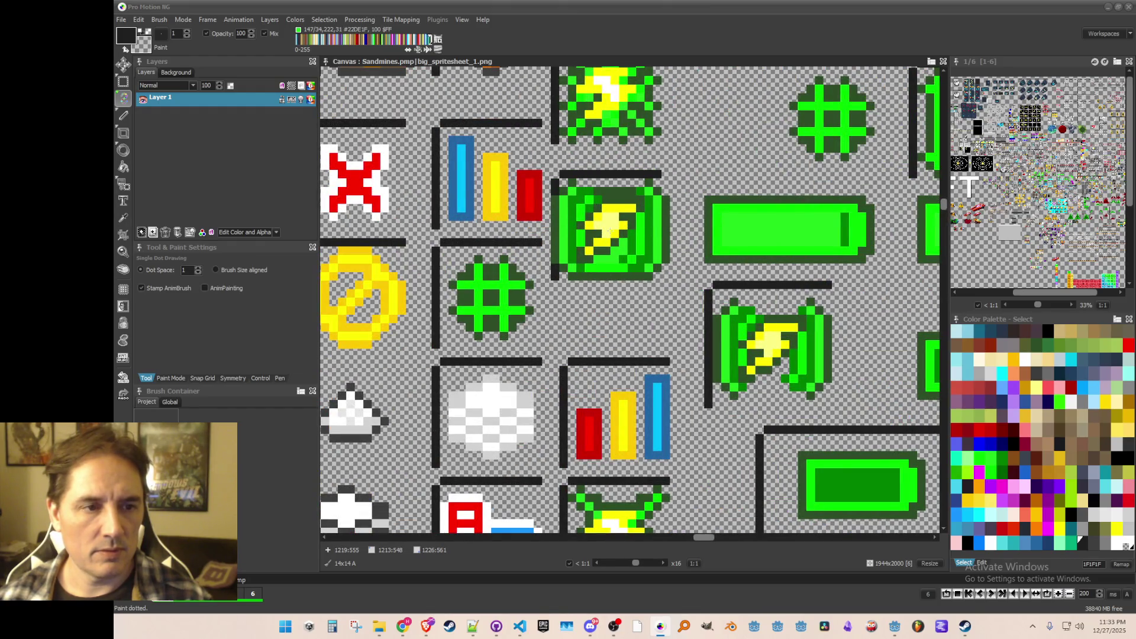
{"action": "scroll", "coordinate": [609, 231], "scroll_direction": "down", "scroll_amount": 4}
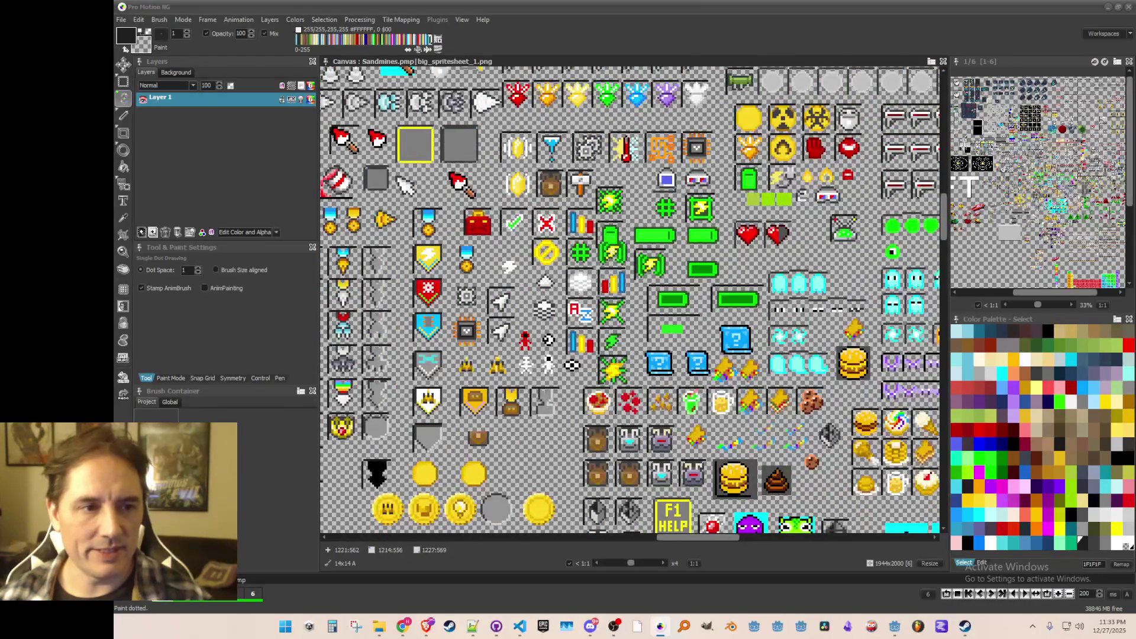
{"action": "scroll", "coordinate": [610, 234], "scroll_direction": "up", "scroll_amount": 1}
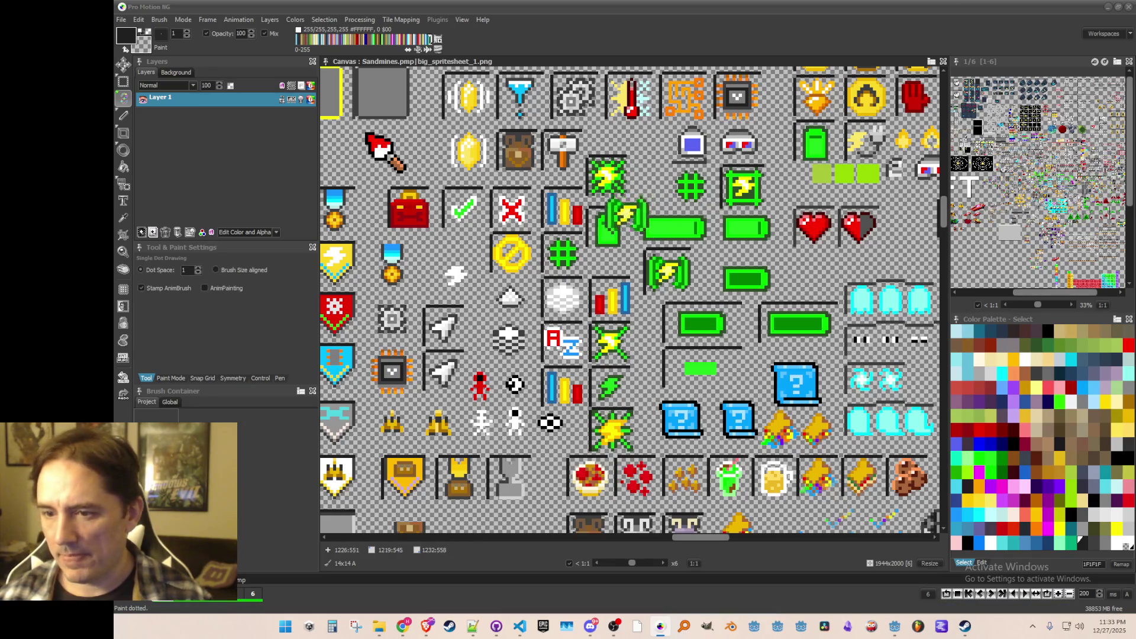
{"action": "left_click", "coordinate": [153, 20]}
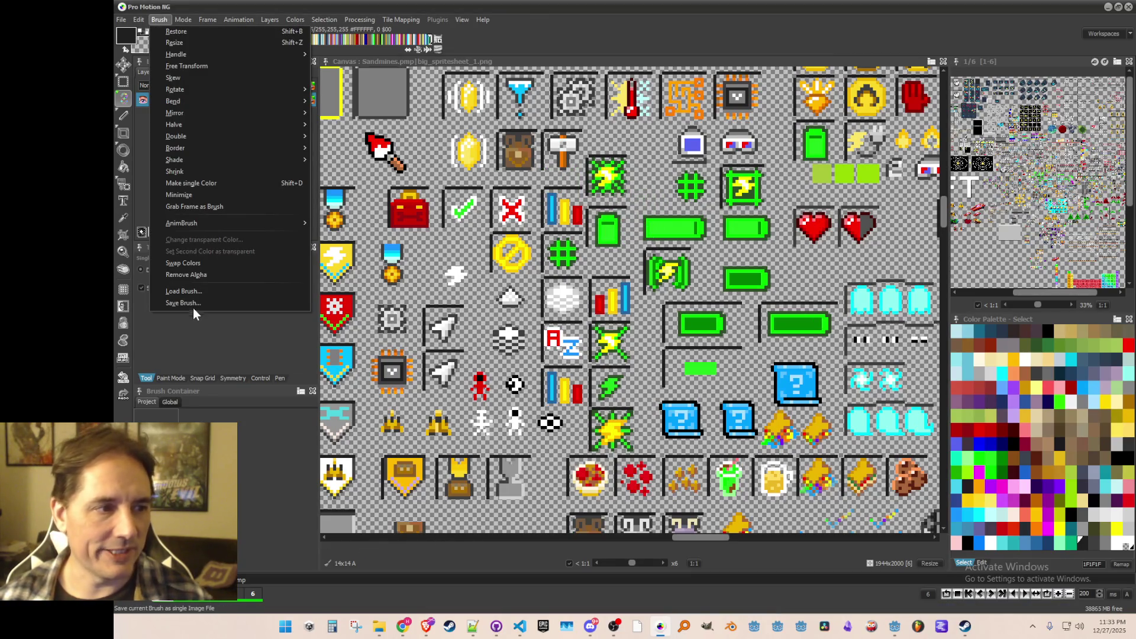
{"action": "key", "text": "Escape"}
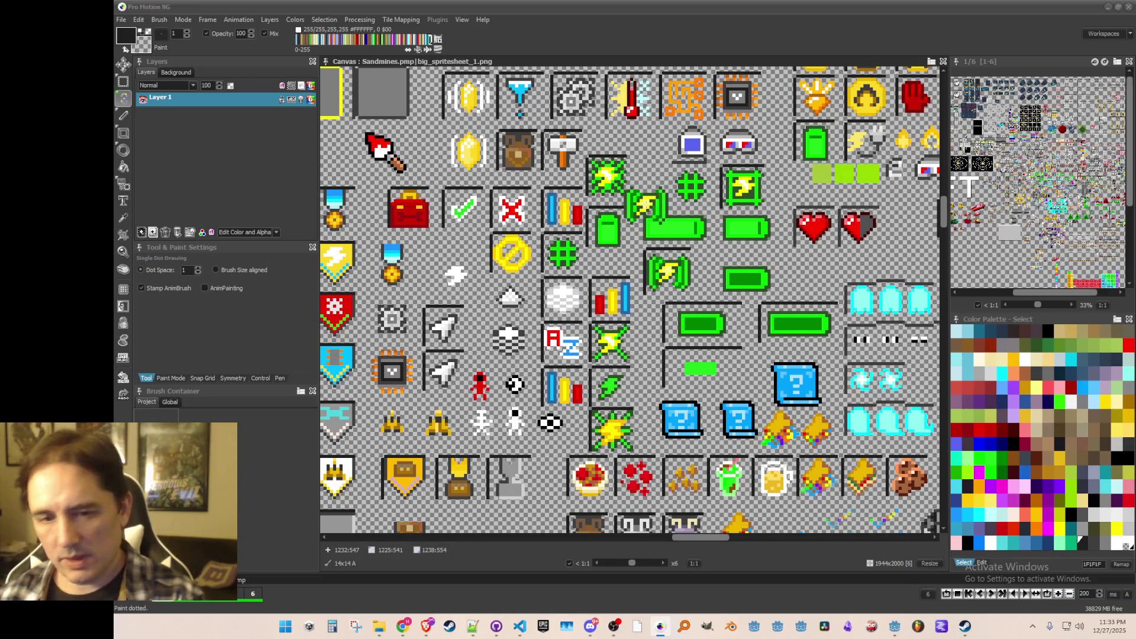
{"action": "key", "text": "period"}
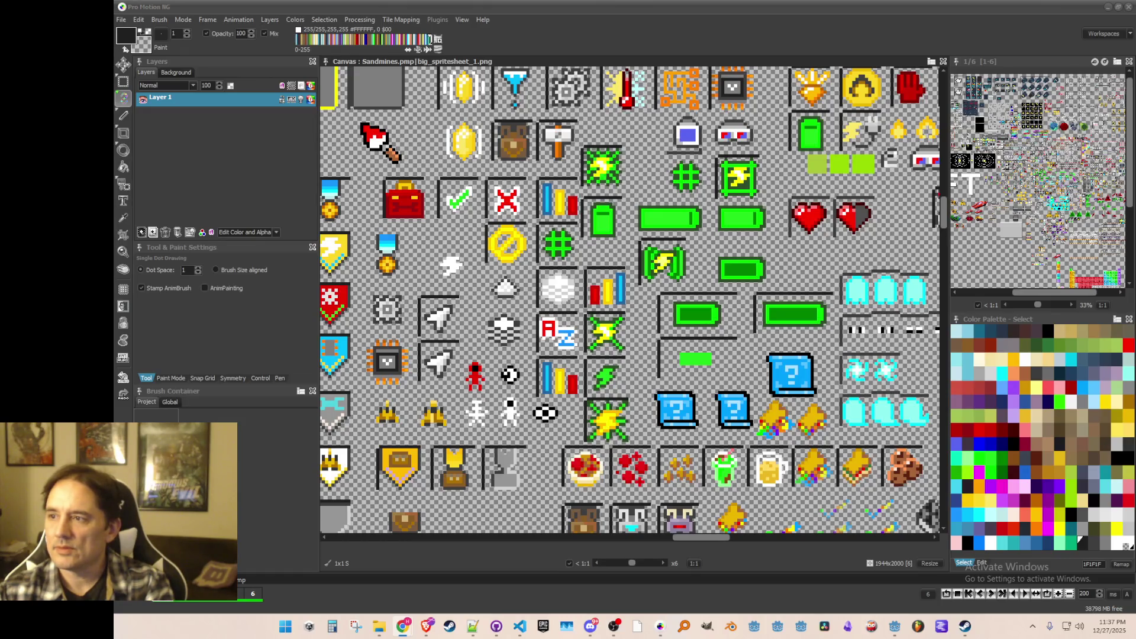
- Zoom in and grab the lightning battery sprite as a 15x14 brush
{"action": "scroll", "coordinate": [593, 422], "scroll_direction": "up", "scroll_amount": 2}
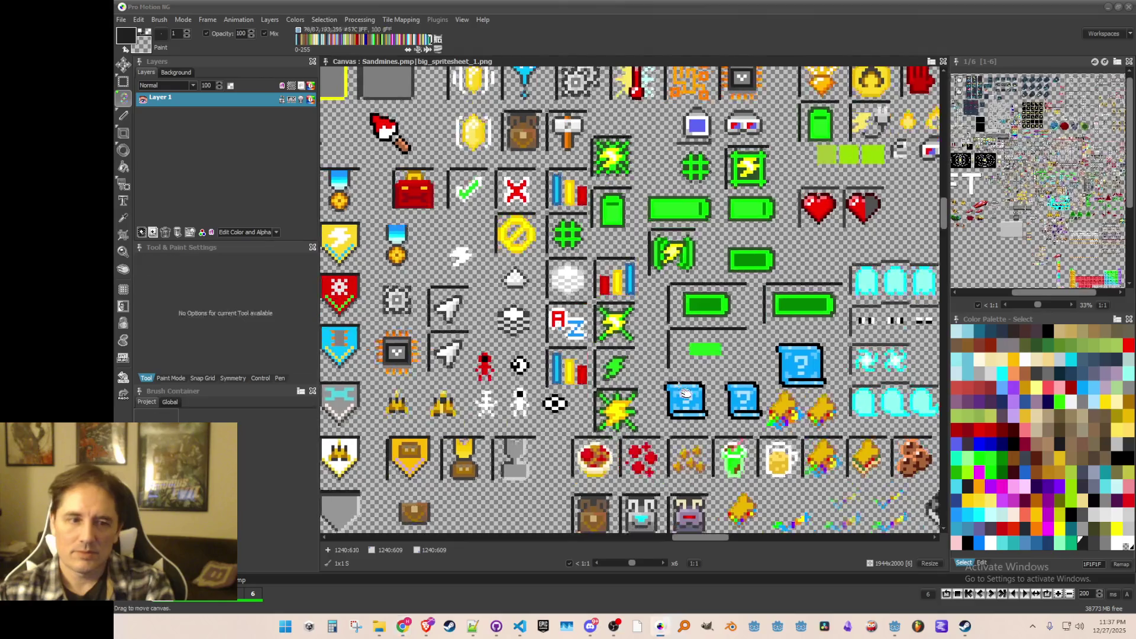
{"action": "scroll", "coordinate": [663, 352], "scroll_direction": "up", "scroll_amount": 3}
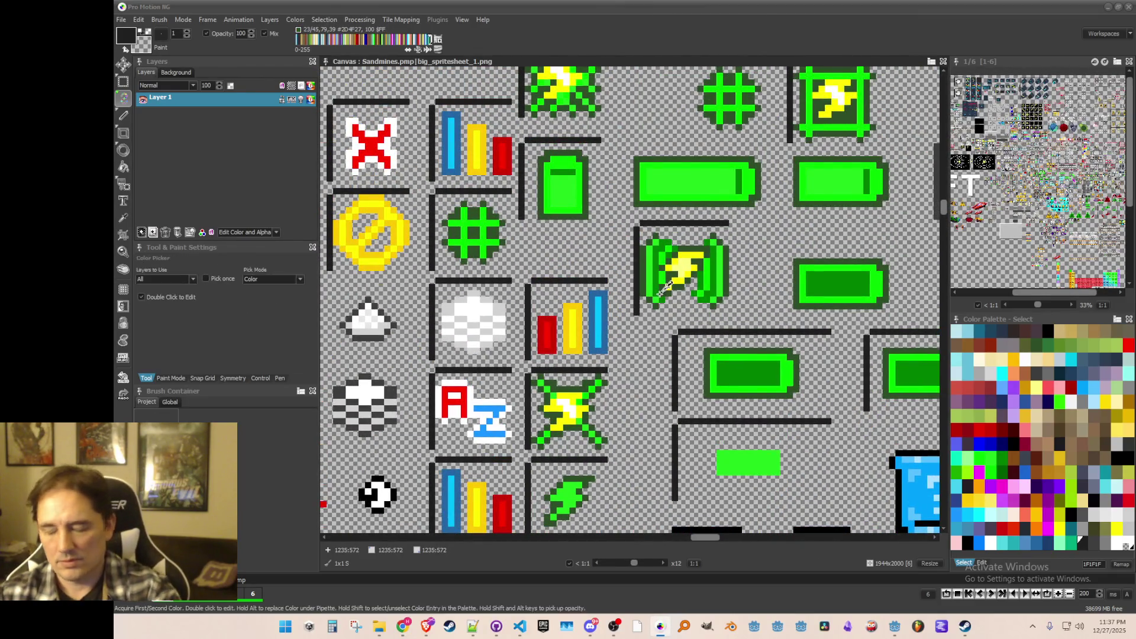
{"action": "key", "text": "b"}
{"action": "scroll", "coordinate": [713, 282], "scroll_direction": "up", "scroll_amount": 1}
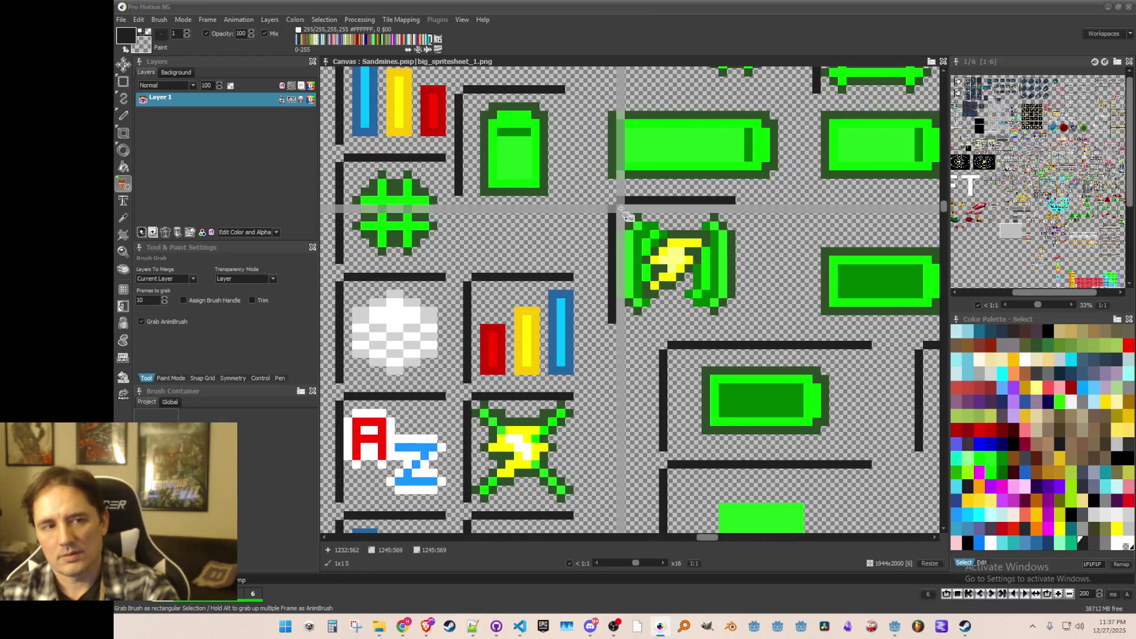
{"action": "left_click_drag", "start_coordinate": [621, 209], "coordinate": [737, 320]}
{"action": "scroll", "coordinate": [737, 314], "scroll_direction": "down", "scroll_amount": 2}
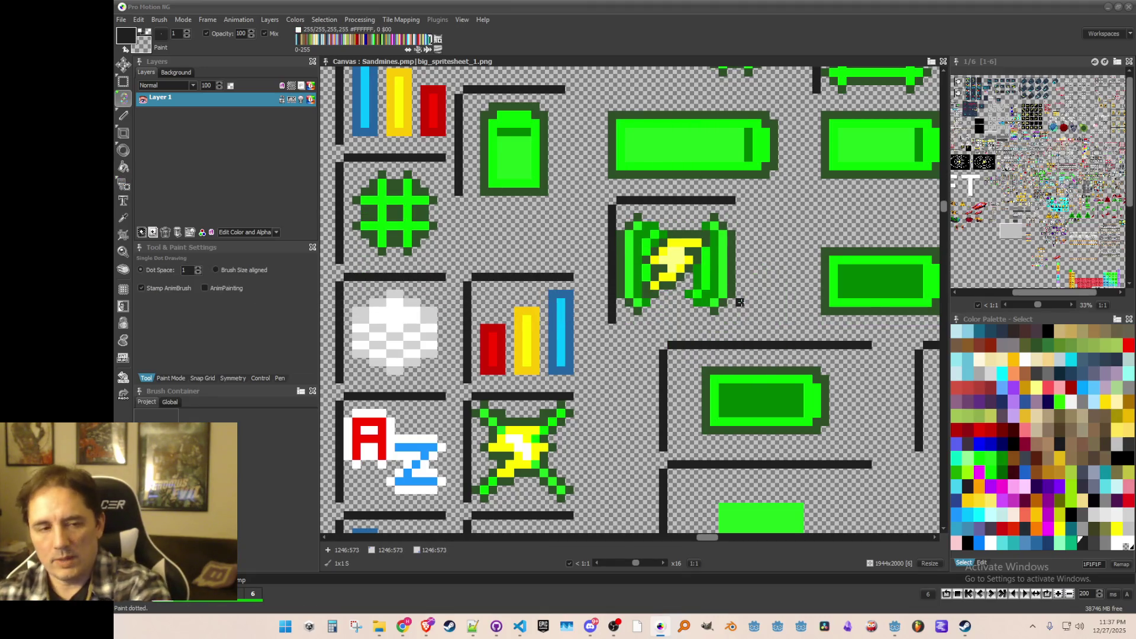
{"action": "scroll", "coordinate": [746, 296], "scroll_direction": "down", "scroll_amount": 2}
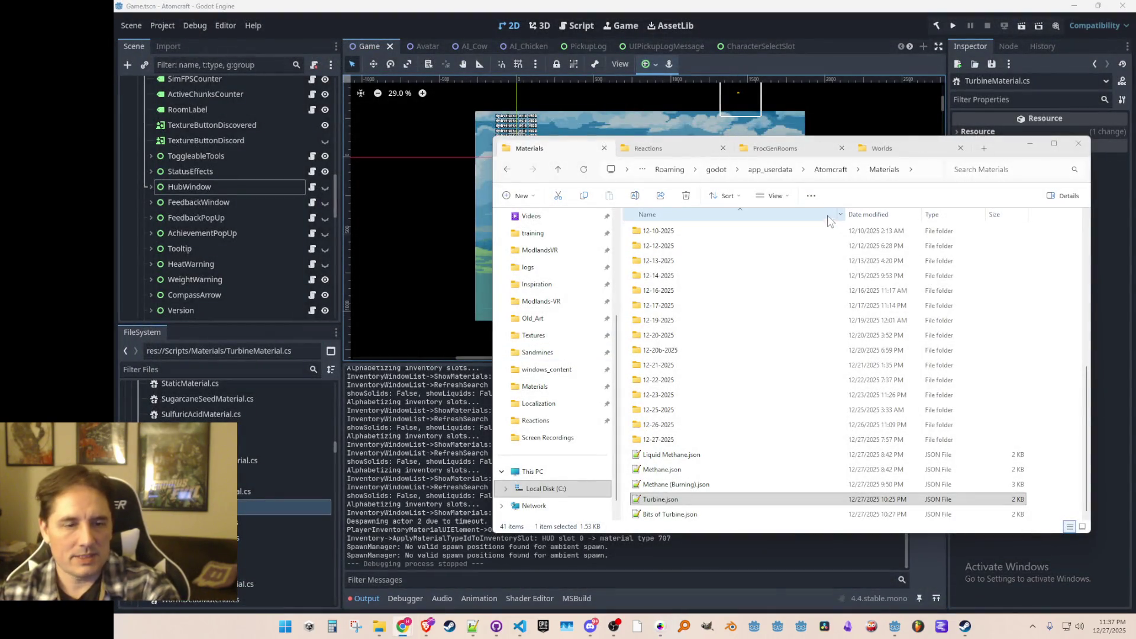
- Bring the Godot editor in front of File Explorer and expand the Art folder in FileSystem
{"action": "left_click", "coordinate": [868, 24]}
{"action": "scroll", "coordinate": [237, 511], "scroll_direction": "up", "scroll_amount": 10}
{"action": "scroll", "coordinate": [238, 511], "scroll_direction": "up", "scroll_amount": 10}
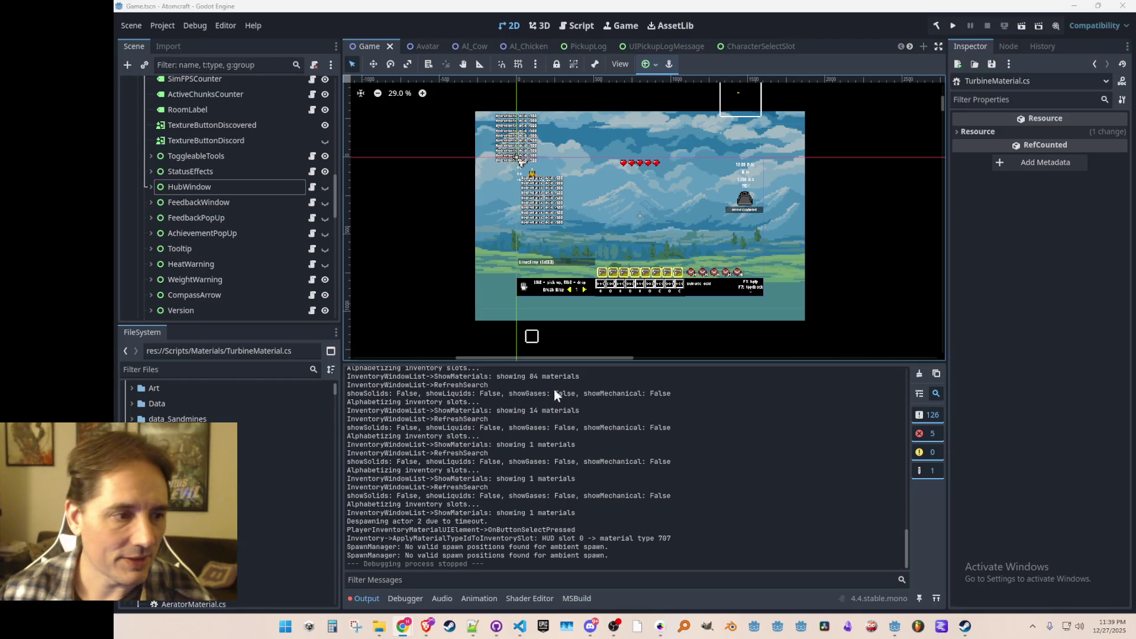
{"action": "left_click", "coordinate": [131, 388]}
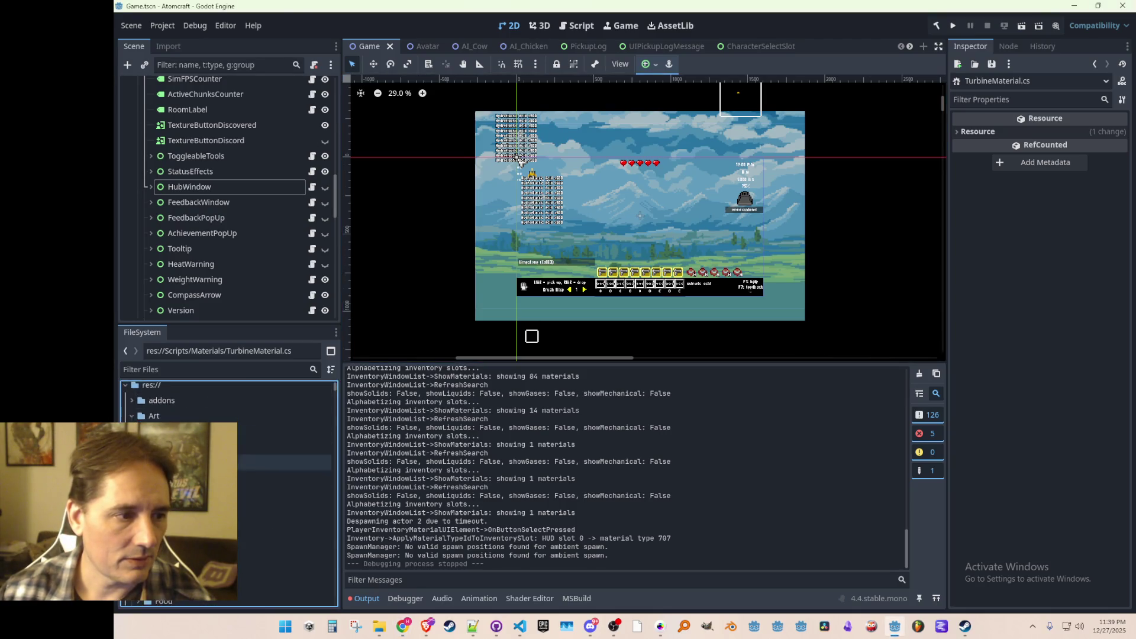
- Browse the Art files and select artifact_detector_anim.png in the FileSystem dock
{"action": "scroll", "coordinate": [177, 450], "scroll_direction": "down", "scroll_amount": 8}
{"action": "scroll", "coordinate": [178, 449], "scroll_direction": "down", "scroll_amount": 2}
{"action": "left_click", "coordinate": [177, 446]}
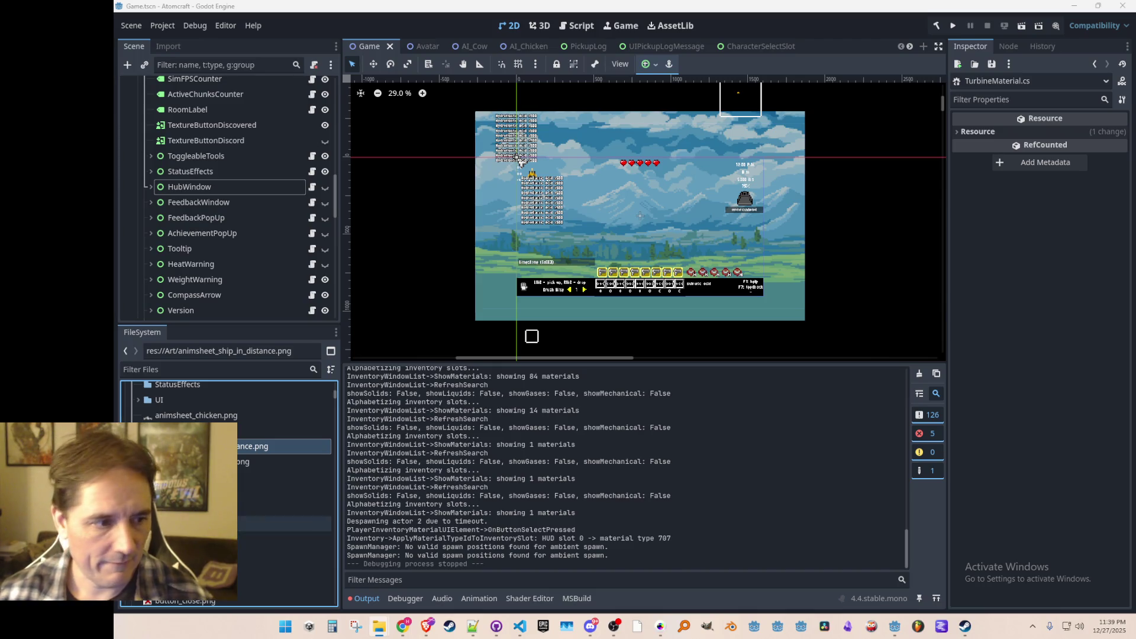
{"action": "left_click", "coordinate": [285, 461]}
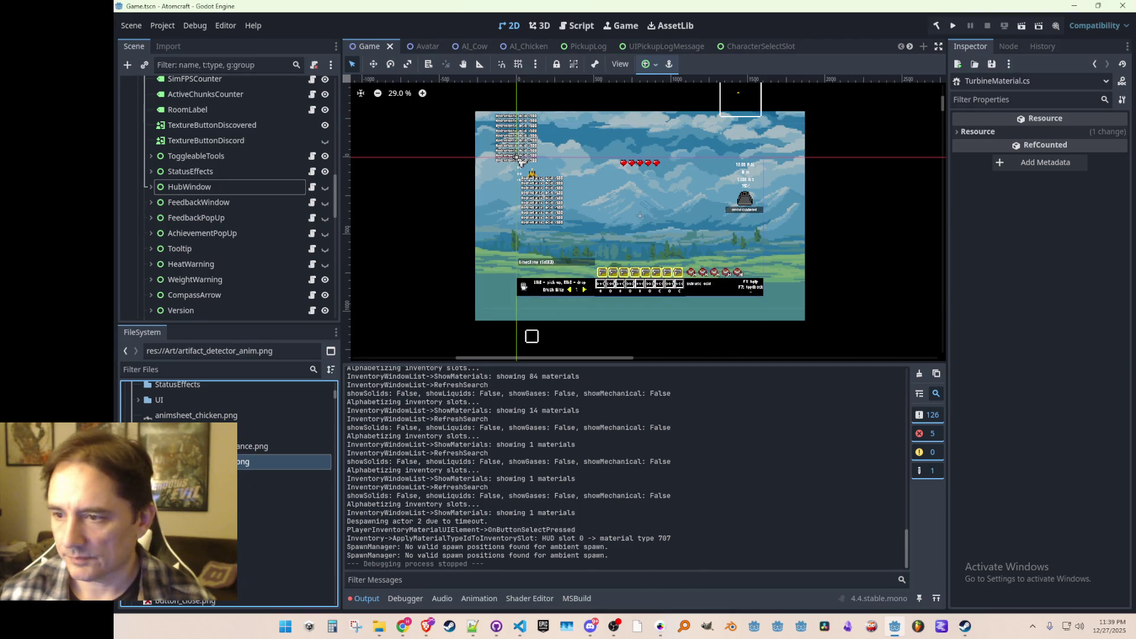
{"action": "scroll", "coordinate": [683, 241], "scroll_direction": "up", "scroll_amount": 2}
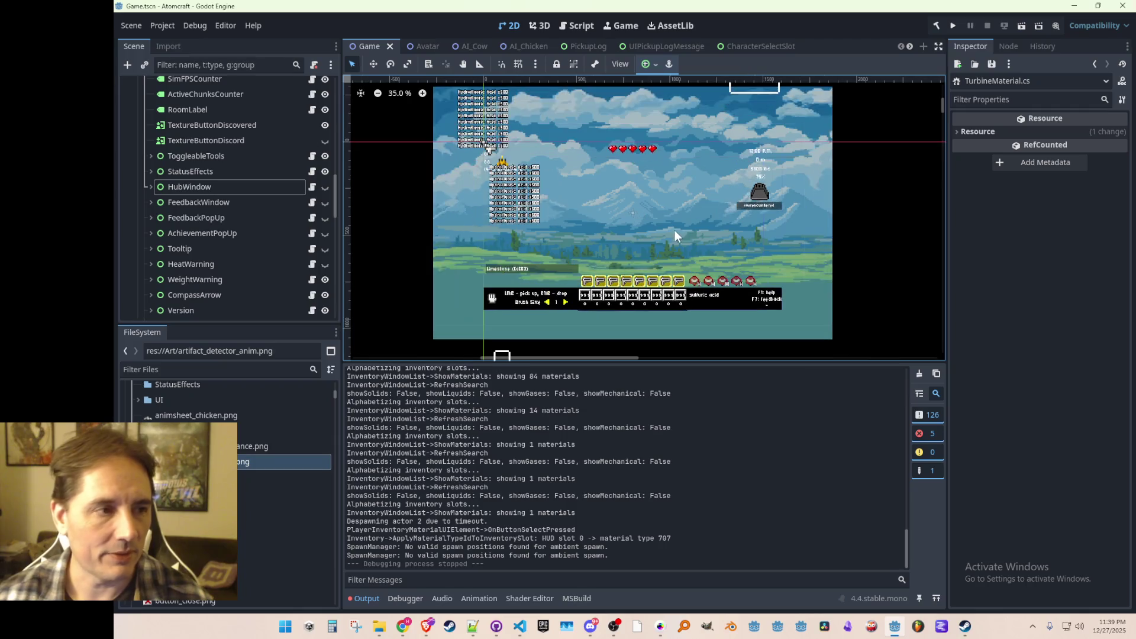
{"action": "scroll", "coordinate": [680, 268], "scroll_direction": "up", "scroll_amount": 3}
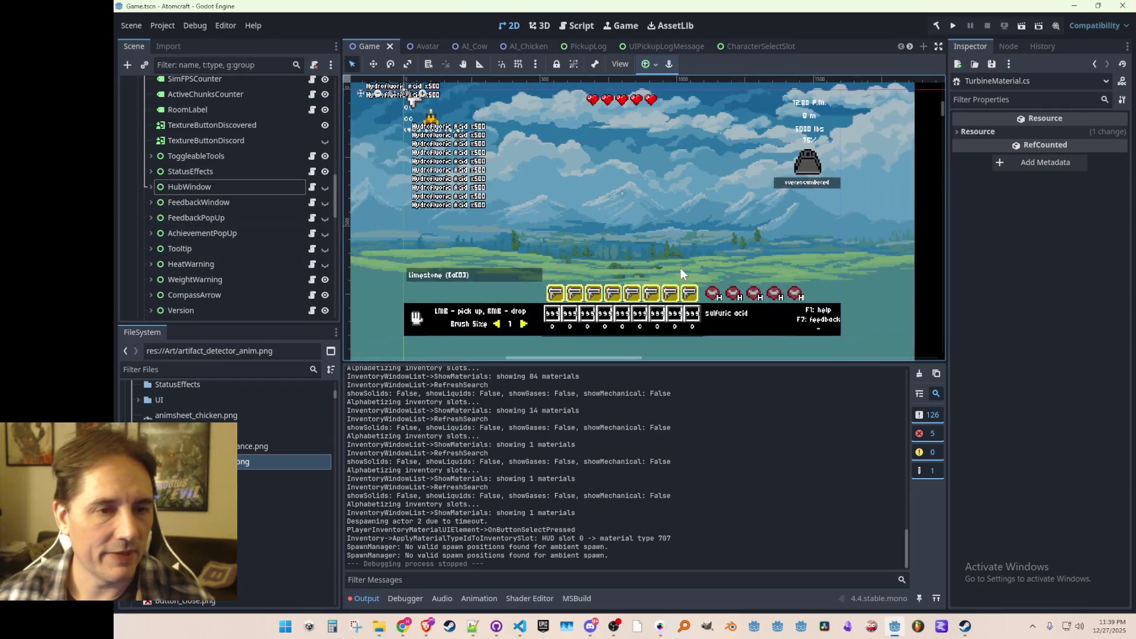
{"action": "scroll", "coordinate": [663, 237], "scroll_direction": "up", "scroll_amount": 1}
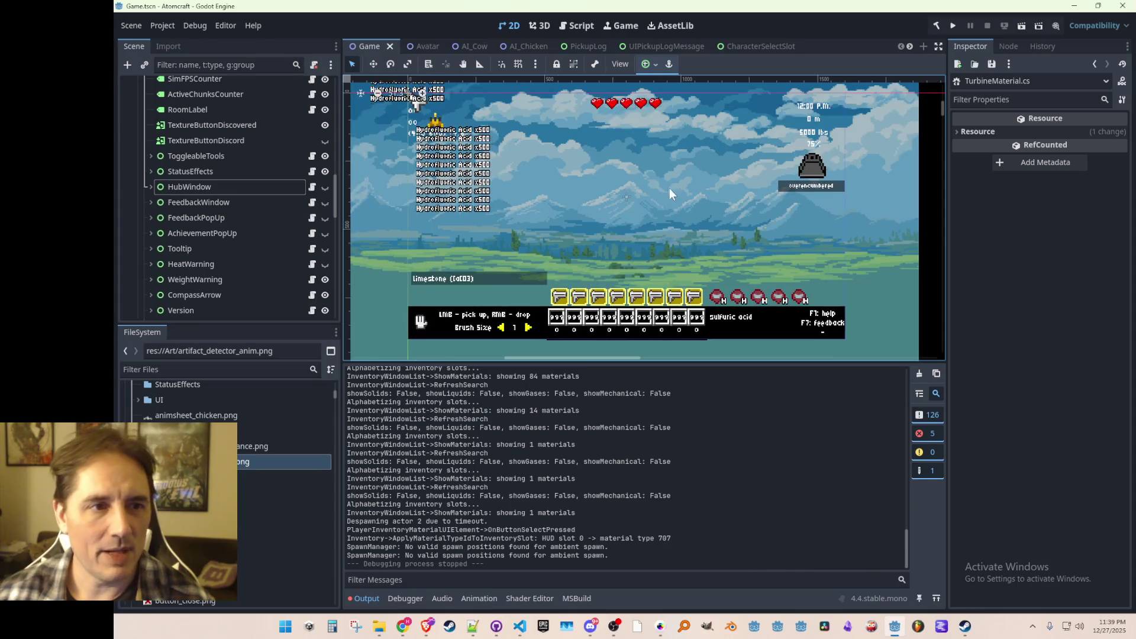
{"action": "scroll", "coordinate": [676, 218], "scroll_direction": "up", "scroll_amount": 1}
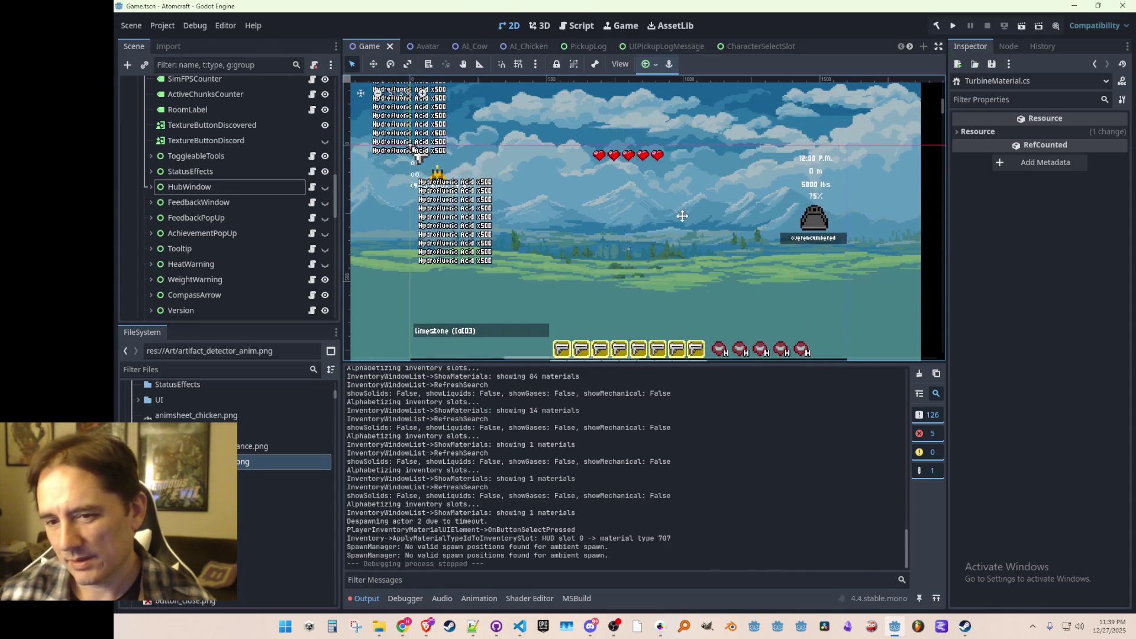
{"action": "scroll", "coordinate": [651, 176], "scroll_direction": "up", "scroll_amount": 2}
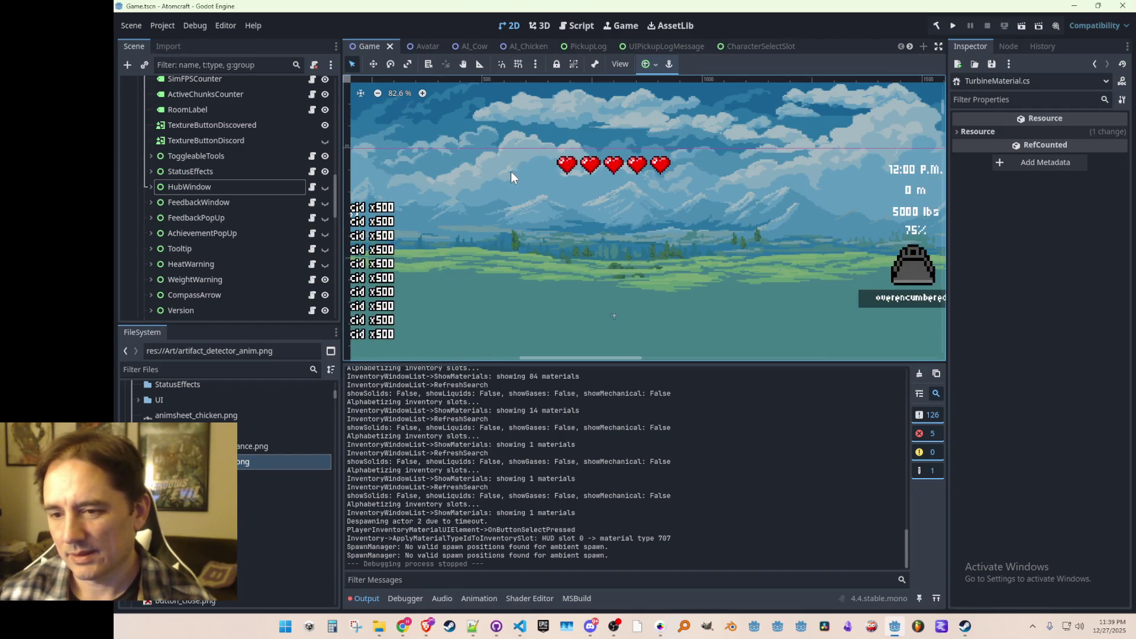
{"action": "scroll", "coordinate": [521, 169], "scroll_direction": "down", "scroll_amount": 1}
{"action": "scroll", "coordinate": [524, 168], "scroll_direction": "down", "scroll_amount": 2}
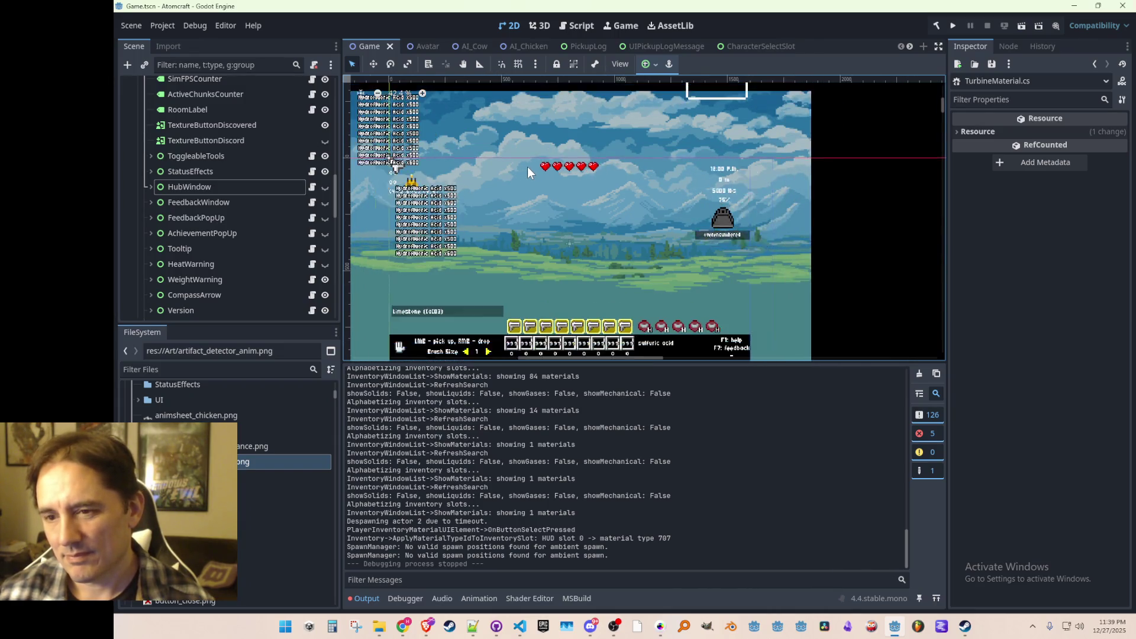
{"action": "scroll", "coordinate": [527, 169], "scroll_direction": "up", "scroll_amount": 3}
{"action": "scroll", "coordinate": [508, 170], "scroll_direction": "down", "scroll_amount": 2}
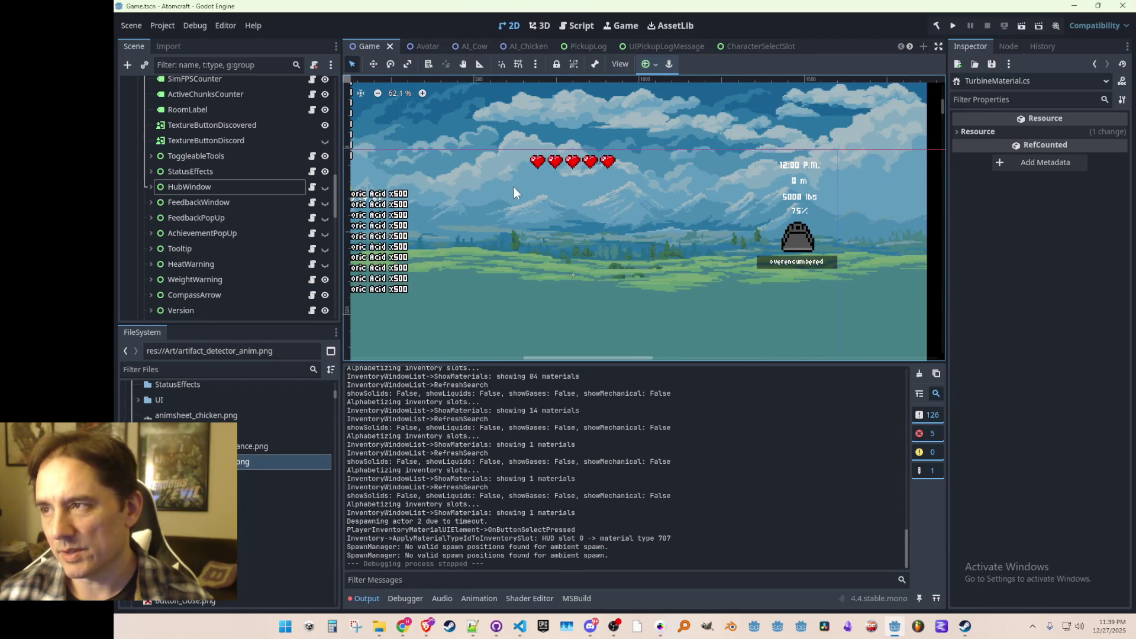
{"action": "scroll", "coordinate": [514, 186], "scroll_direction": "down", "scroll_amount": 3}
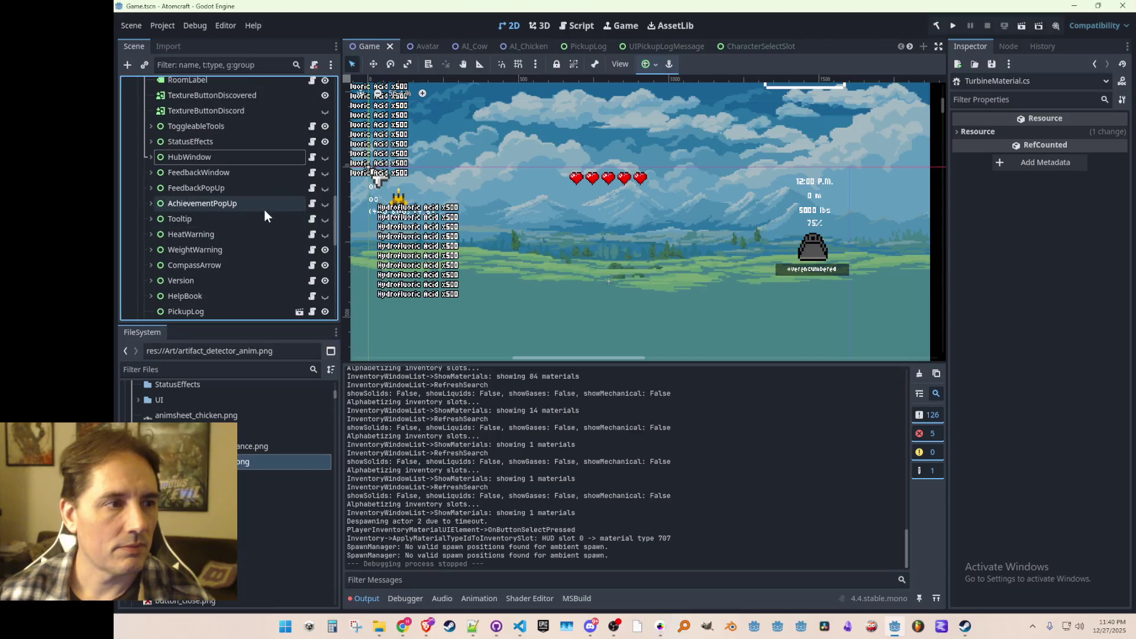
{"action": "scroll", "coordinate": [272, 222], "scroll_direction": "up", "scroll_amount": 5}
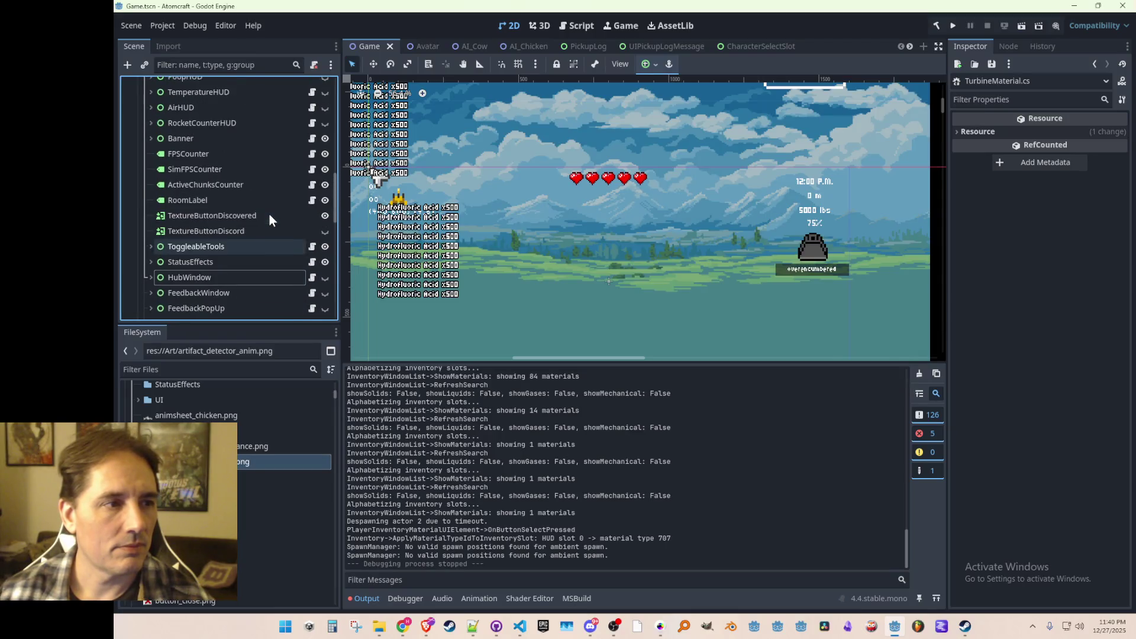
- Make ElectricityHUD visible and inspect its Bar_Level_1 and TextureProgressBar child nodes
{"action": "scroll", "coordinate": [269, 218], "scroll_direction": "up", "scroll_amount": 3}
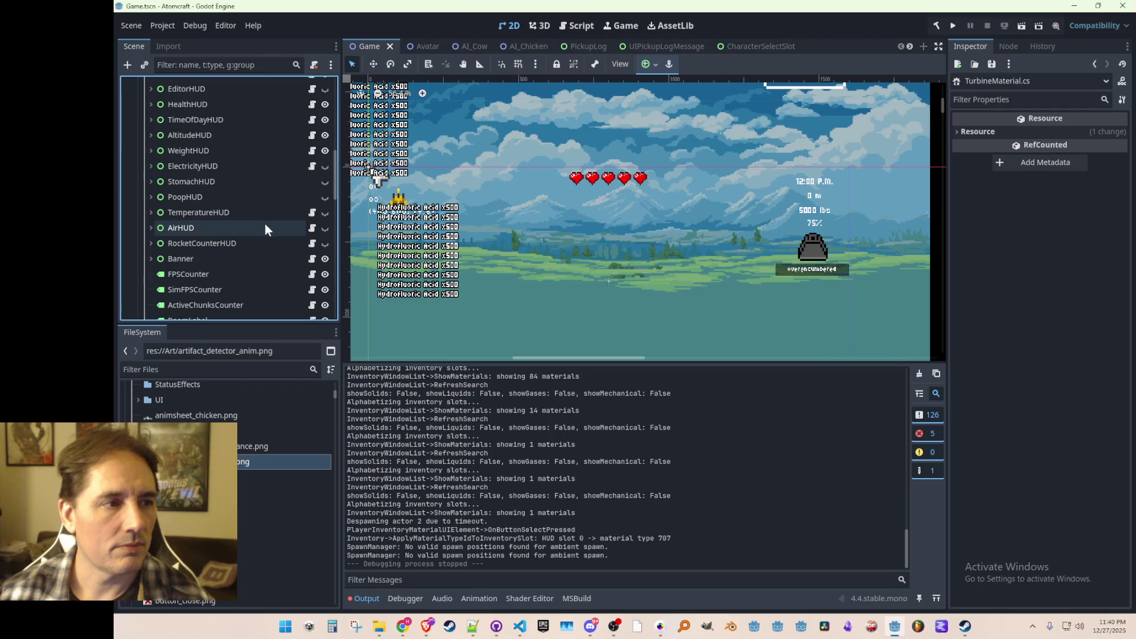
{"action": "scroll", "coordinate": [264, 221], "scroll_direction": "up", "scroll_amount": 1}
{"action": "left_click", "coordinate": [296, 196]}
{"action": "left_click", "coordinate": [325, 196]}
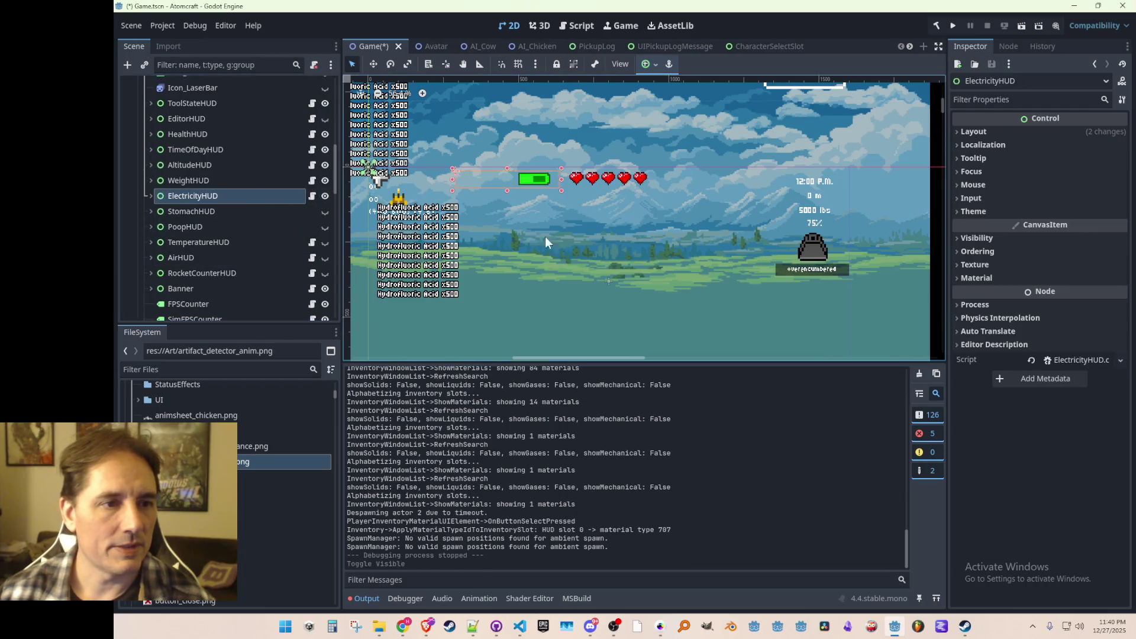
{"action": "scroll", "coordinate": [506, 211], "scroll_direction": "up", "scroll_amount": 1}
{"action": "left_click", "coordinate": [151, 195]}
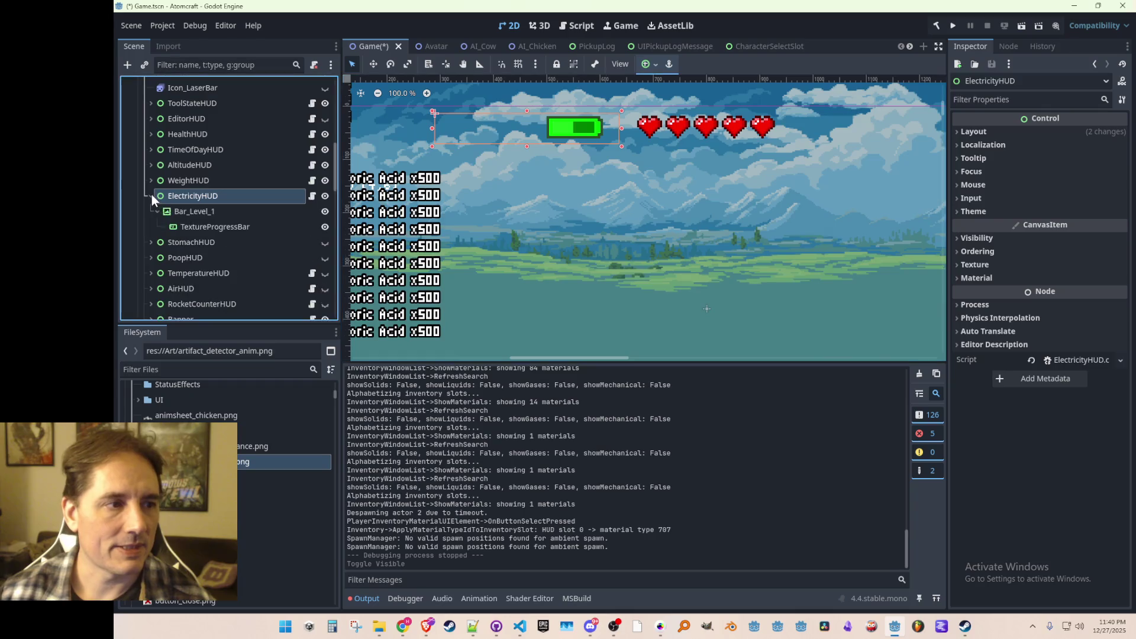
{"action": "left_click", "coordinate": [175, 216]}
{"action": "left_click", "coordinate": [184, 229]}
{"action": "left_click", "coordinate": [178, 214]}
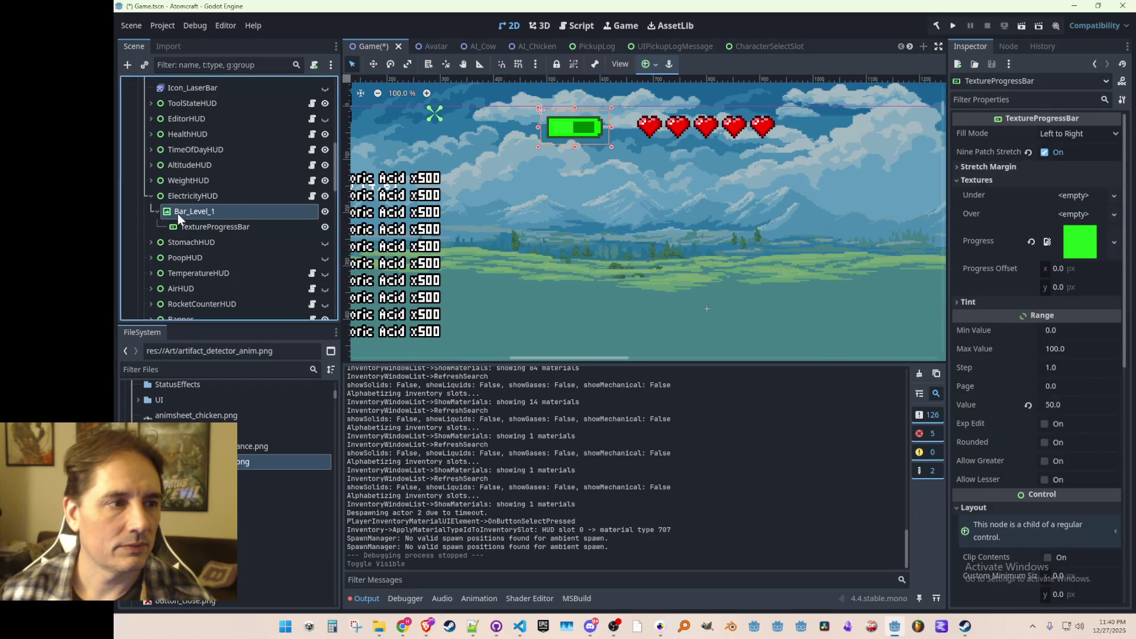
{"action": "left_click", "coordinate": [156, 211]}
- Deselect the battery bar and select the 5000 lbs weight amount label on the canvas
{"action": "scroll", "coordinate": [784, 197], "scroll_direction": "down", "scroll_amount": 6}
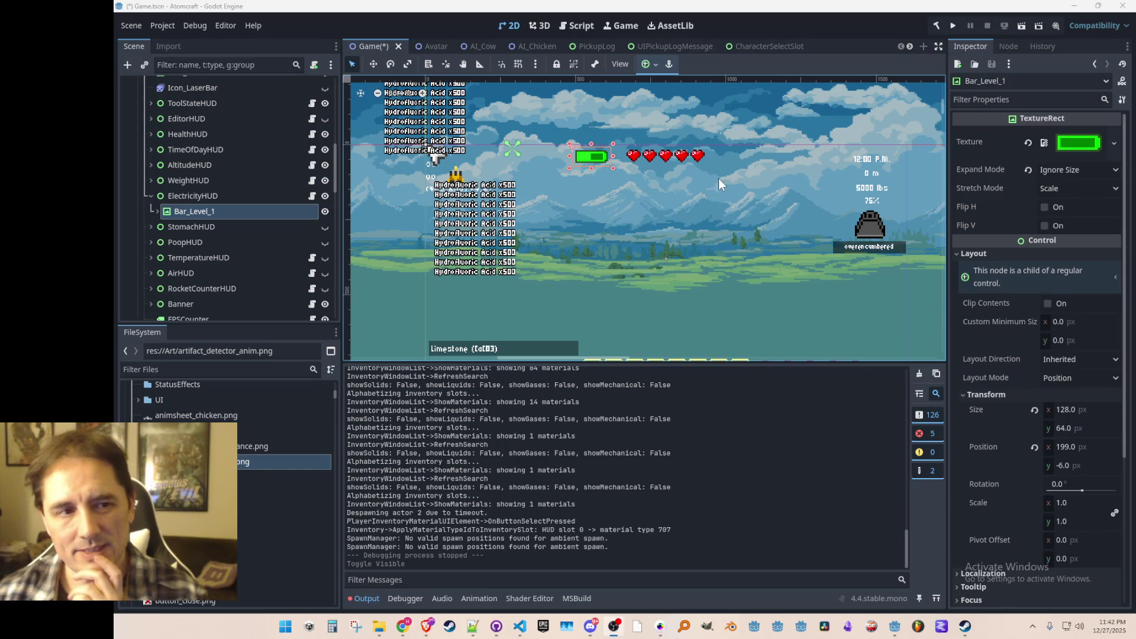
{"action": "scroll", "coordinate": [729, 181], "scroll_direction": "down", "scroll_amount": 1}
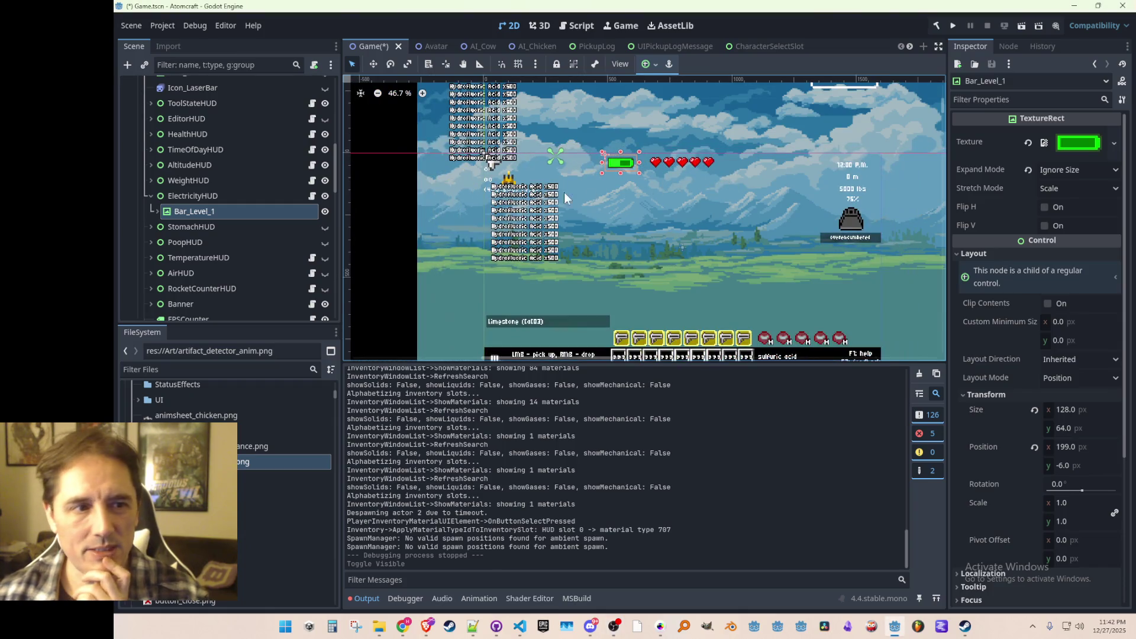
{"action": "left_click", "coordinate": [418, 220]}
{"action": "scroll", "coordinate": [591, 168], "scroll_direction": "up", "scroll_amount": 2}
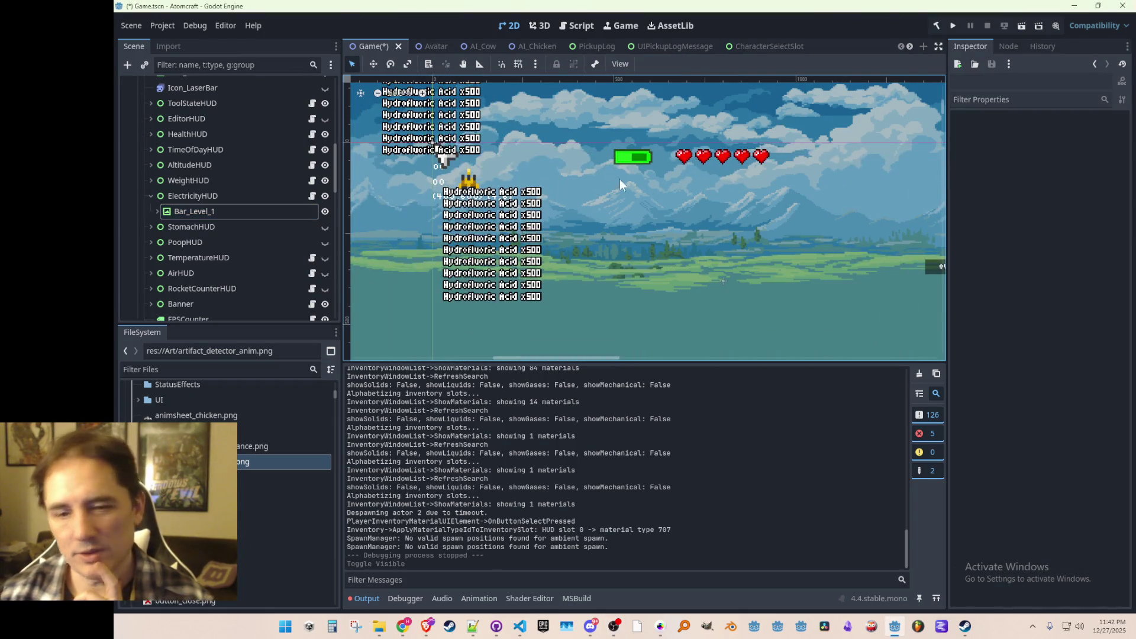
{"action": "scroll", "coordinate": [646, 186], "scroll_direction": "down", "scroll_amount": 3}
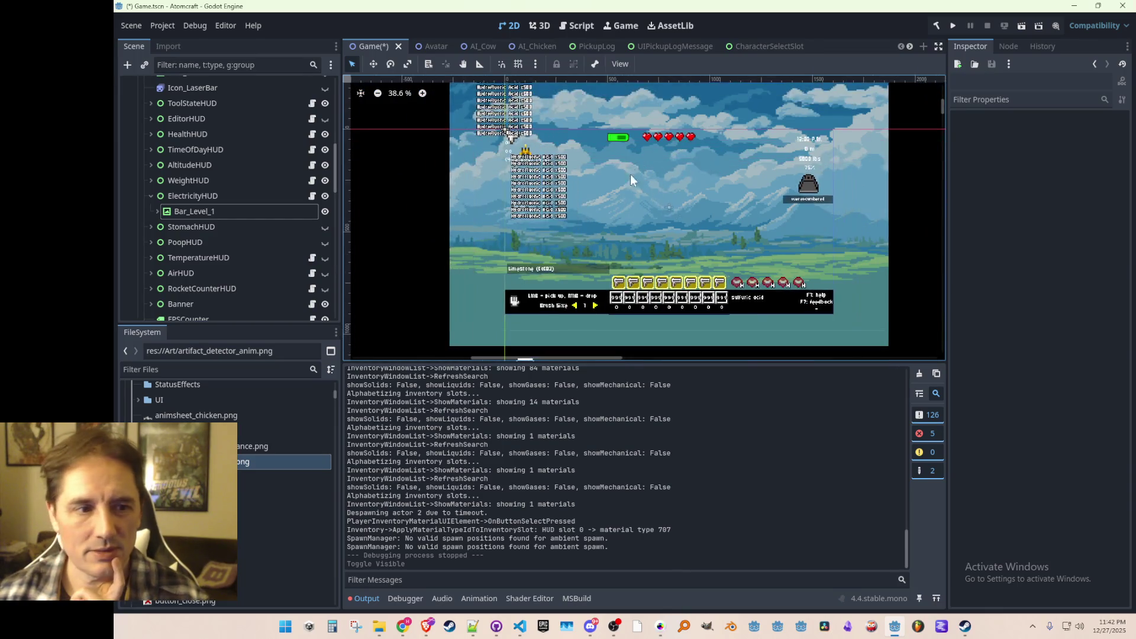
{"action": "scroll", "coordinate": [634, 171], "scroll_direction": "up", "scroll_amount": 2}
{"action": "scroll", "coordinate": [648, 225], "scroll_direction": "up", "scroll_amount": 1}
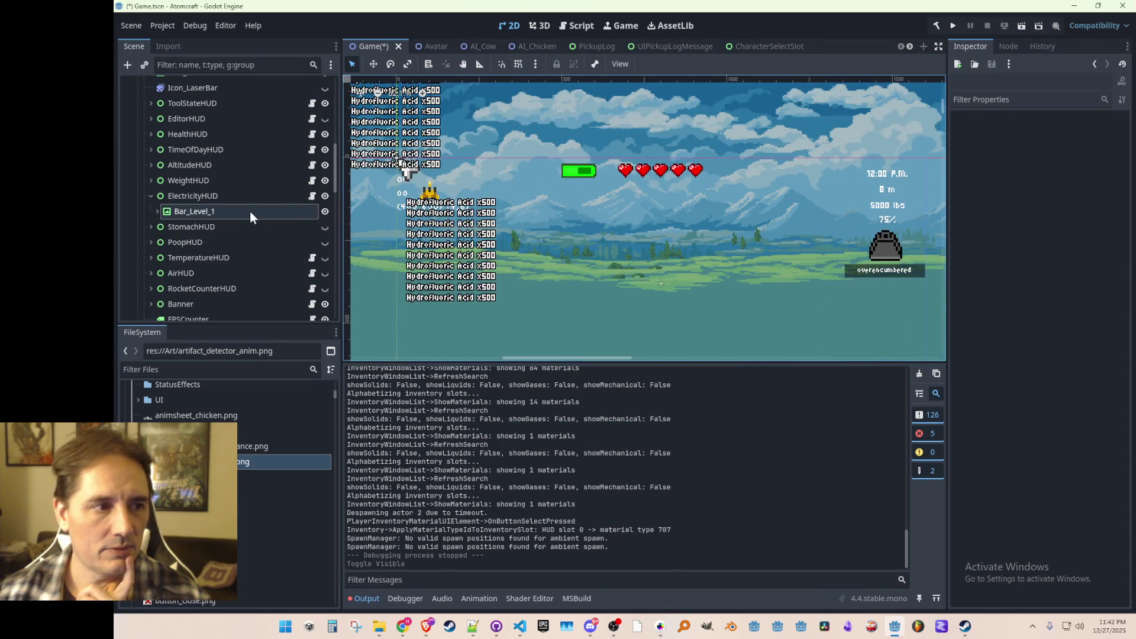
{"action": "left_click", "coordinate": [888, 209]}
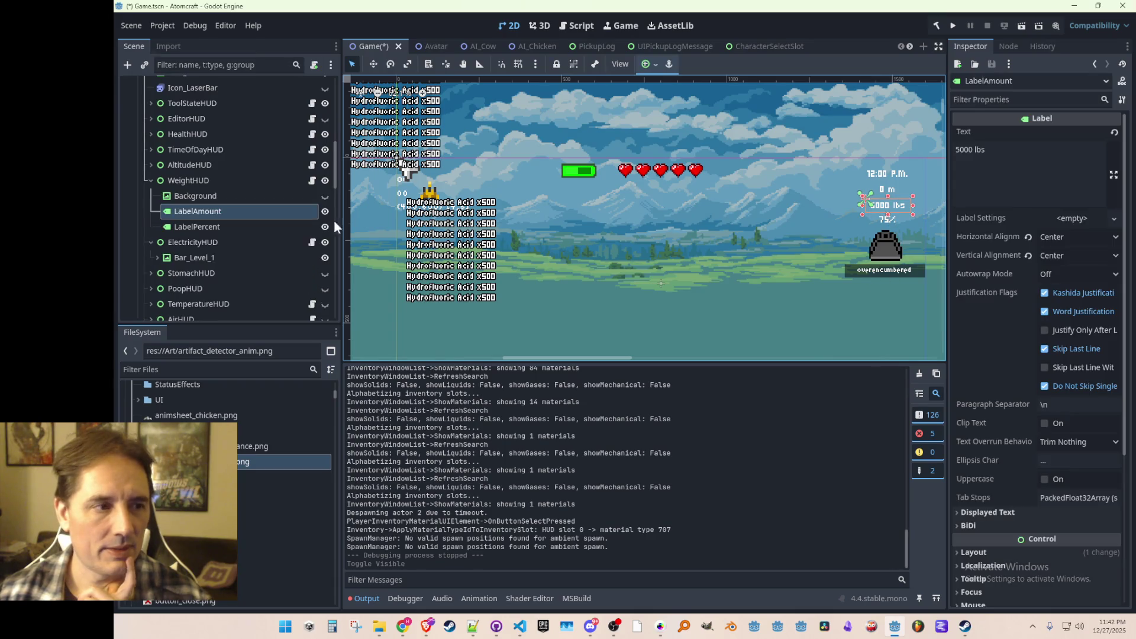
- Copy the LabelAmount node and paste it under ElectricityHUD
{"action": "right_click", "coordinate": [215, 211]}
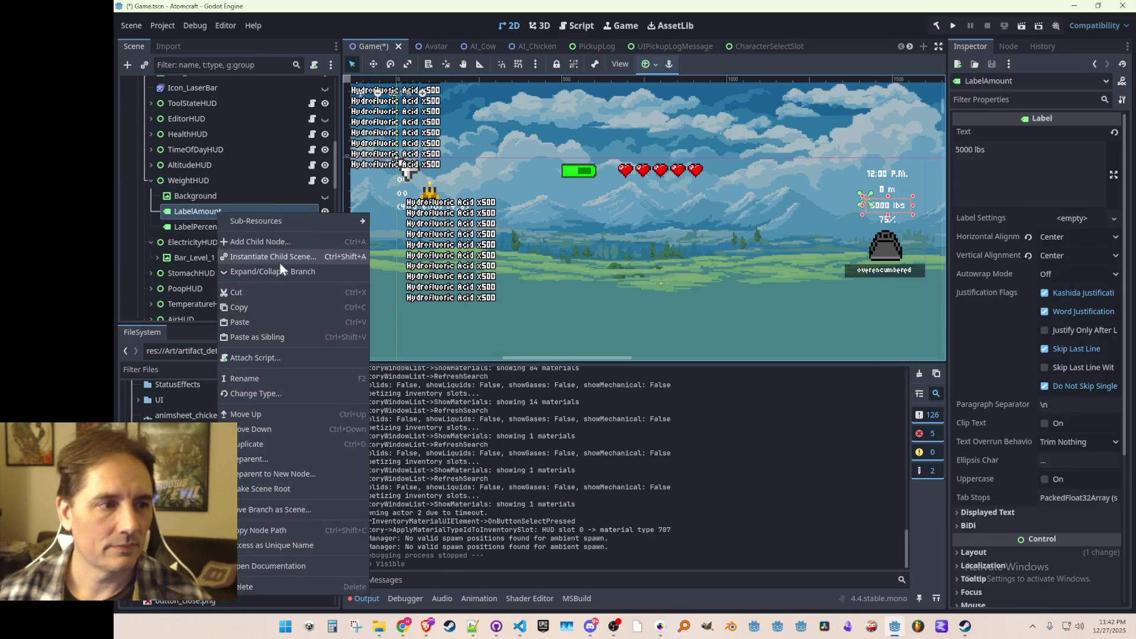
{"action": "left_click", "coordinate": [257, 286]}
{"action": "left_click", "coordinate": [151, 180]}
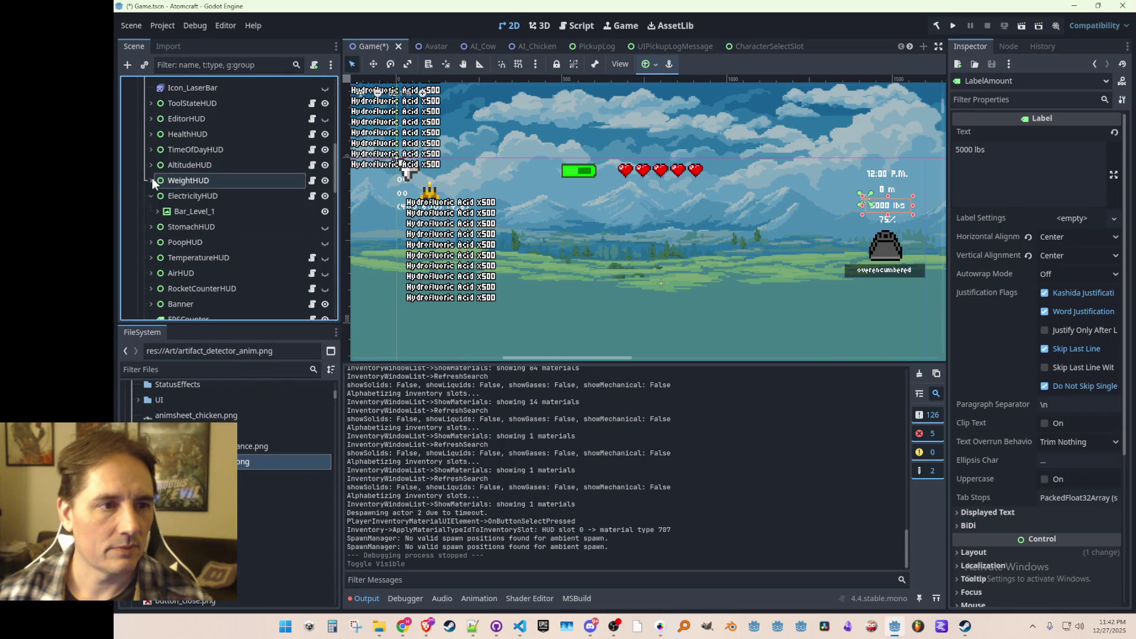
{"action": "left_click", "coordinate": [568, 172]}
{"action": "left_click", "coordinate": [210, 197]}
{"action": "left_click", "coordinate": [159, 212]}
{"action": "right_click", "coordinate": [191, 194]}
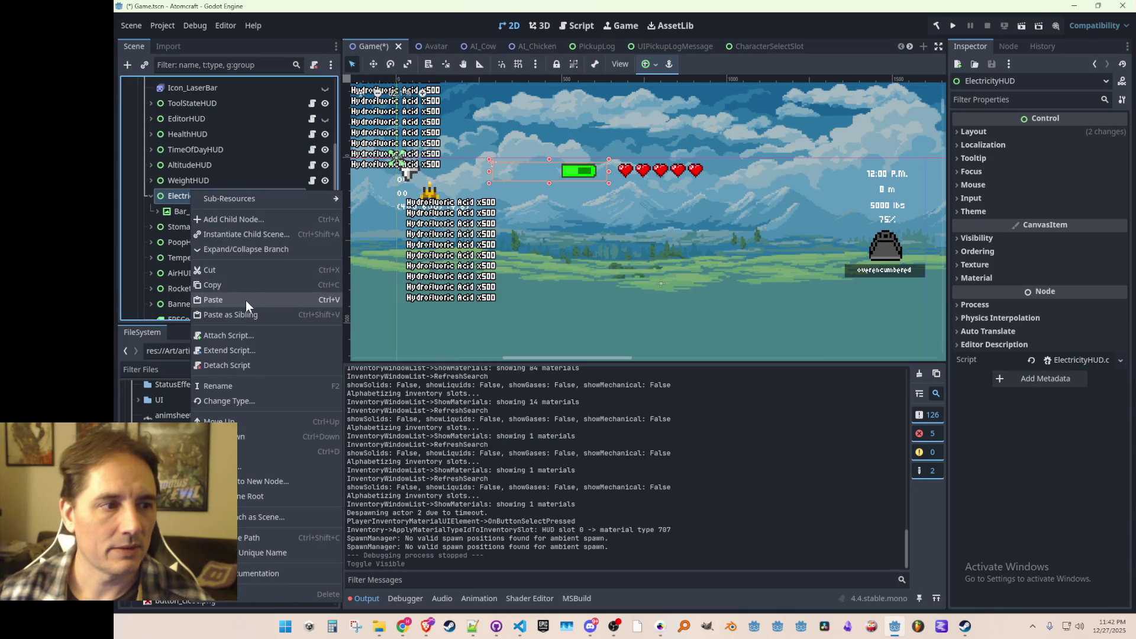
{"action": "left_click", "coordinate": [246, 300]}
- Move the pasted label below the battery and set its text to '0 / 5000 kJ'
{"action": "left_click", "coordinate": [373, 64]}
{"action": "scroll", "coordinate": [503, 168], "scroll_direction": "up", "scroll_amount": 2}
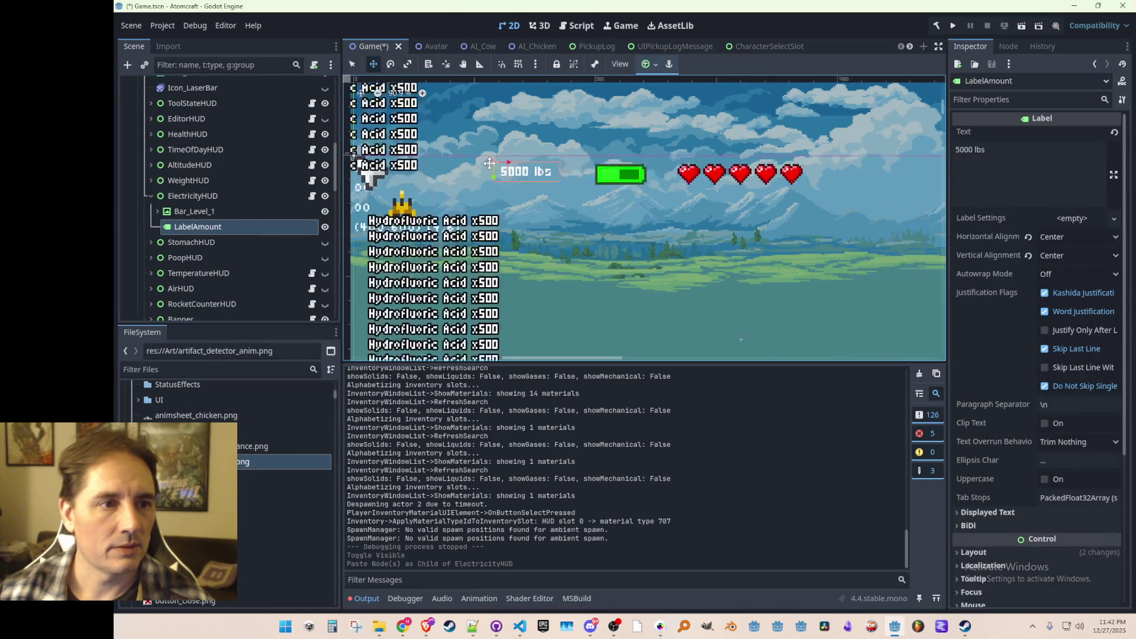
{"action": "left_click_drag", "start_coordinate": [524, 173], "coordinate": [627, 205]}
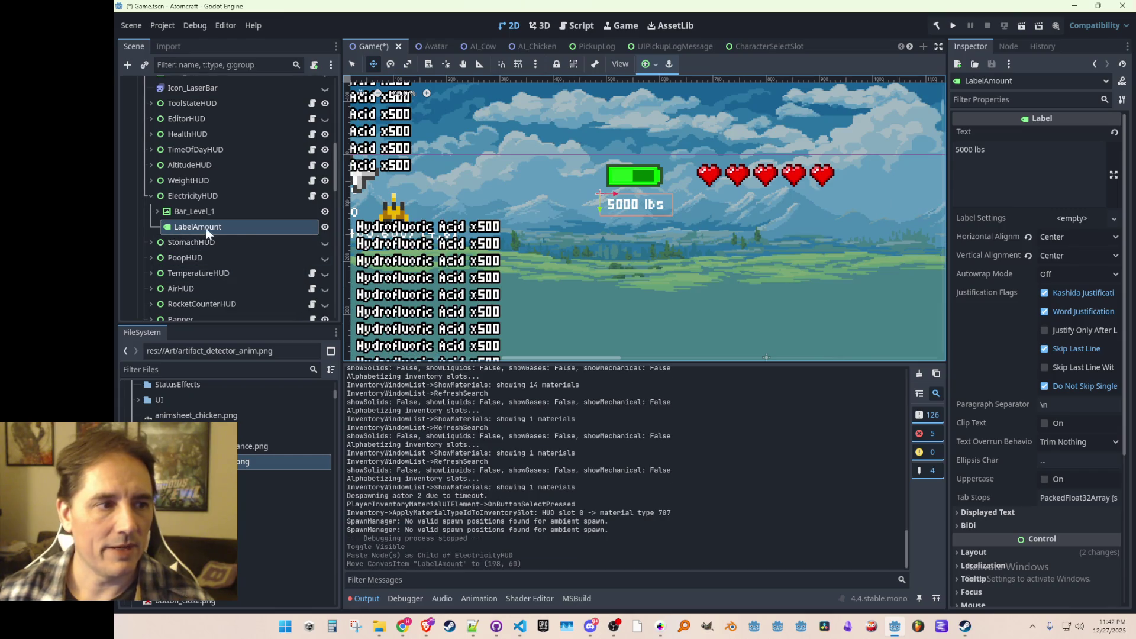
{"action": "left_click", "coordinate": [1022, 156]}
{"action": "key", "text": "ctrl+a"}
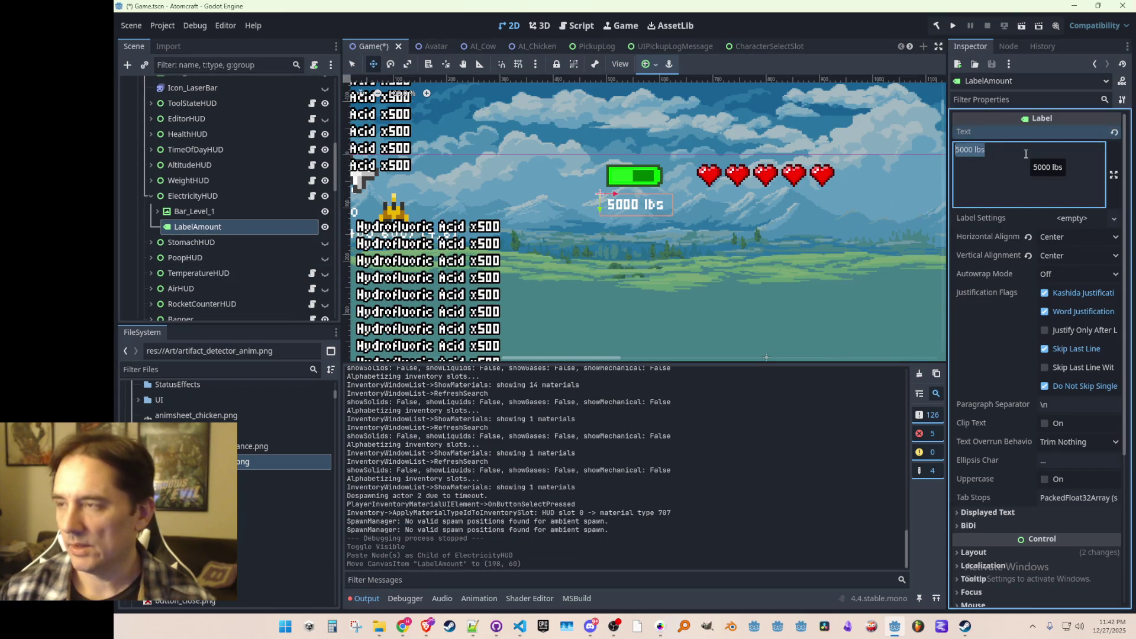
{"action": "type", "text": "0 /"}
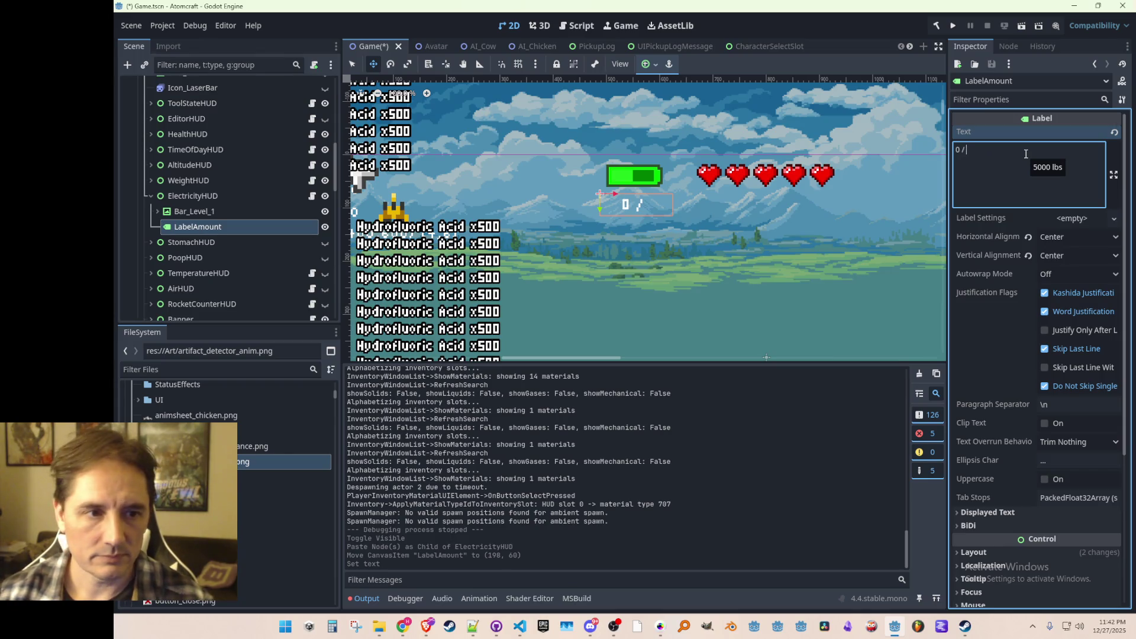
{"action": "type", "text": " 5000"}
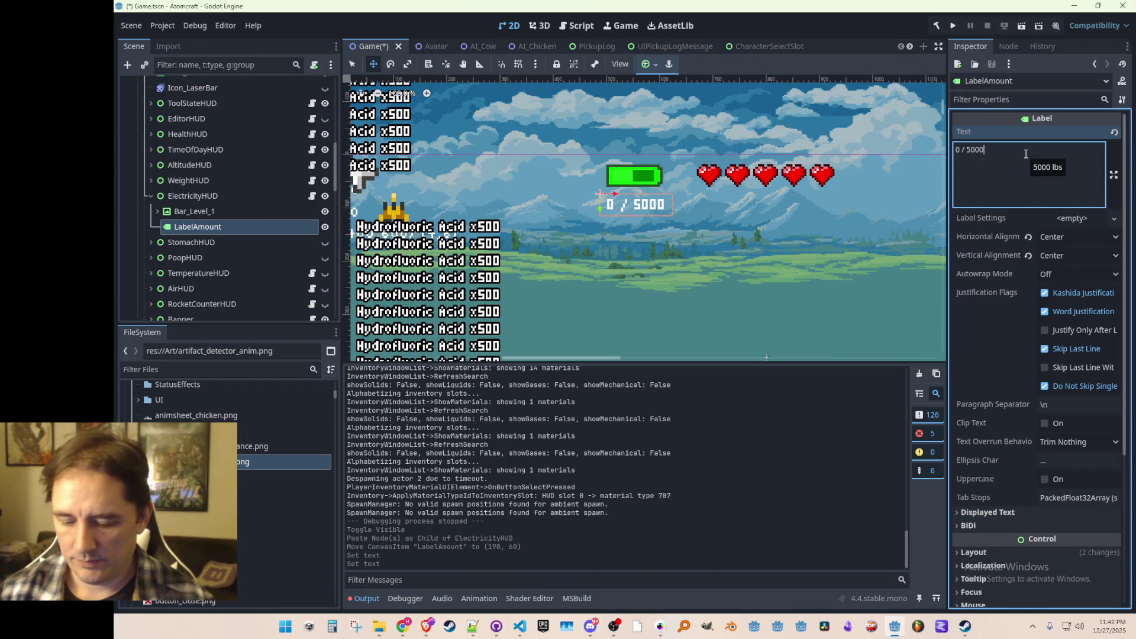
{"action": "type", "text": "kJ"}
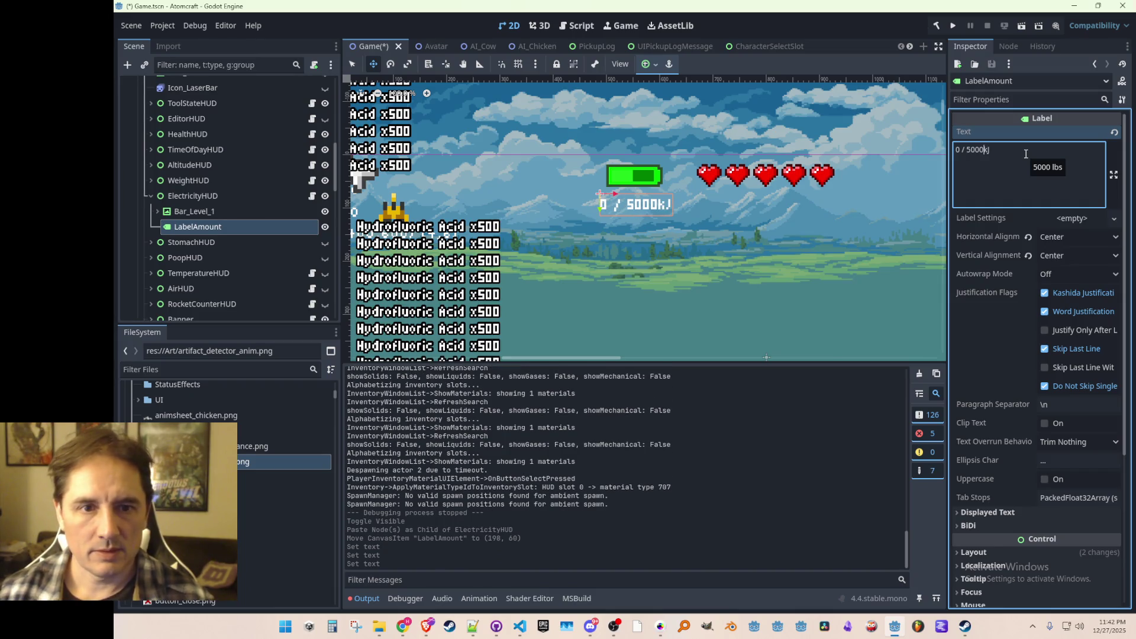
{"action": "key", "text": "ctrl+s"}
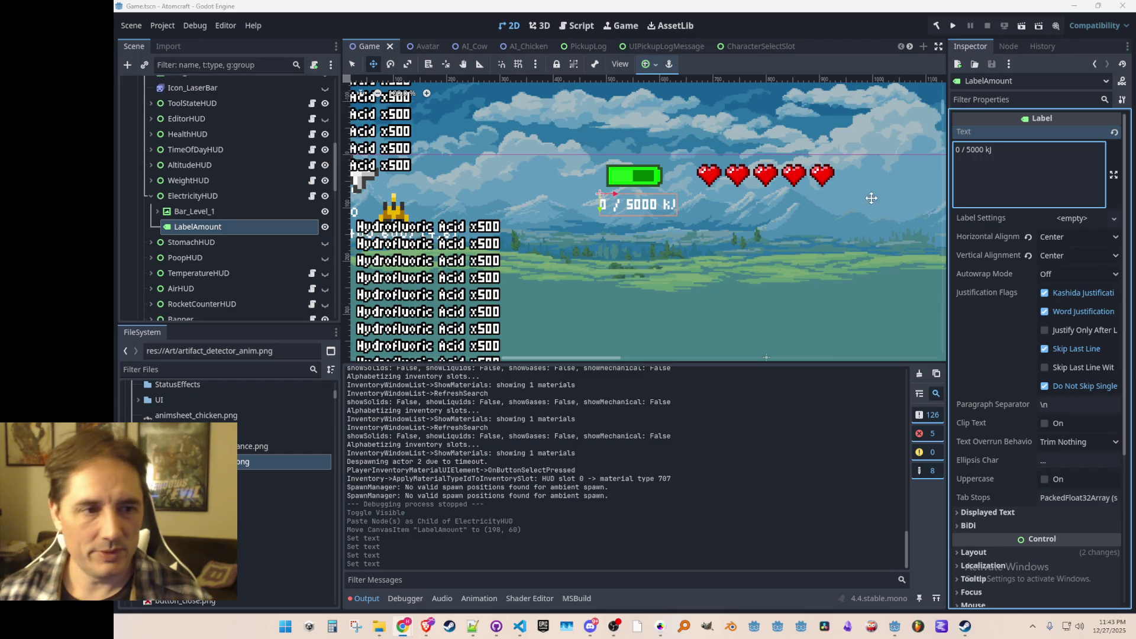
- Nudge the kJ label up and left so it sits under the battery
{"action": "scroll", "coordinate": [697, 229], "scroll_direction": "down", "scroll_amount": 1}
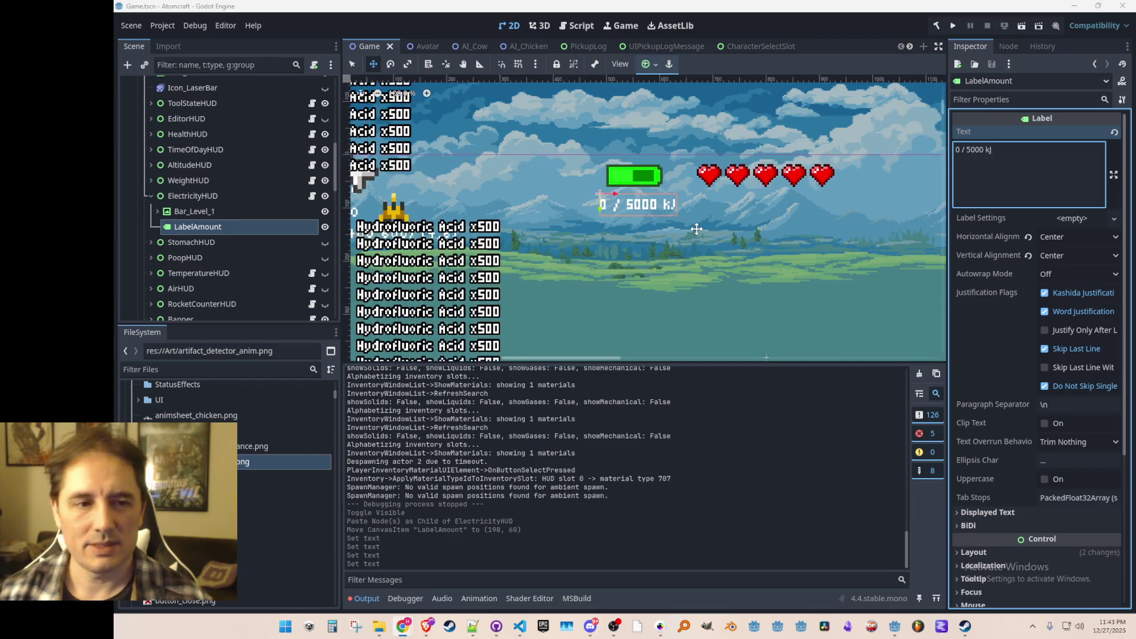
{"action": "scroll", "coordinate": [697, 230], "scroll_direction": "up", "scroll_amount": 1}
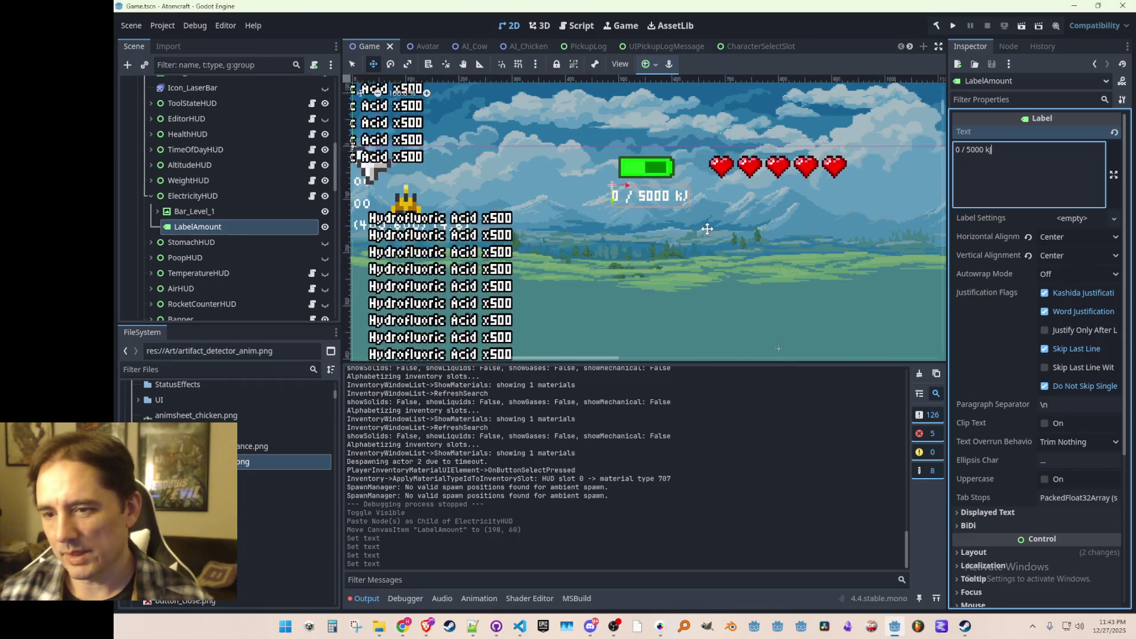
{"action": "scroll", "coordinate": [699, 232], "scroll_direction": "down", "scroll_amount": 1}
{"action": "scroll", "coordinate": [686, 236], "scroll_direction": "up", "scroll_amount": 1}
{"action": "scroll", "coordinate": [670, 240], "scroll_direction": "up", "scroll_amount": 1}
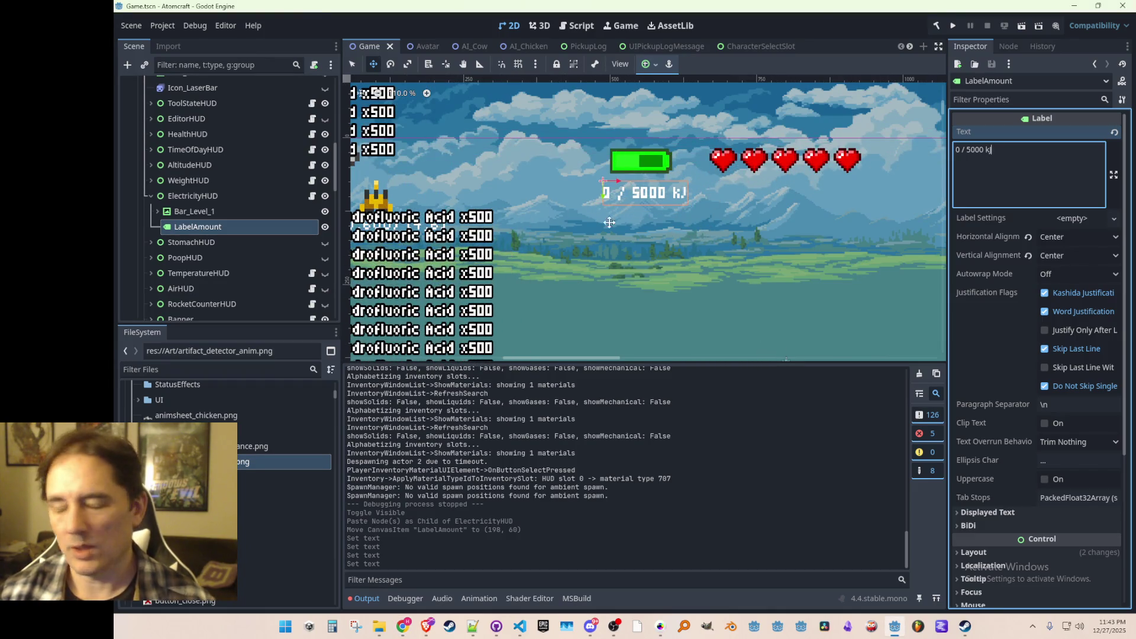
{"action": "scroll", "coordinate": [691, 209], "scroll_direction": "down", "scroll_amount": 5}
{"action": "scroll", "coordinate": [693, 232], "scroll_direction": "up", "scroll_amount": 5}
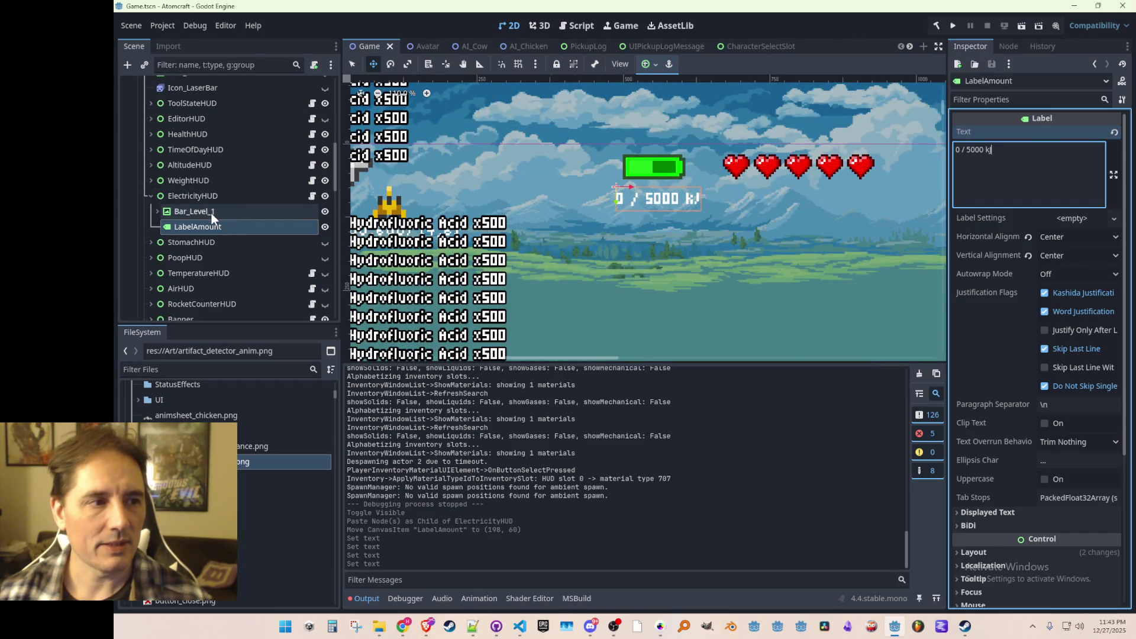
{"action": "scroll", "coordinate": [673, 193], "scroll_direction": "up", "scroll_amount": 3}
{"action": "left_click_drag", "start_coordinate": [599, 196], "coordinate": [600, 184]}
{"action": "scroll", "coordinate": [626, 208], "scroll_direction": "down", "scroll_amount": 9}
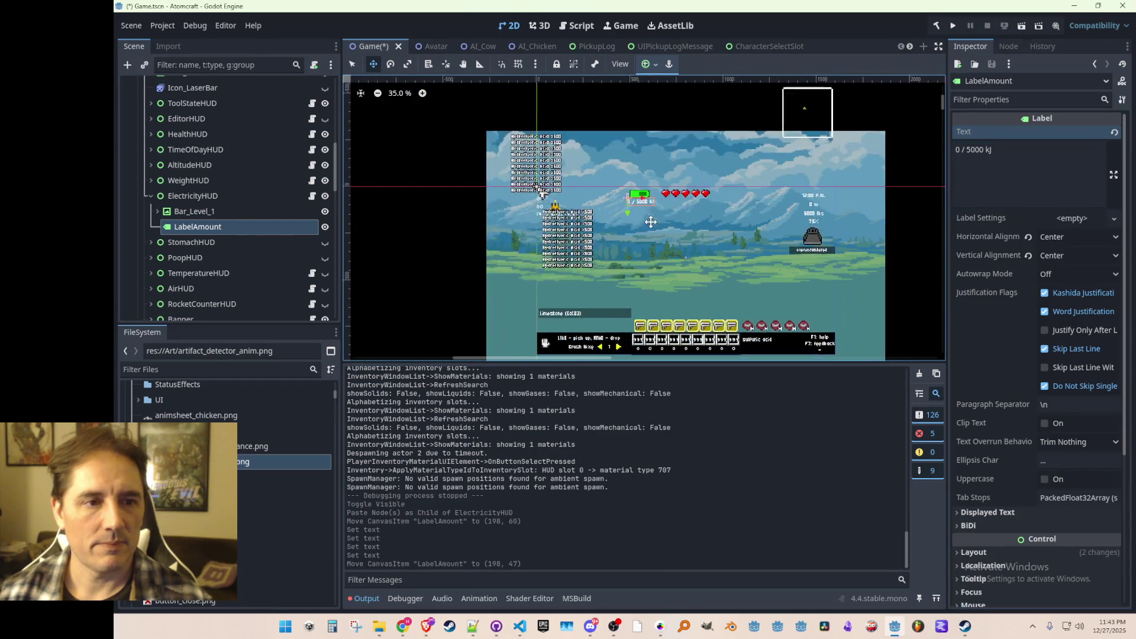
{"action": "scroll", "coordinate": [627, 209], "scroll_direction": "up", "scroll_amount": 3}
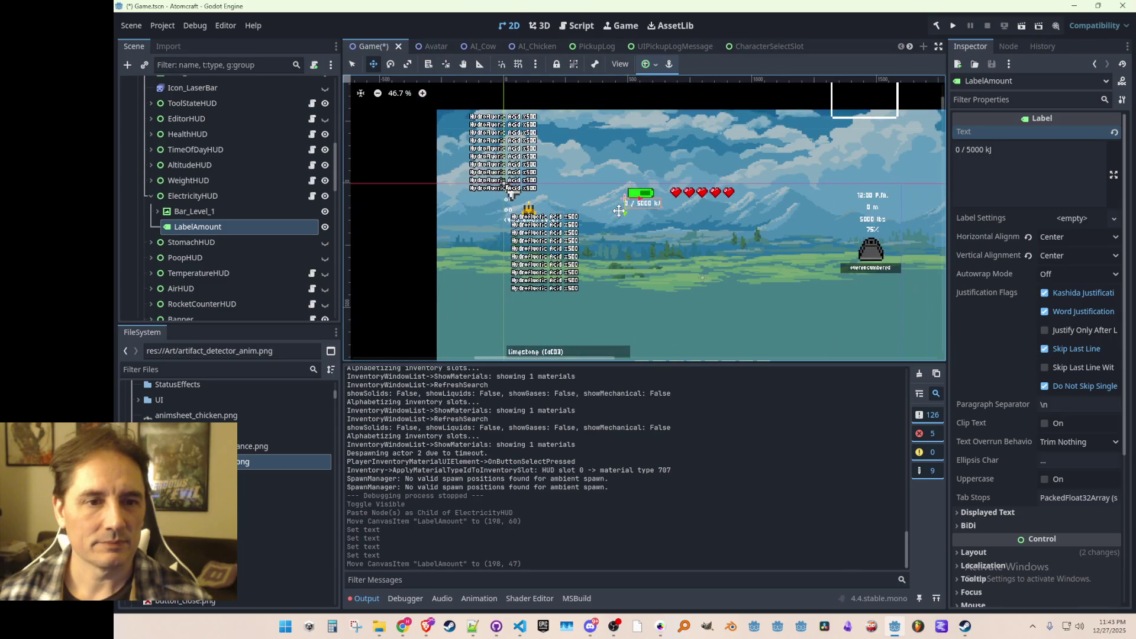
{"action": "scroll", "coordinate": [618, 211], "scroll_direction": "up", "scroll_amount": 15}
{"action": "mouse_move", "coordinate": [642, 186]}
{"action": "left_mouse_down"}
{"action": "mouse_move", "coordinate": [468, 138]}
{"action": "mouse_move", "coordinate": [601, 195]}
{"action": "mouse_move", "coordinate": [621, 182]}
{"action": "mouse_move", "coordinate": [562, 203]}
{"action": "mouse_move", "coordinate": [513, 202]}
{"action": "mouse_move", "coordinate": [603, 187]}
{"action": "left_mouse_up"}
- Resize the label from its left edge so its text centres beneath the battery
{"action": "left_click", "coordinate": [353, 65]}
{"action": "left_click", "coordinate": [373, 64]}
{"action": "scroll", "coordinate": [549, 149], "scroll_direction": "down", "scroll_amount": 5}
{"action": "left_click", "coordinate": [352, 65]}
{"action": "key", "text": "w"}
{"action": "left_click", "coordinate": [958, 150]}
- Edit the label's amounts, trying 10000 as current value and 10K as maximum
{"action": "key", "text": "Delete"}
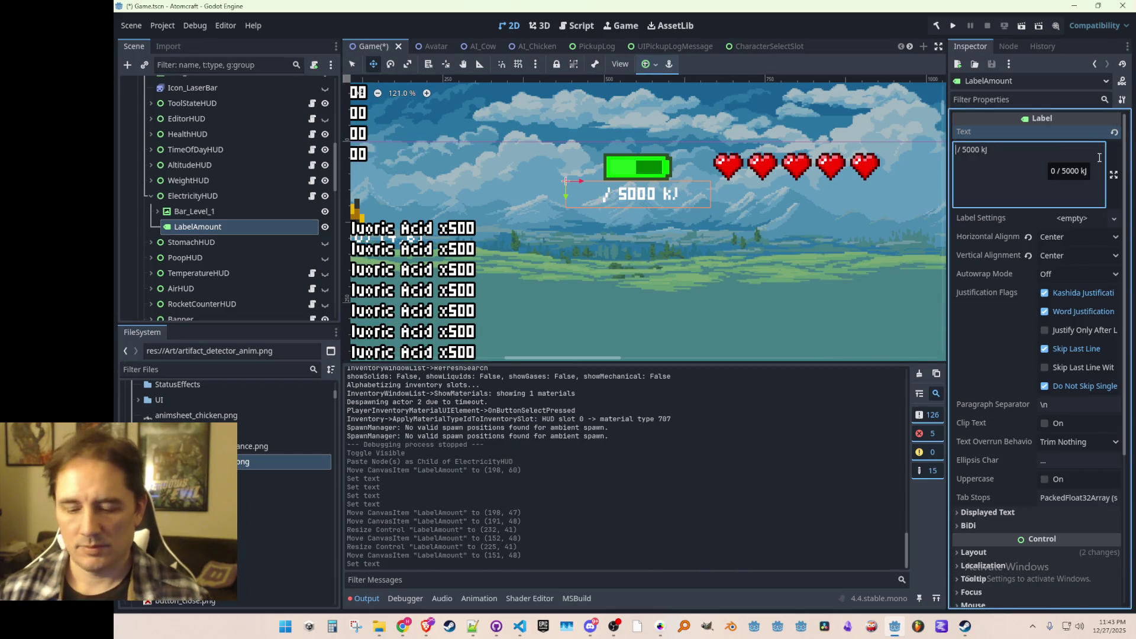
{"action": "type", "text": "5000"}
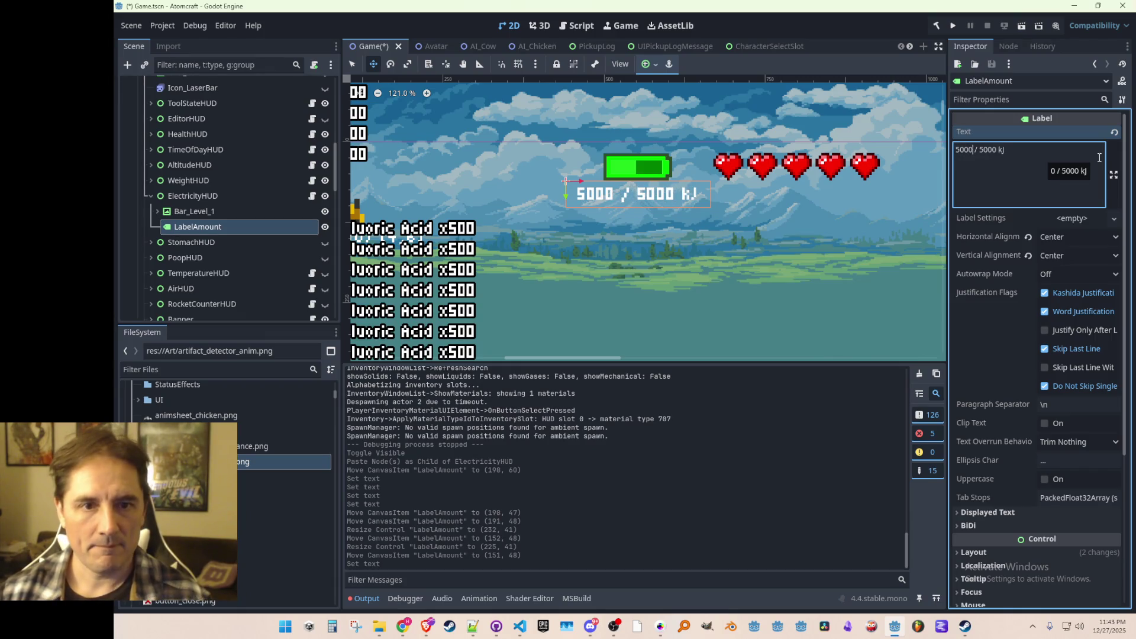
{"action": "key", "text": "BackSpace"}
{"action": "key", "text": "BackSpace"}
{"action": "key", "text": "BackSpace"}
{"action": "type", "text": "10000"}
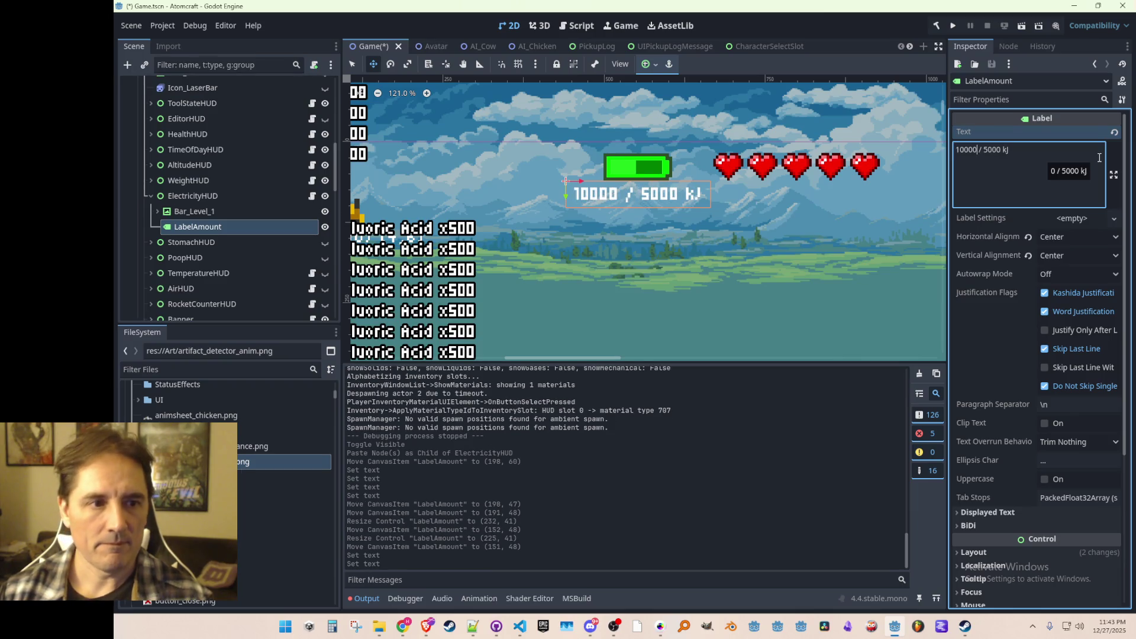
{"action": "key", "text": "Delete"}
{"action": "type", "text": "10"}
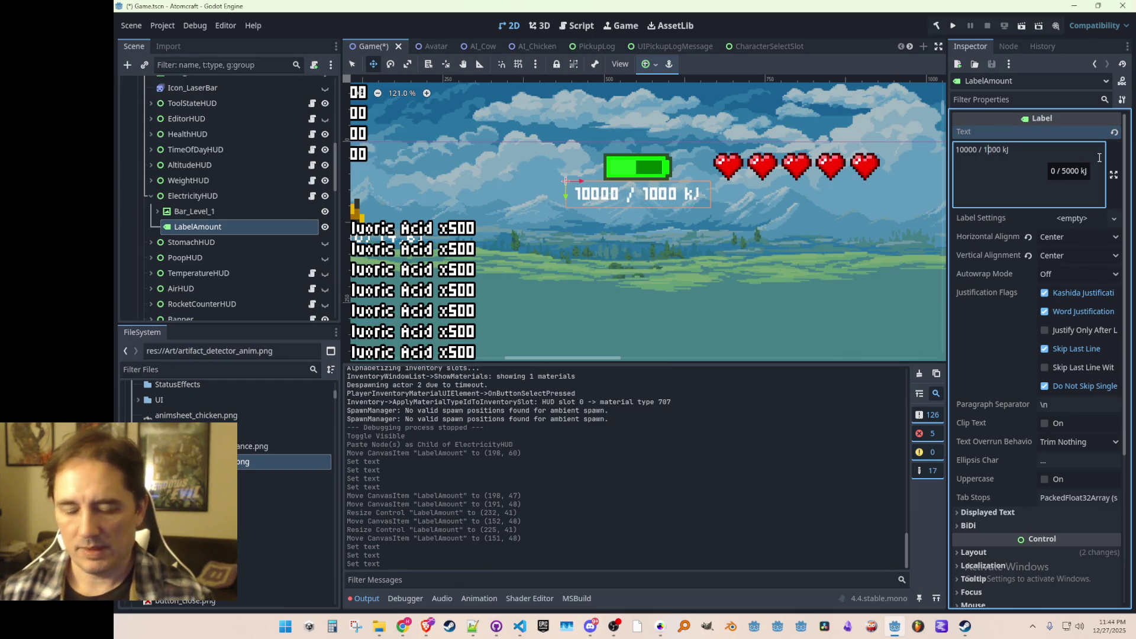
{"action": "key", "text": "Delete"}
{"action": "key", "text": "Delete"}
{"action": "key", "text": "Delete"}
{"action": "type", "text": "K"}
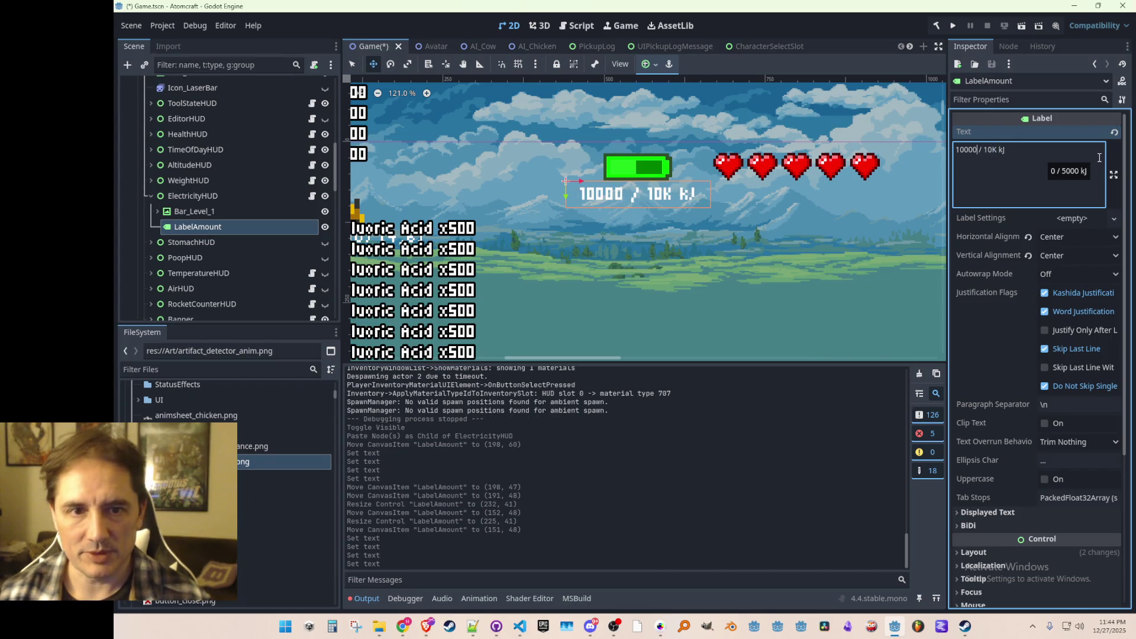
- Change the label text to read '4561 / 5 MJ'
{"action": "key", "text": "BackSpace"}
{"action": "key", "text": "BackSpace"}
{"action": "key", "text": "BackSpace"}
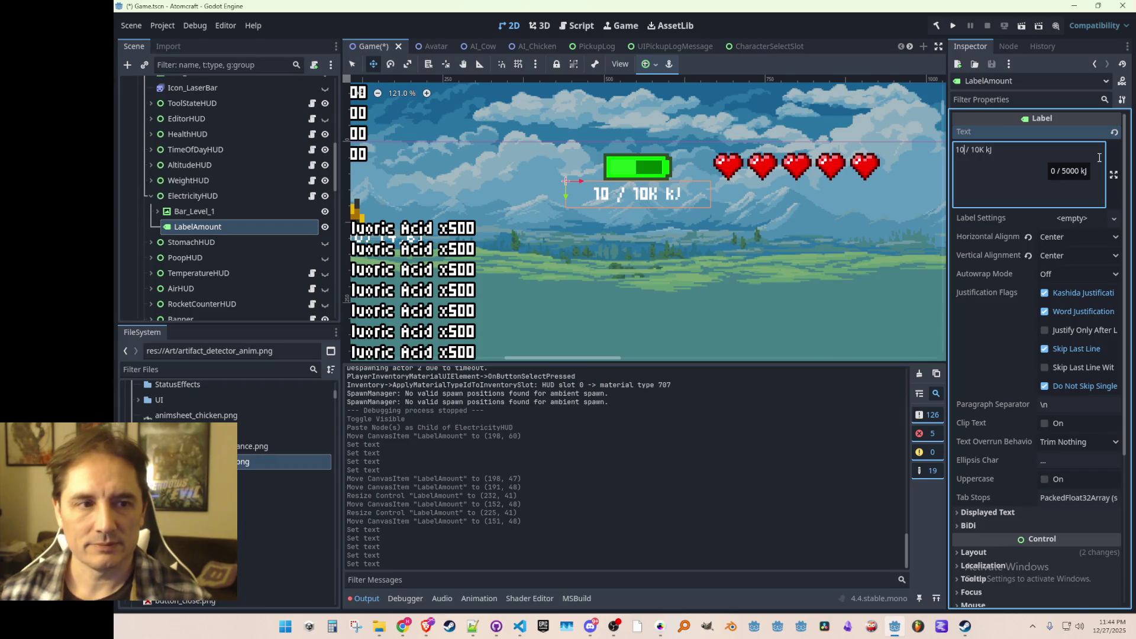
{"action": "key", "text": "BackSpace"}
{"action": "key", "text": "BackSpace"}
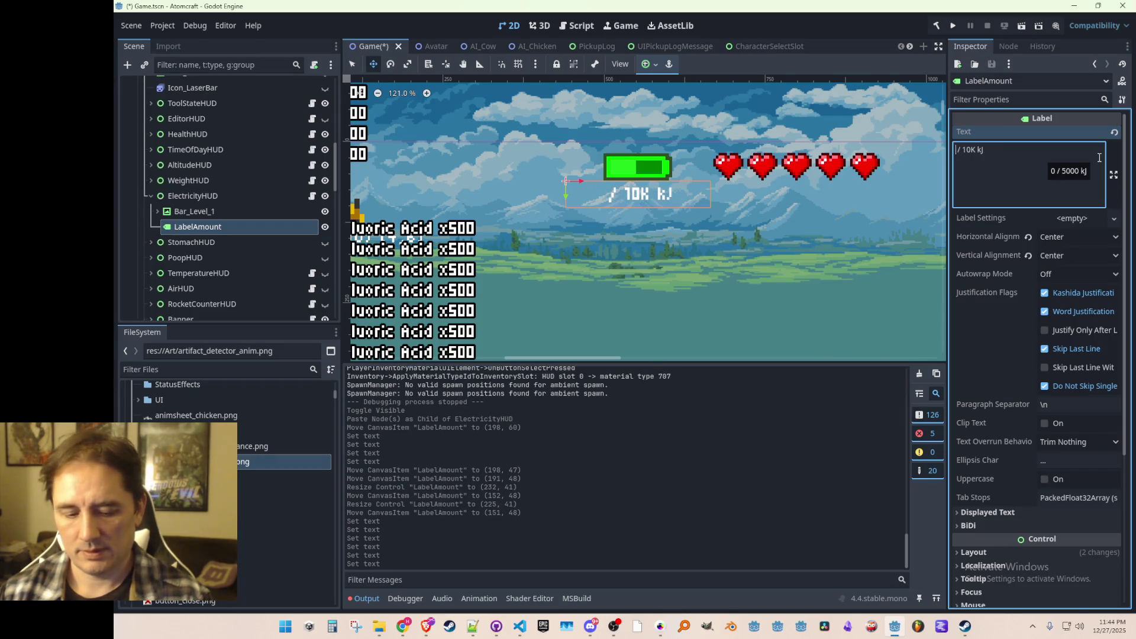
{"action": "type", "text": "4561"}
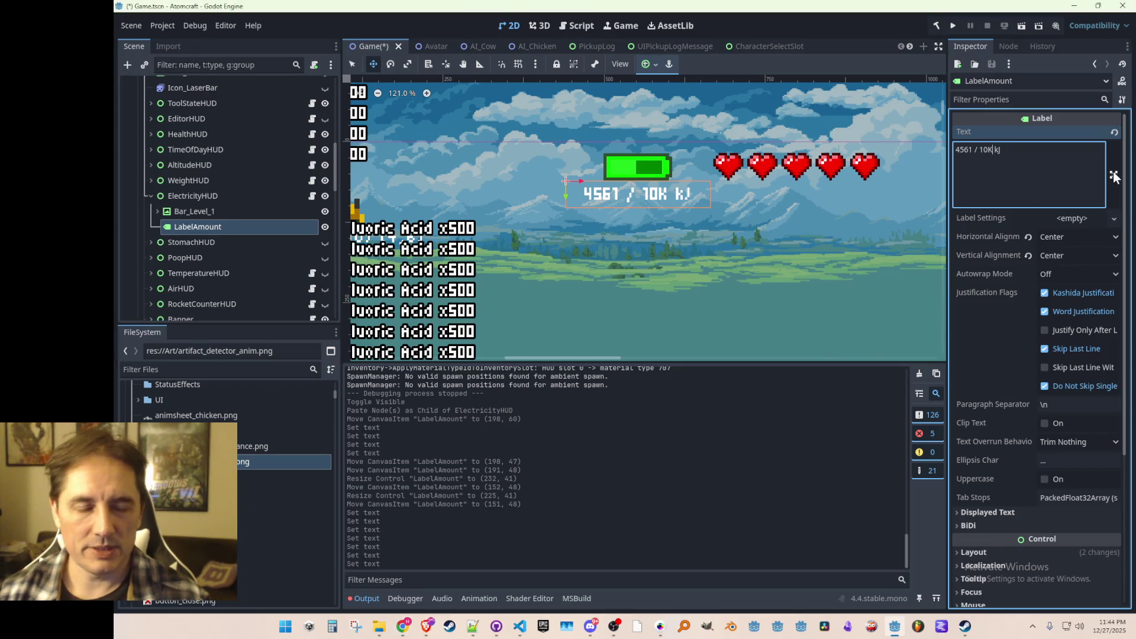
{"action": "key", "text": "BackSpace"}
{"action": "key", "text": "BackSpace"}
{"action": "key", "text": "BackSpace"}
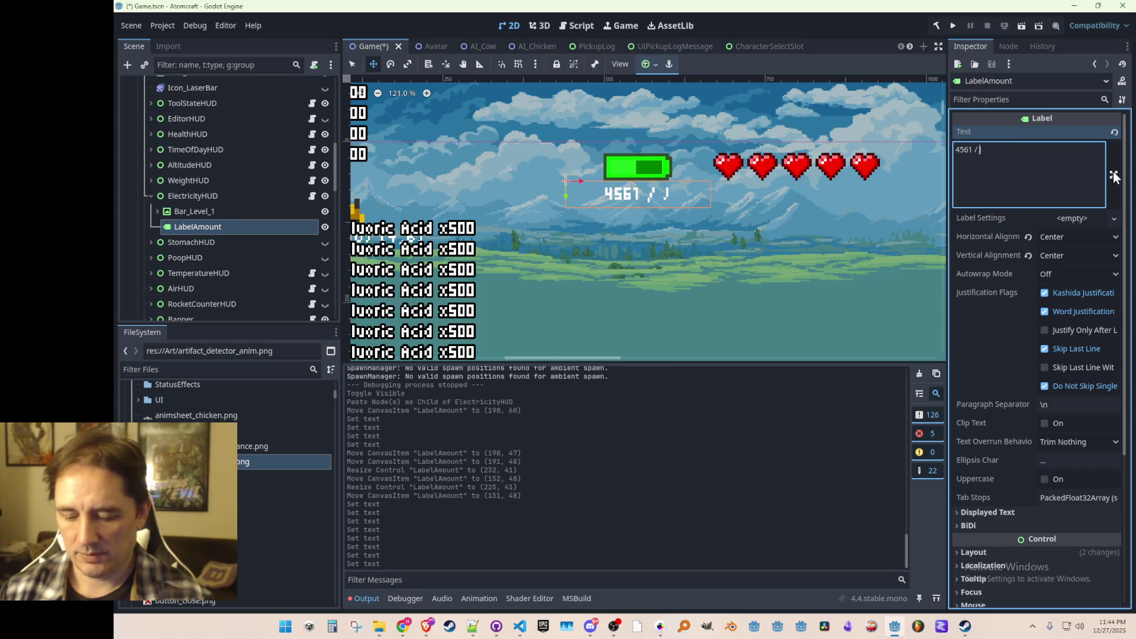
{"action": "type", "text": "5 MJ"}
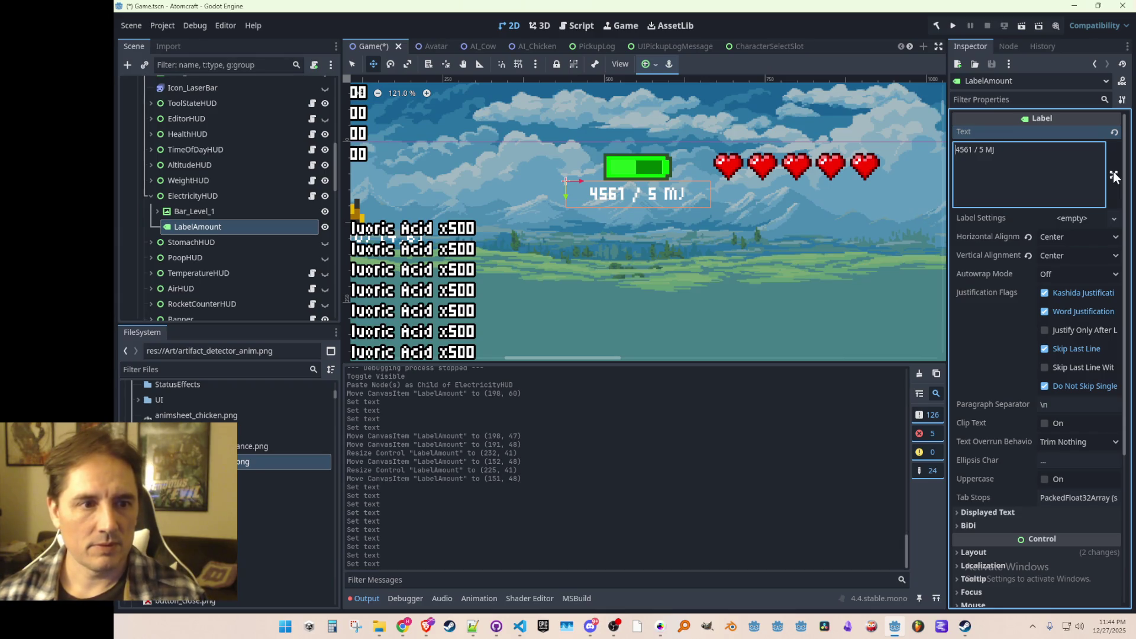
- Replace the label's '5 MJ' maximum with '10000 kJ' so it reads '4561 / 10000 kJ'
{"action": "scroll", "coordinate": [744, 210], "scroll_direction": "down", "scroll_amount": 2}
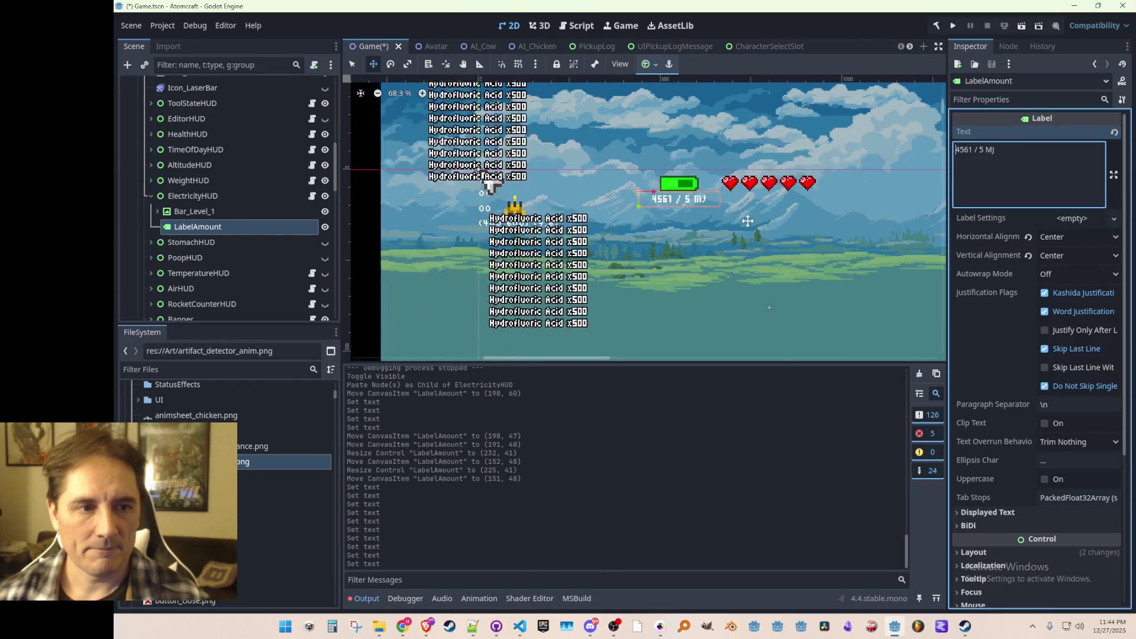
{"action": "left_click_drag", "start_coordinate": [741, 216], "coordinate": [736, 224]}
{"action": "scroll", "coordinate": [737, 224], "scroll_direction": "up", "scroll_amount": 1}
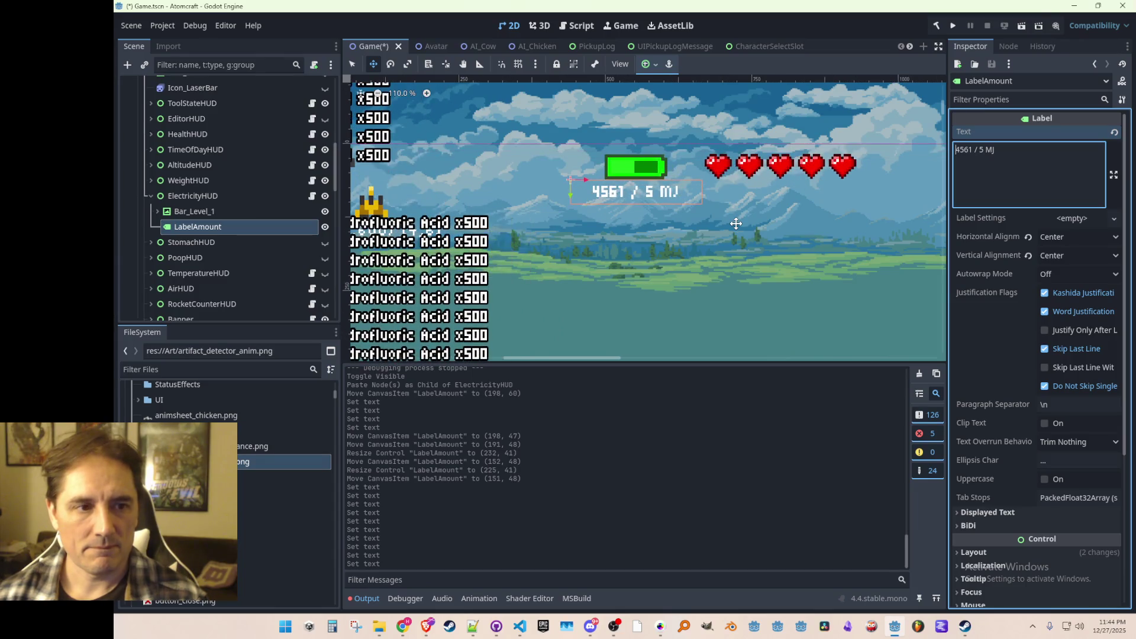
{"action": "left_click", "coordinate": [1035, 162]}
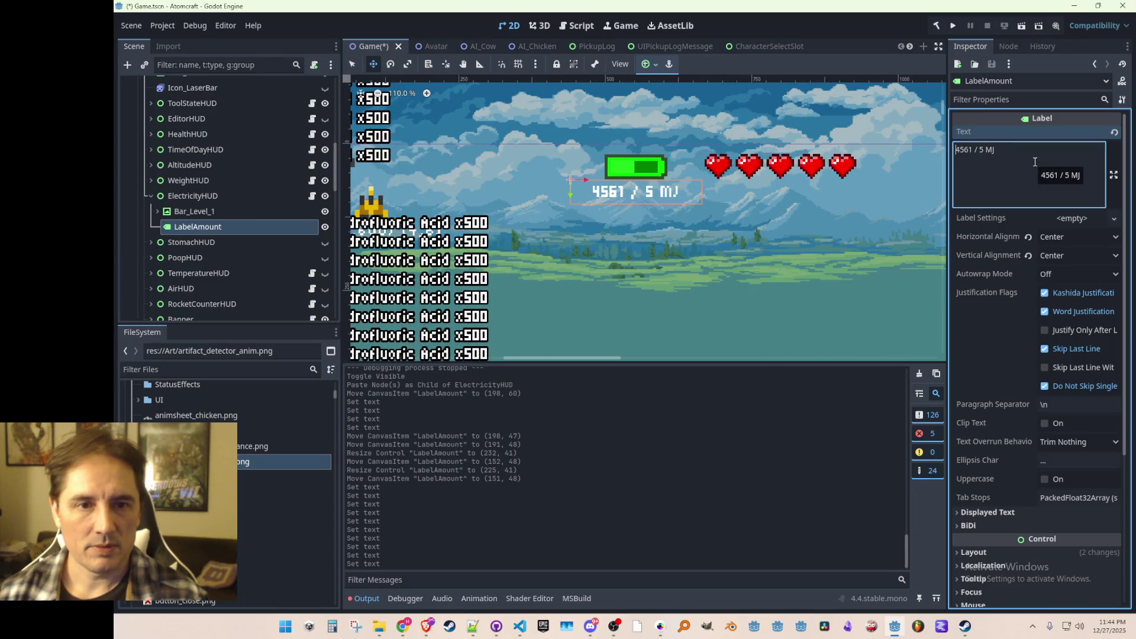
{"action": "key", "text": "BackSpace"}
{"action": "key", "text": "BackSpace"}
{"action": "key", "text": "BackSpace"}
{"action": "type", "text": "10K kJ"}
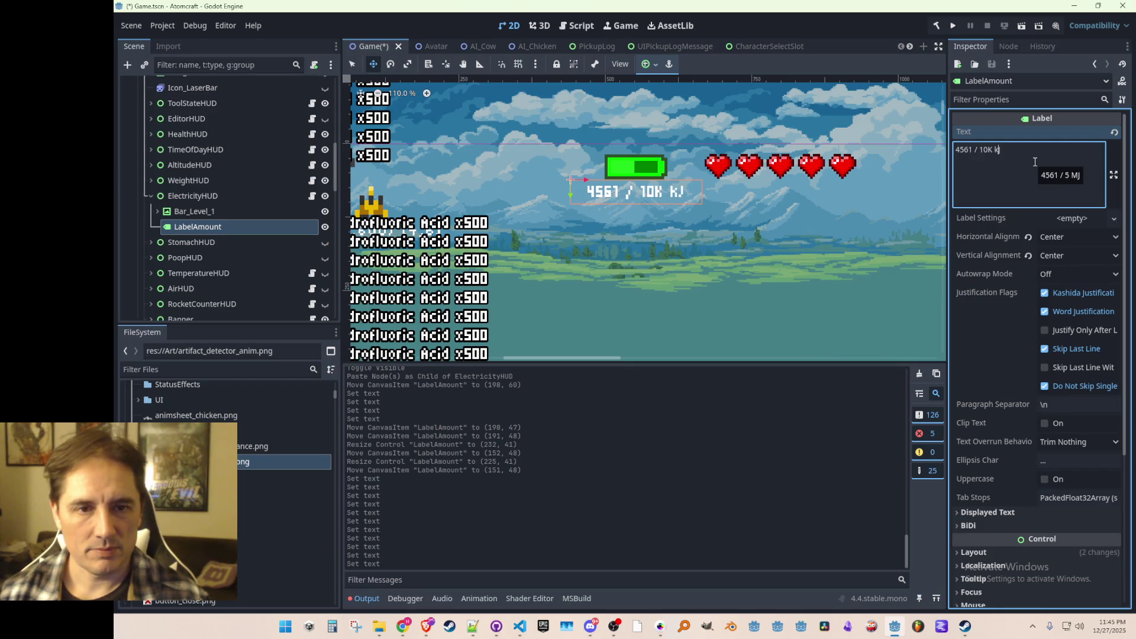
{"action": "key", "text": "BackSpace"}
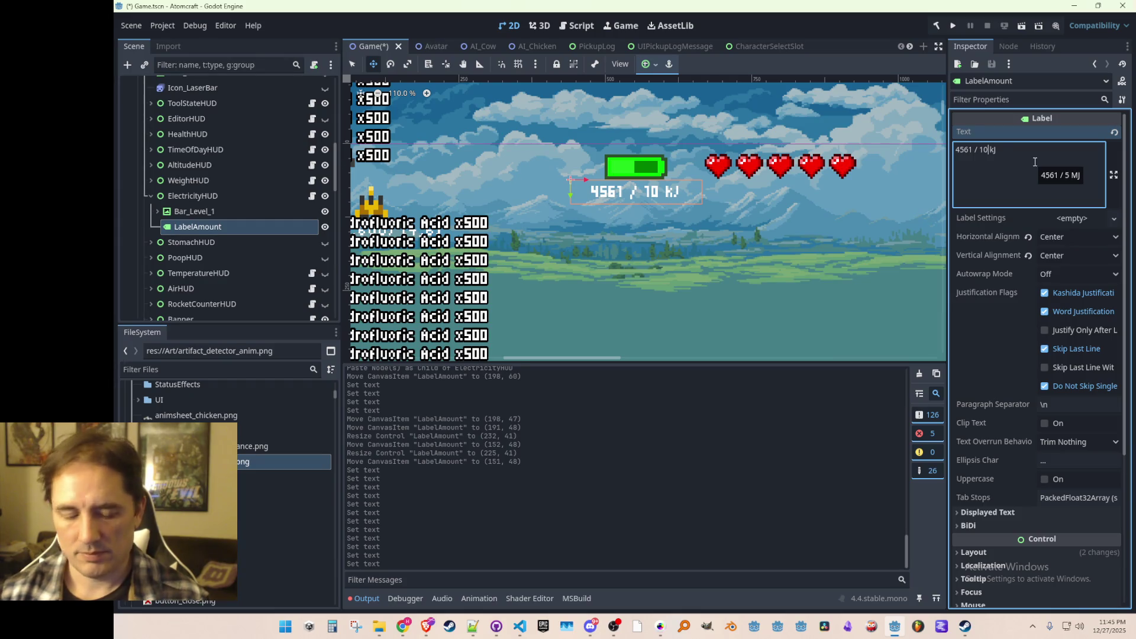
{"action": "type", "text": "000"}
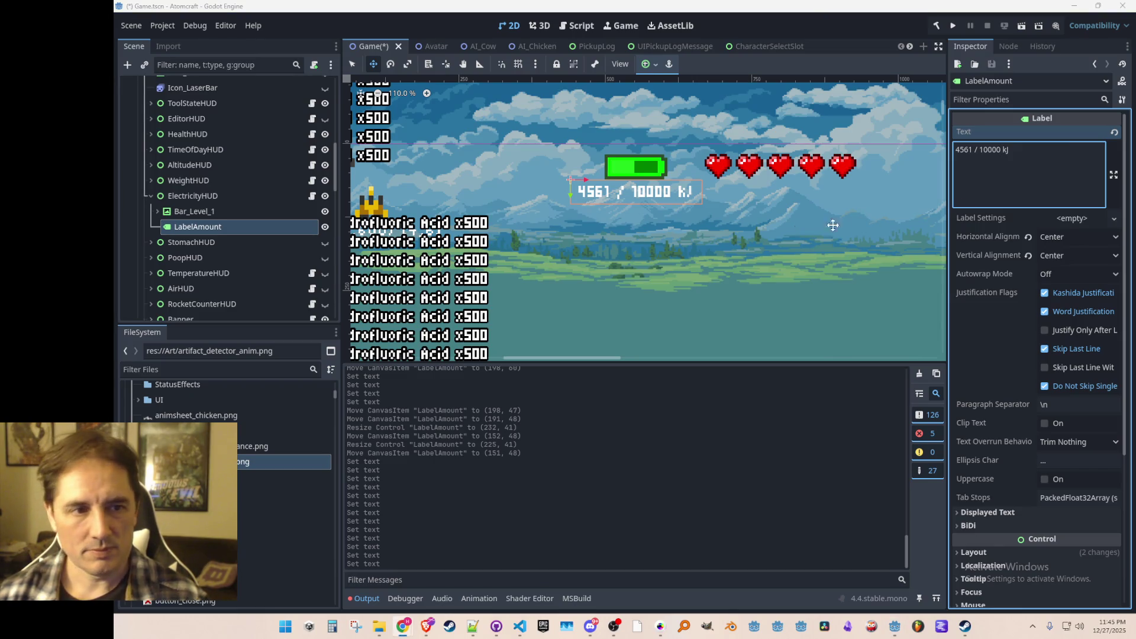
{"action": "scroll", "coordinate": [796, 225], "scroll_direction": "down", "scroll_amount": 3}
{"action": "scroll", "coordinate": [797, 225], "scroll_direction": "down", "scroll_amount": 4}
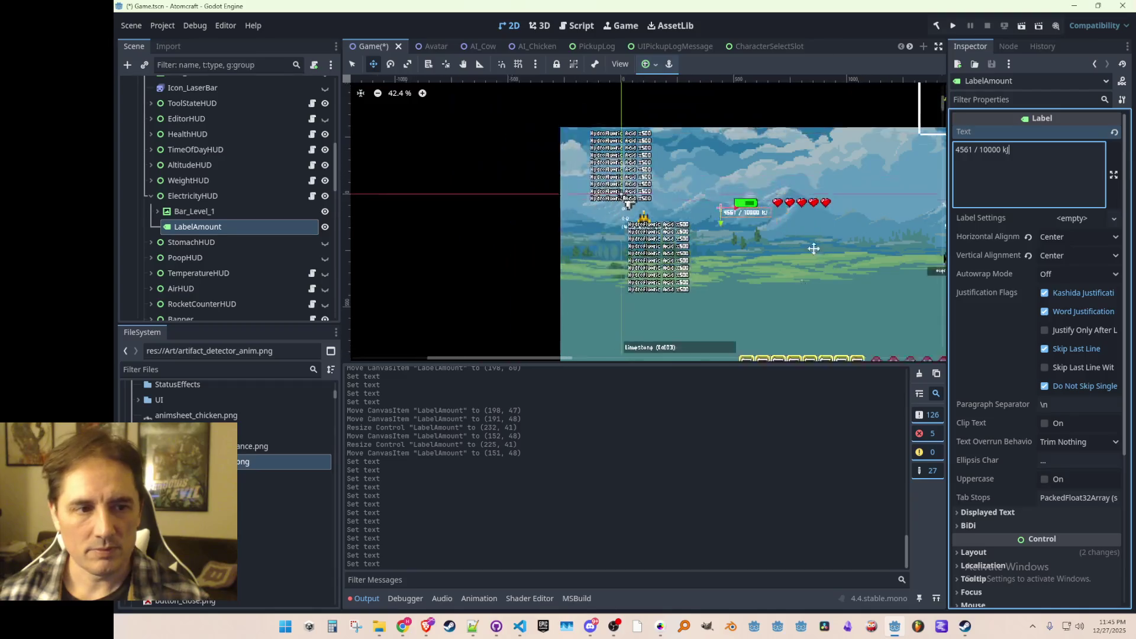
{"action": "scroll", "coordinate": [764, 195], "scroll_direction": "up", "scroll_amount": 2}
{"action": "scroll", "coordinate": [756, 168], "scroll_direction": "up", "scroll_amount": 3}
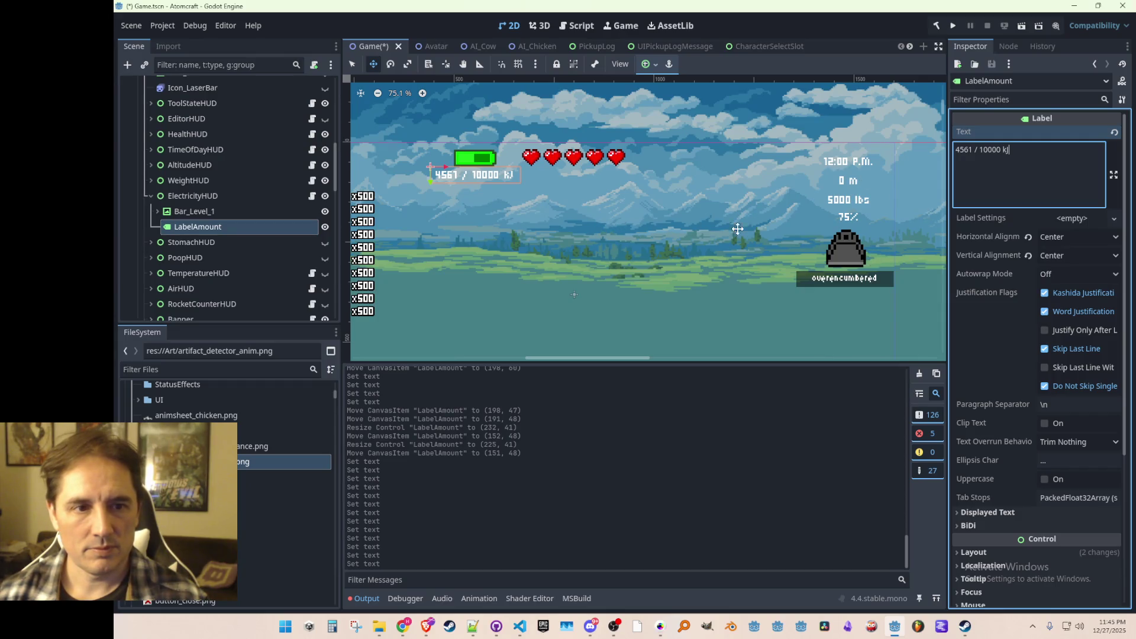
{"action": "scroll", "coordinate": [627, 235], "scroll_direction": "left", "scroll_amount": 3}
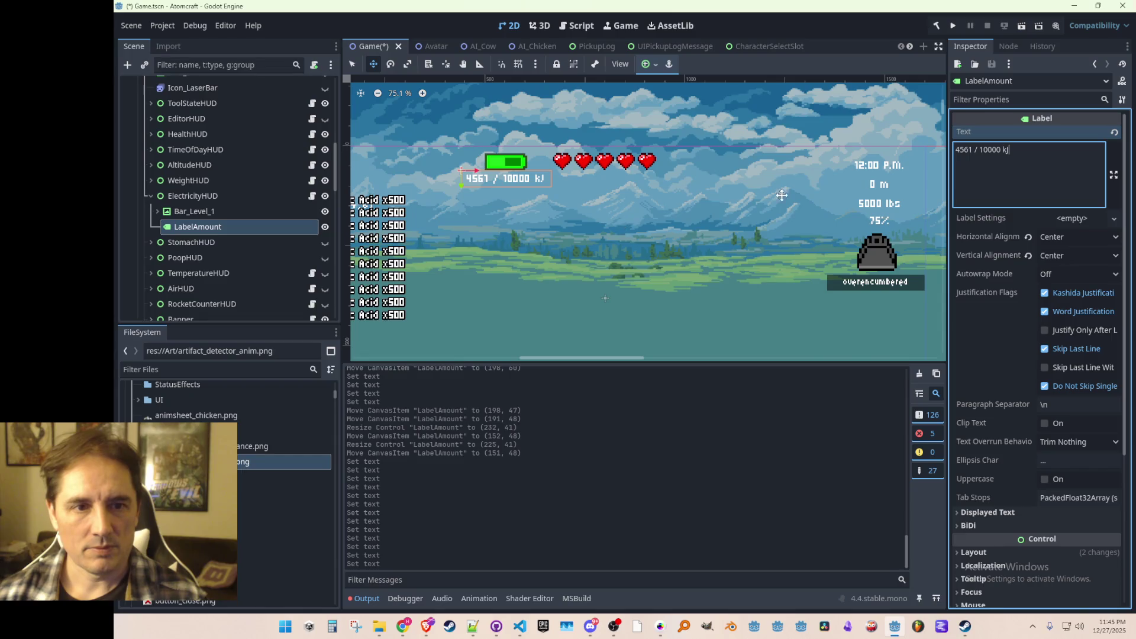
- Trim ' / 10000' from the label text so it reads just '4561 kJ'
{"action": "left_click", "coordinate": [1004, 149]}
{"action": "key", "text": "BackSpace"}
{"action": "key", "text": "BackSpace"}
{"action": "key", "text": "BackSpace"}
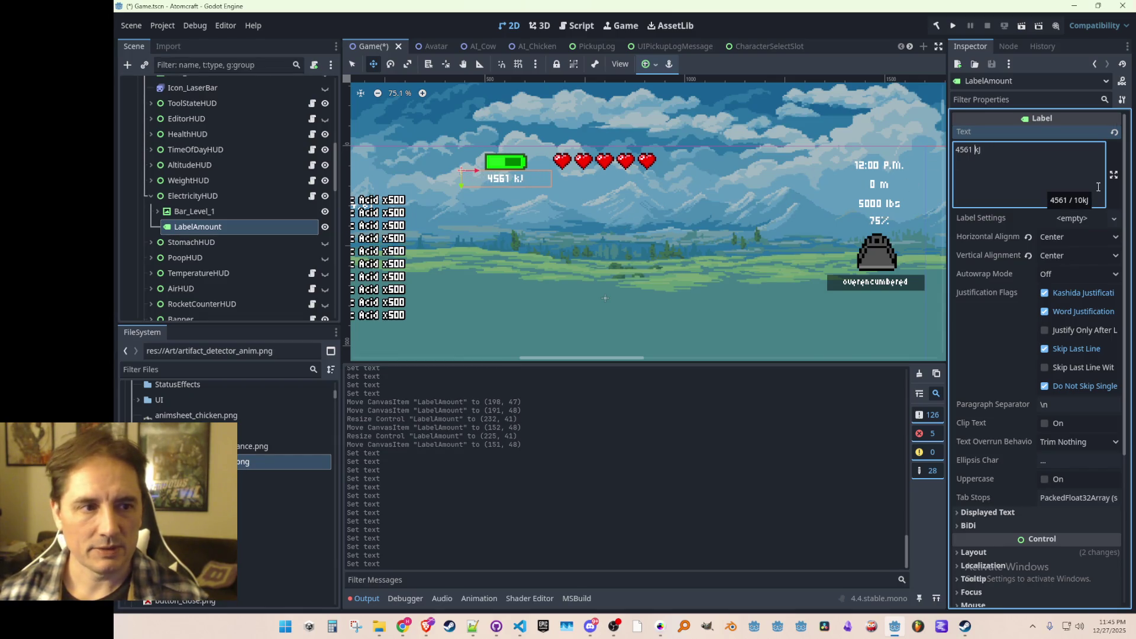
{"action": "type", "text": "("}
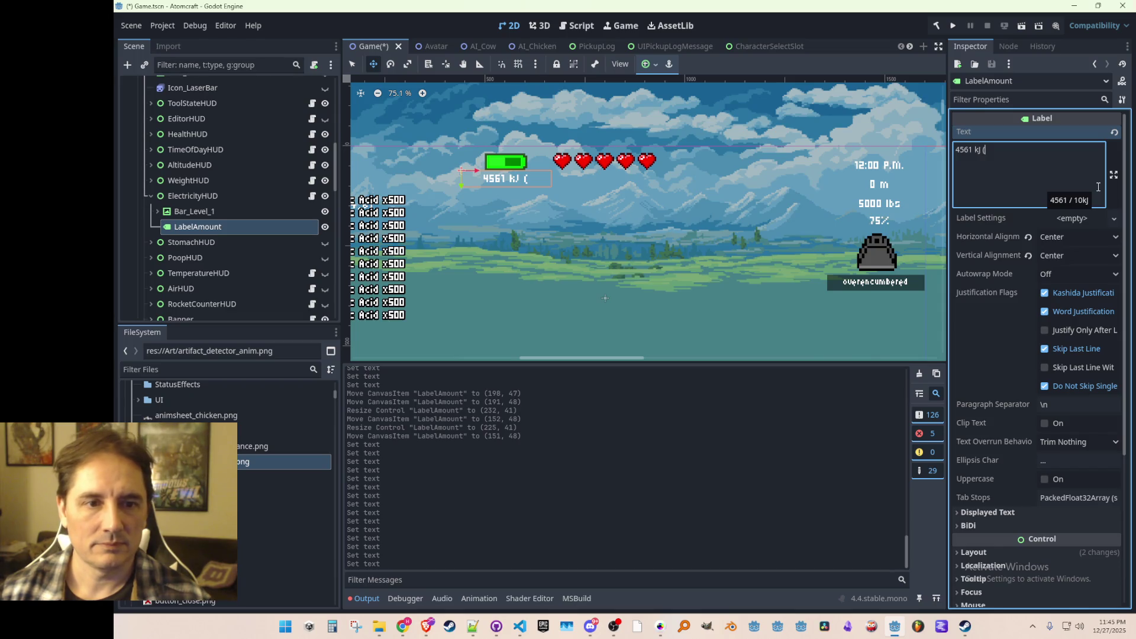
{"action": "key", "text": "BackSpace"}
{"action": "key", "text": "BackSpace"}
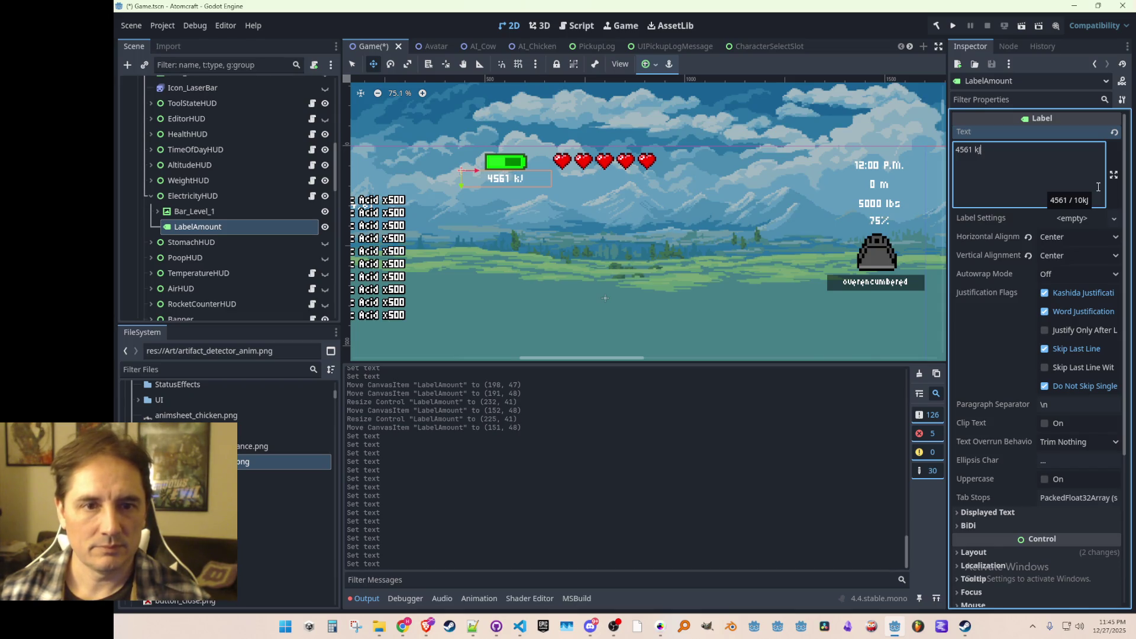
{"action": "scroll", "coordinate": [474, 198], "scroll_direction": "down", "scroll_amount": 1}
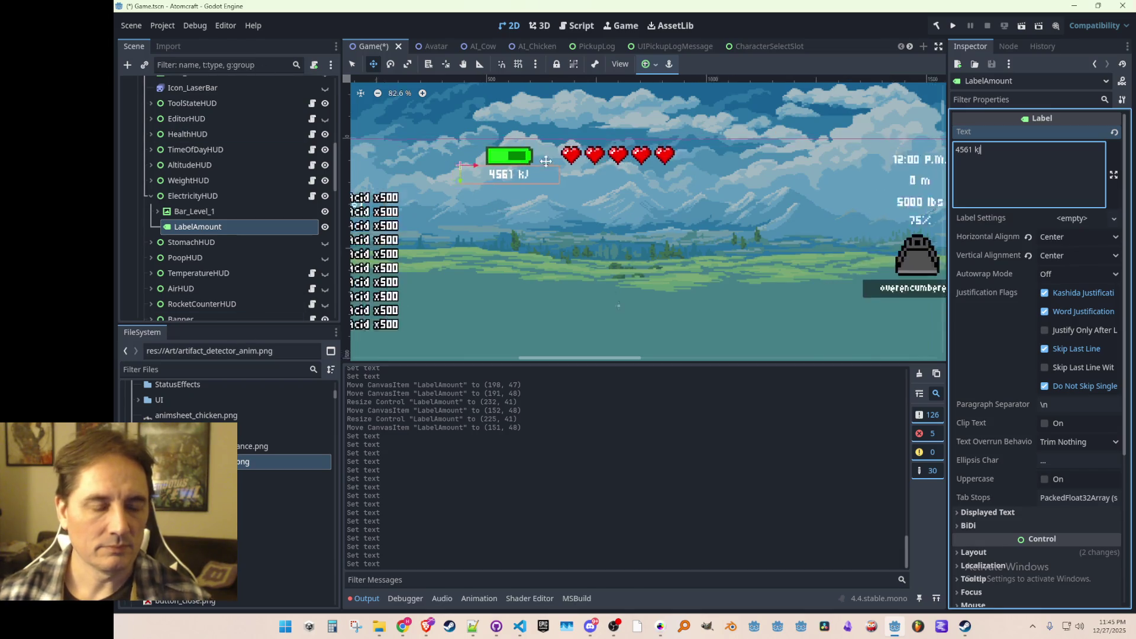
{"action": "scroll", "coordinate": [514, 190], "scroll_direction": "left", "scroll_amount": 1}
{"action": "scroll", "coordinate": [515, 192], "scroll_direction": "up", "scroll_amount": 5}
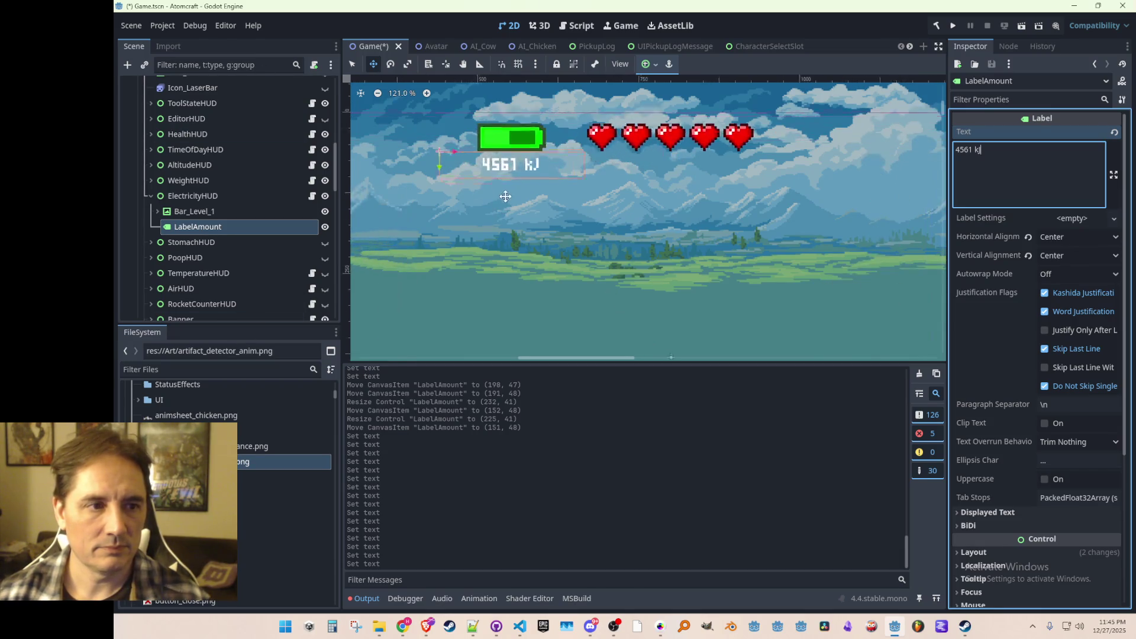
- Nudge LabelAmount a pixel right on the canvas and save Game.tscn
{"action": "left_click", "coordinate": [491, 185]}
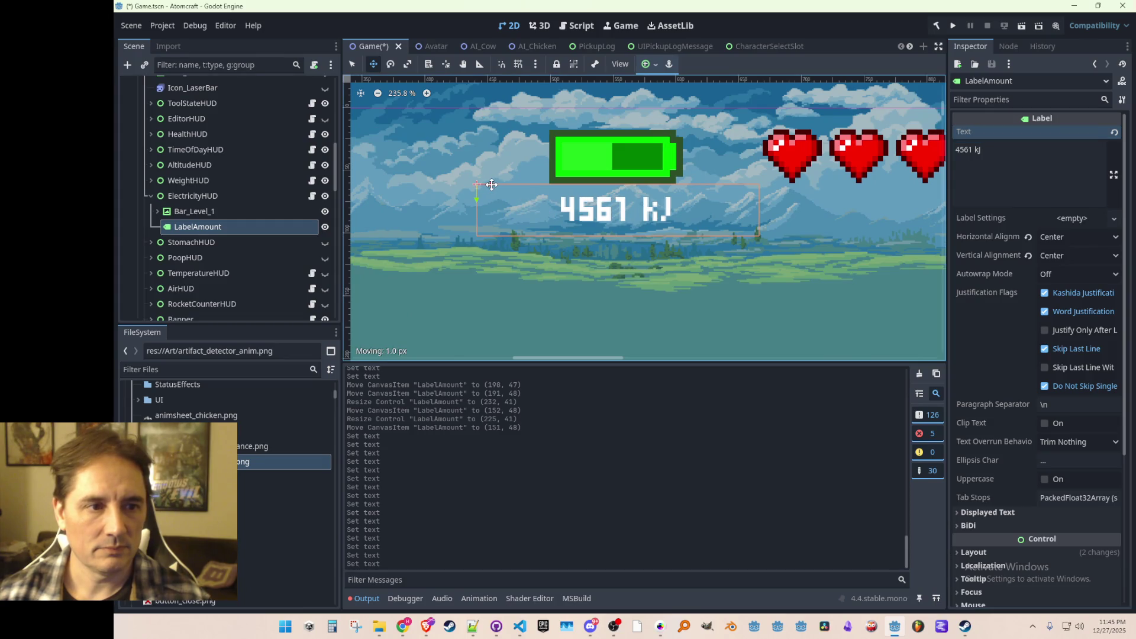
{"action": "left_click_drag", "start_coordinate": [491, 184], "coordinate": [490, 184]}
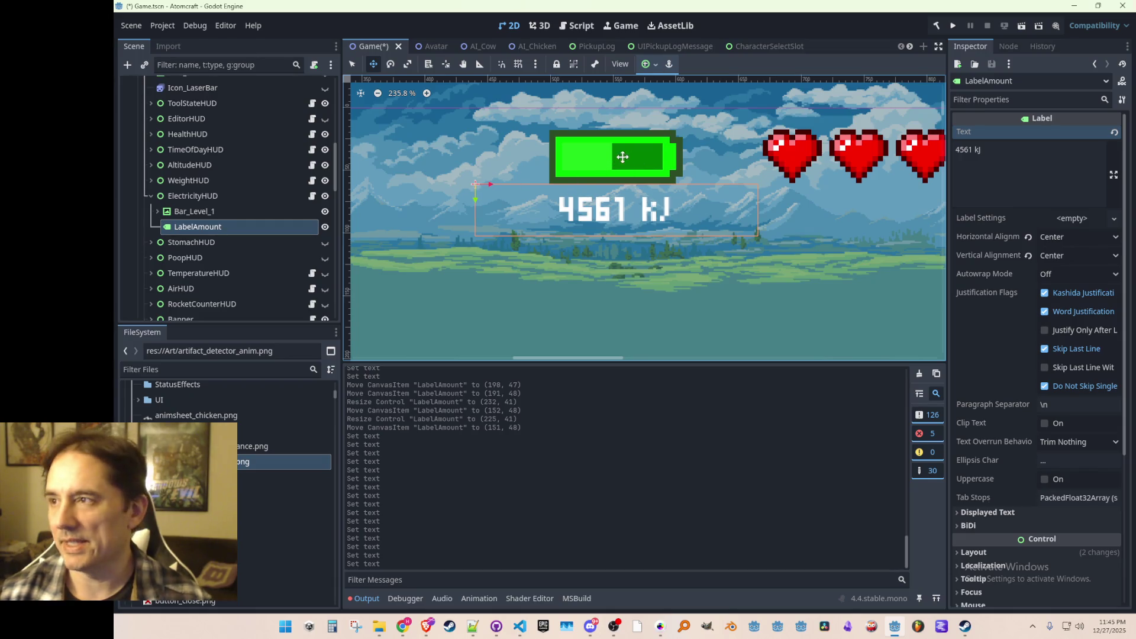
{"action": "scroll", "coordinate": [640, 308], "scroll_direction": "down", "scroll_amount": 2}
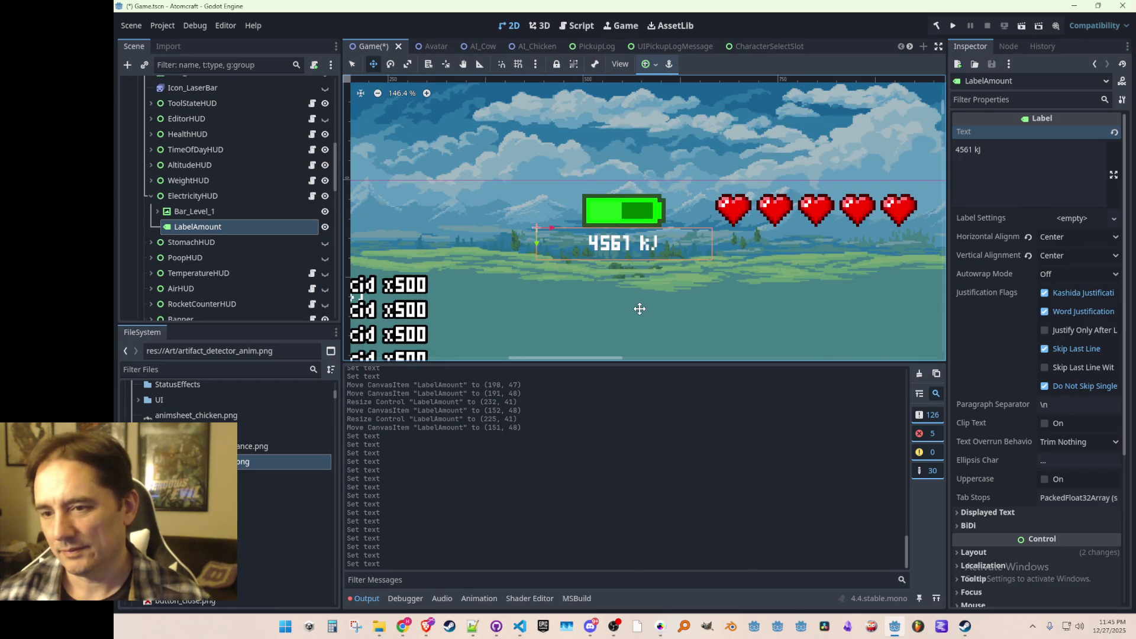
{"action": "scroll", "coordinate": [640, 309], "scroll_direction": "down", "scroll_amount": 2}
{"action": "scroll", "coordinate": [626, 272], "scroll_direction": "down", "scroll_amount": 1}
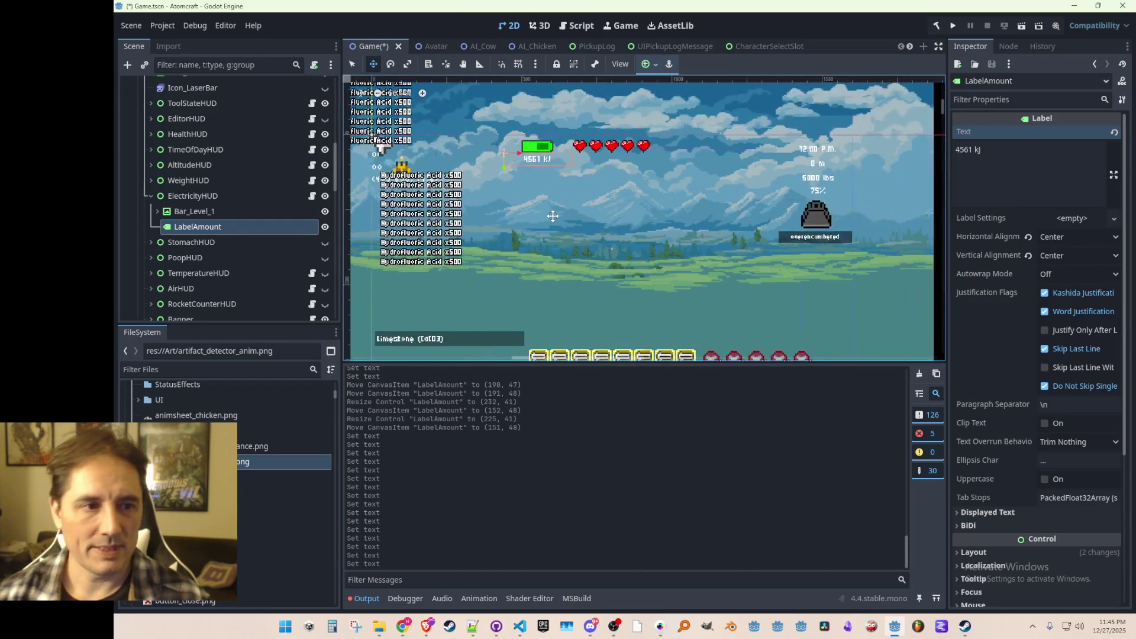
{"action": "scroll", "coordinate": [525, 191], "scroll_direction": "up", "scroll_amount": 5}
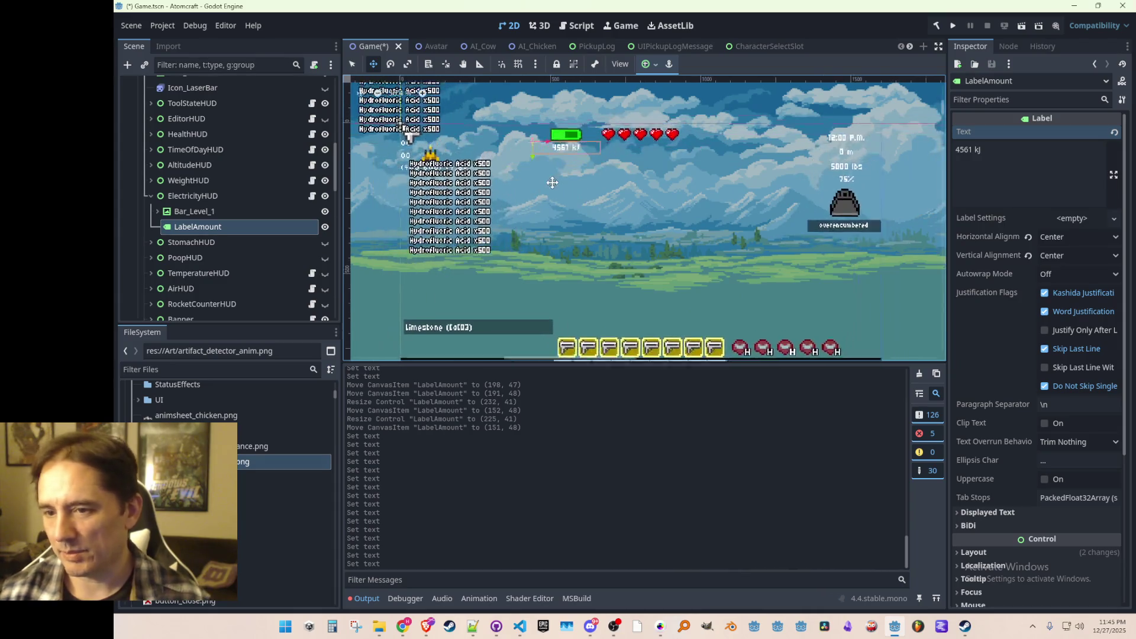
{"action": "key", "text": "ctrl+s"}
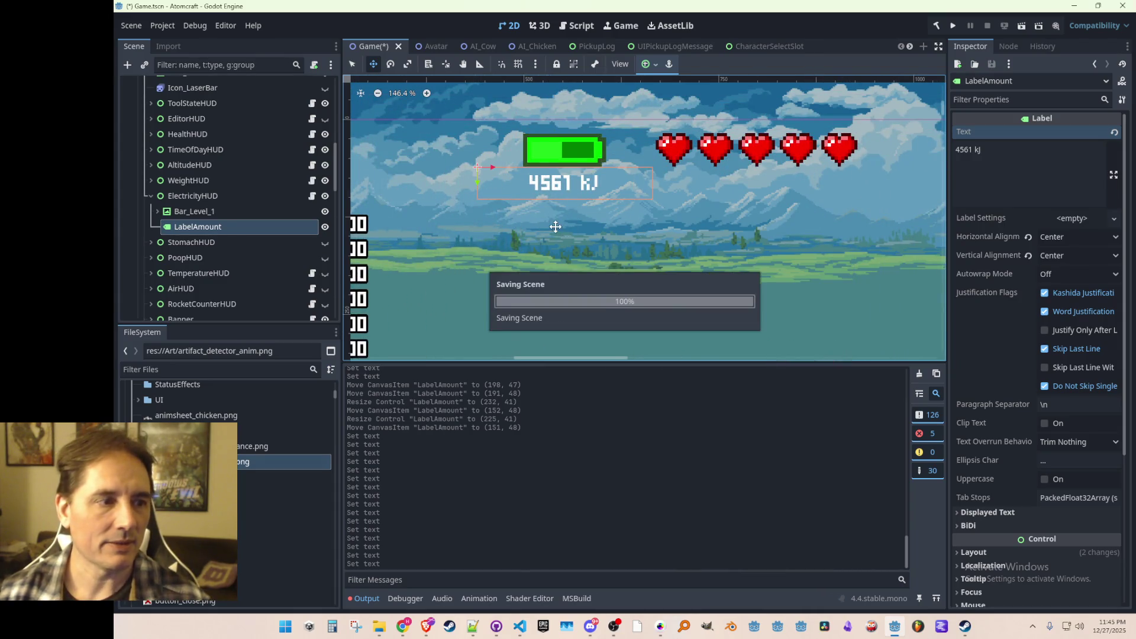
- Open ElectricityHUD.cs and highlight currentCharge to see where it is used
{"action": "left_click", "coordinate": [312, 197]}
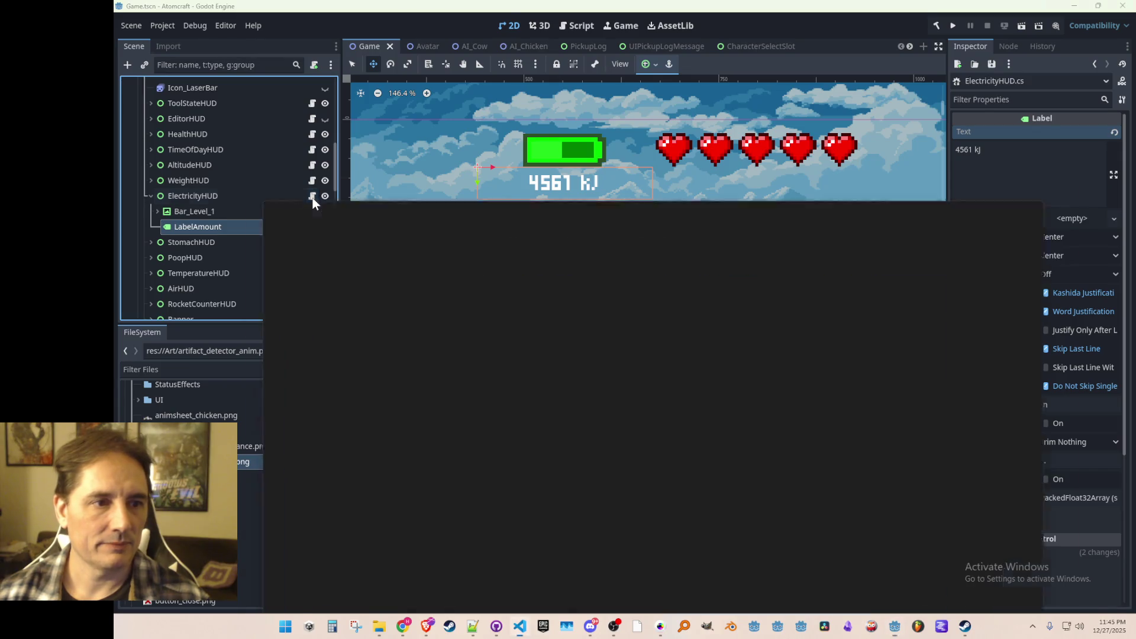
{"action": "scroll", "coordinate": [319, 385], "scroll_direction": "down", "scroll_amount": 2}
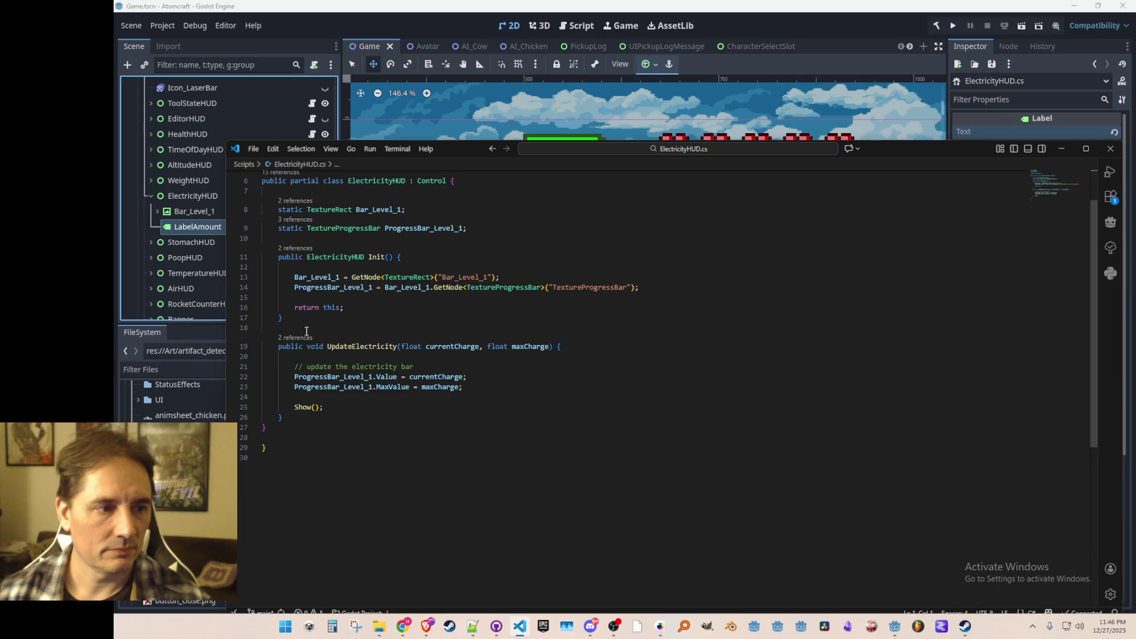
{"action": "double_click", "coordinate": [452, 347]}
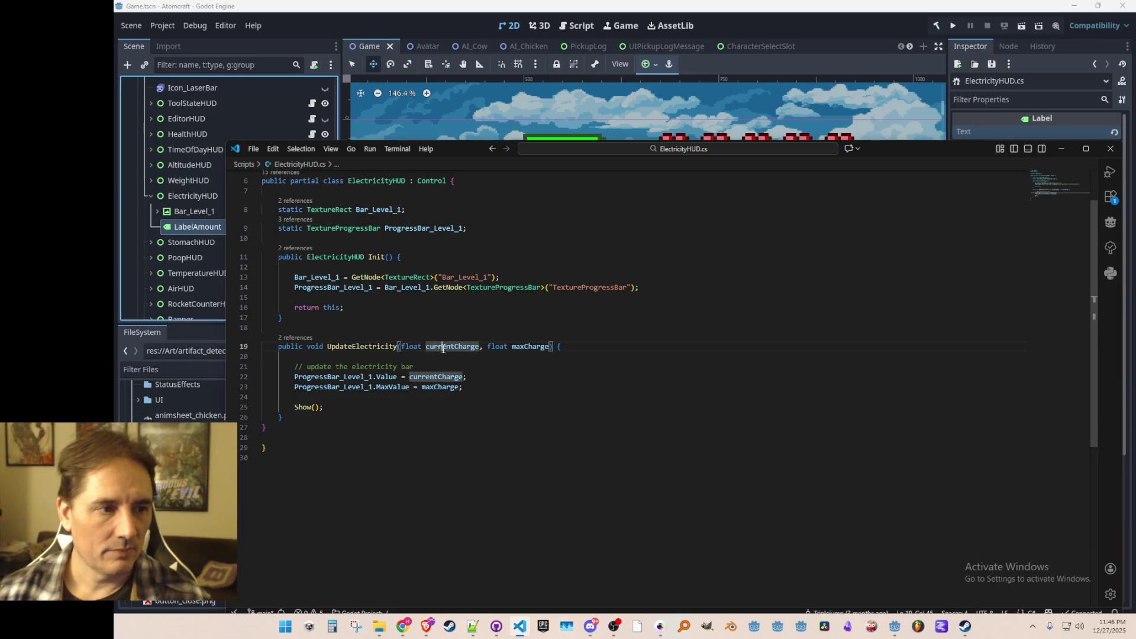
{"action": "scroll", "coordinate": [494, 396], "scroll_direction": "up", "scroll_amount": 1}
{"action": "left_click", "coordinate": [494, 404]}
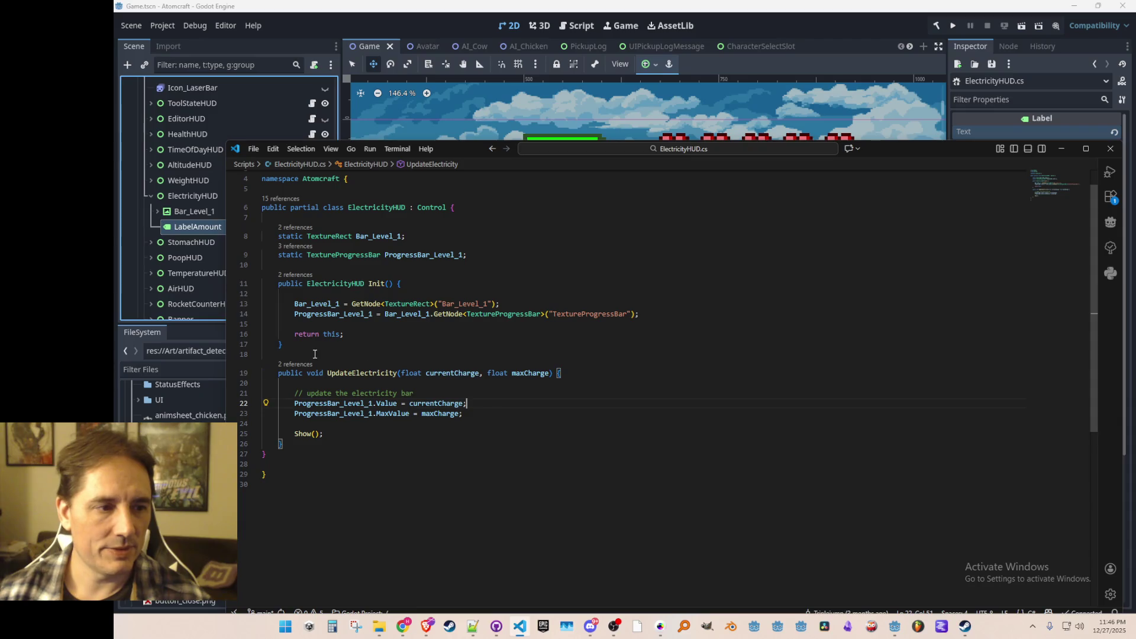
- Find the references to UpdateElectricity and open its call in Gameplay.cs
{"action": "left_click", "coordinate": [302, 365]}
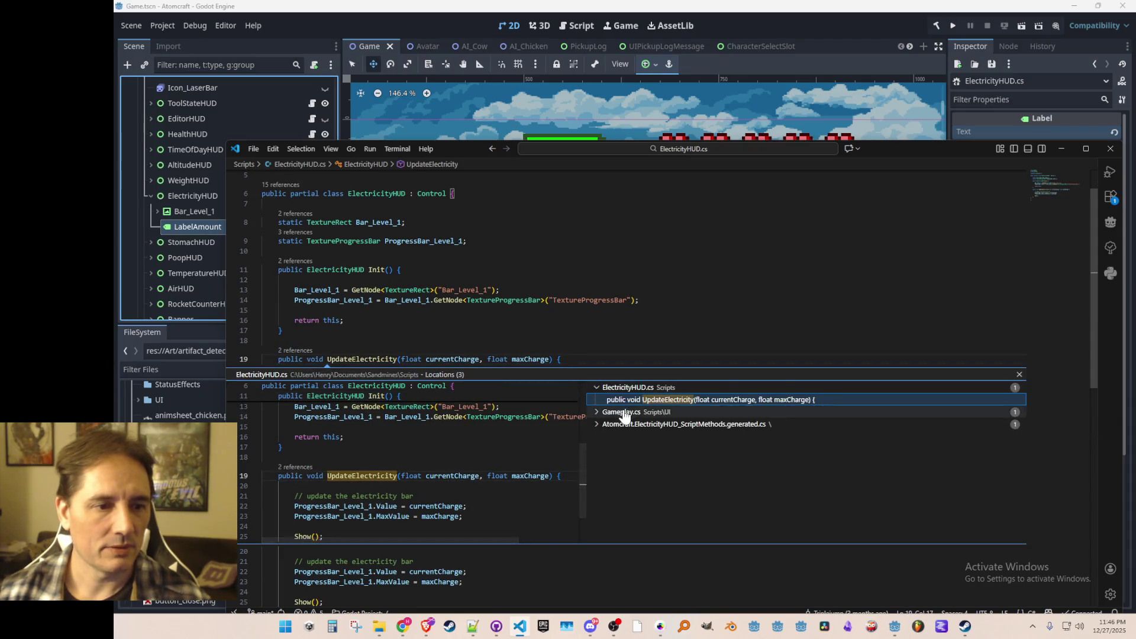
{"action": "left_click", "coordinate": [621, 412]}
{"action": "left_click", "coordinate": [656, 424]}
{"action": "double_click", "coordinate": [657, 425]}
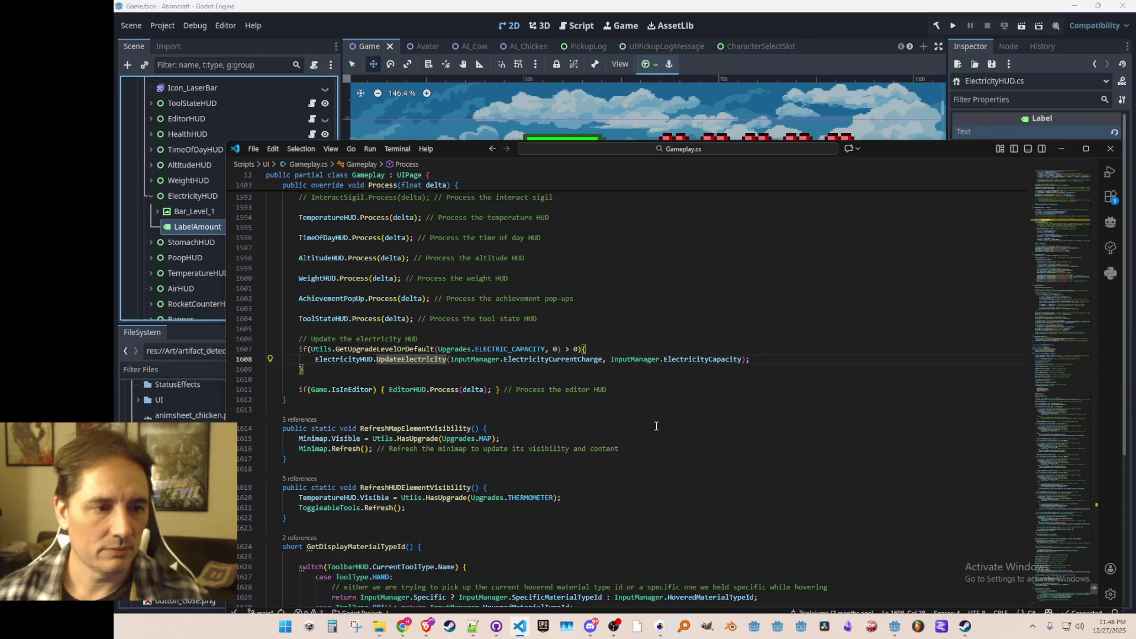
- Inspect the definition of ElectricityCurrentCharge, then return to the UpdateElectricity call
{"action": "mouse_move", "coordinate": [564, 361]}
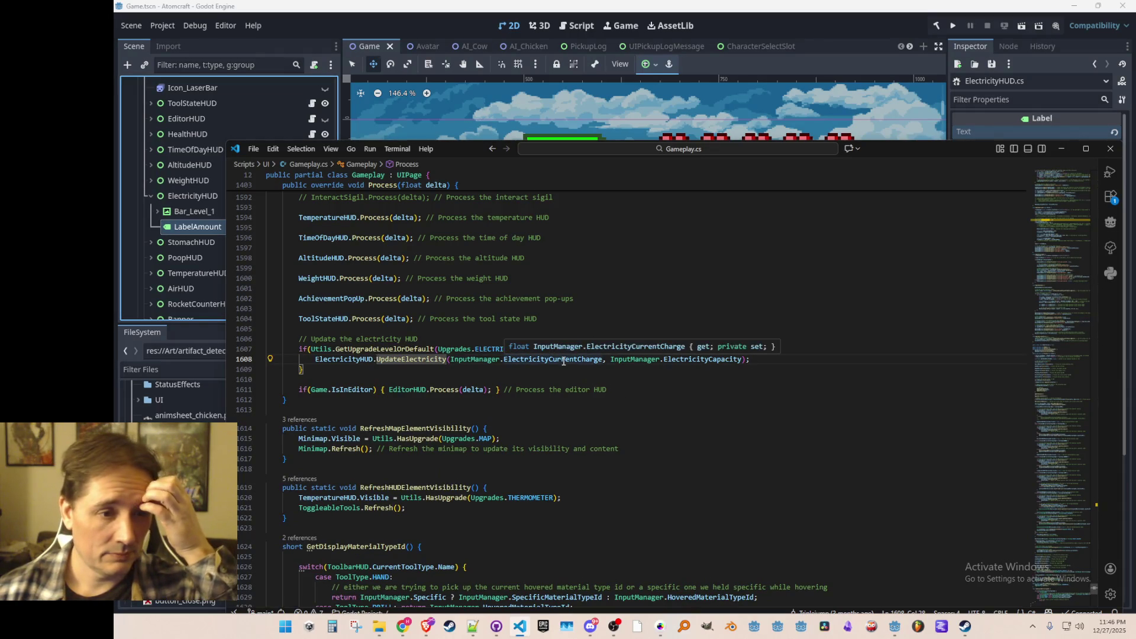
{"action": "left_click", "coordinate": [565, 362]}
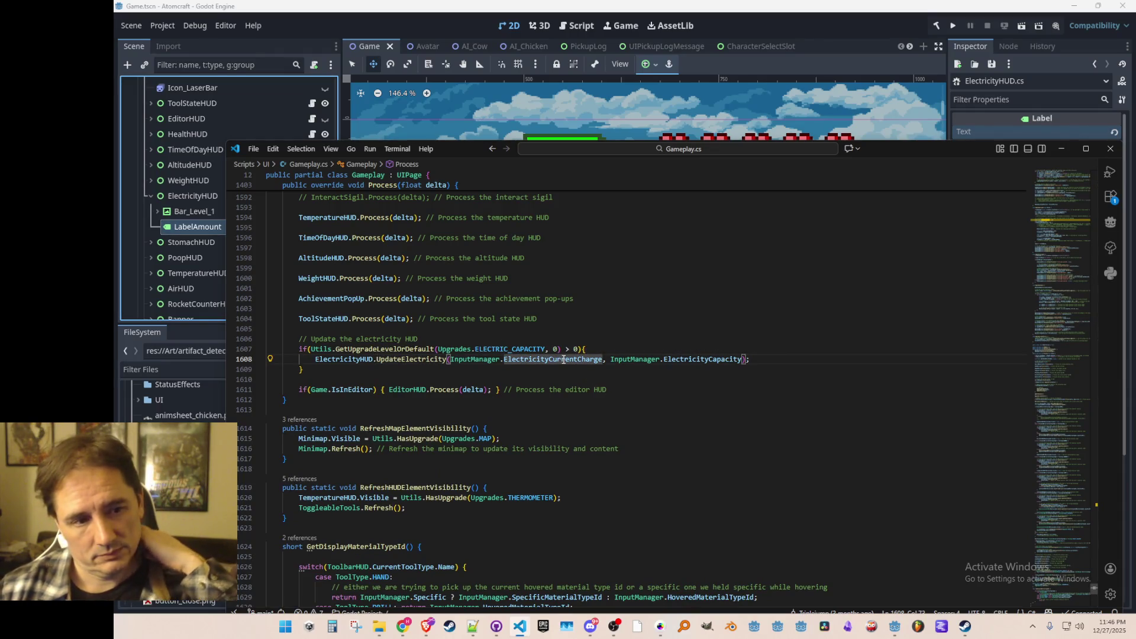
{"action": "right_click", "coordinate": [570, 366]}
{"action": "left_click", "coordinate": [602, 266]}
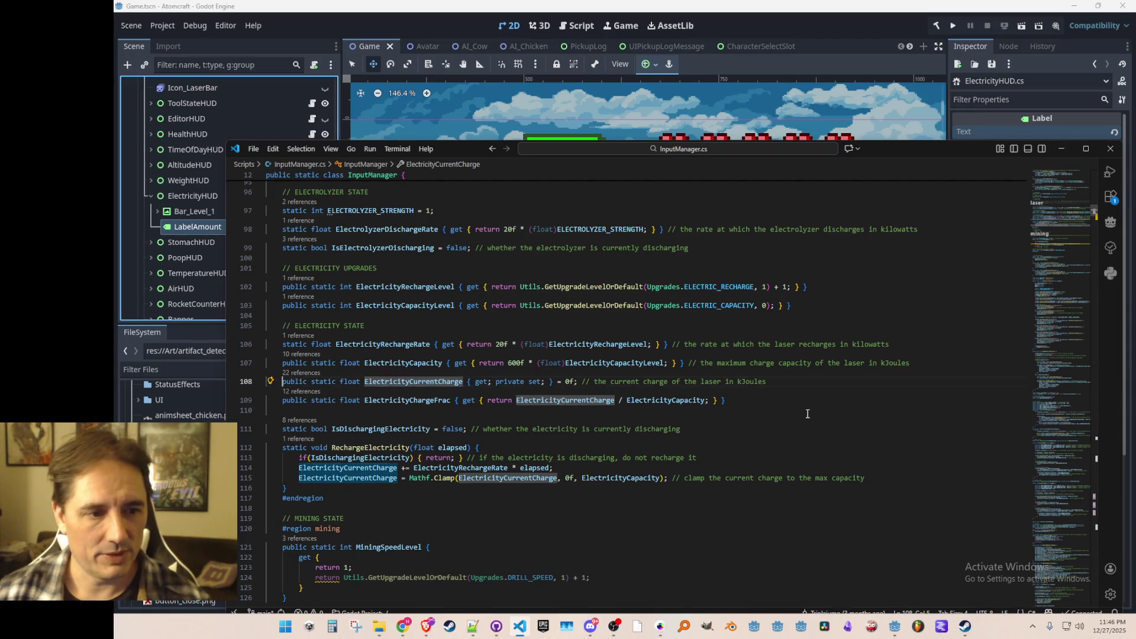
{"action": "key", "text": "alt+Left"}
{"action": "key", "text": "alt+Left"}
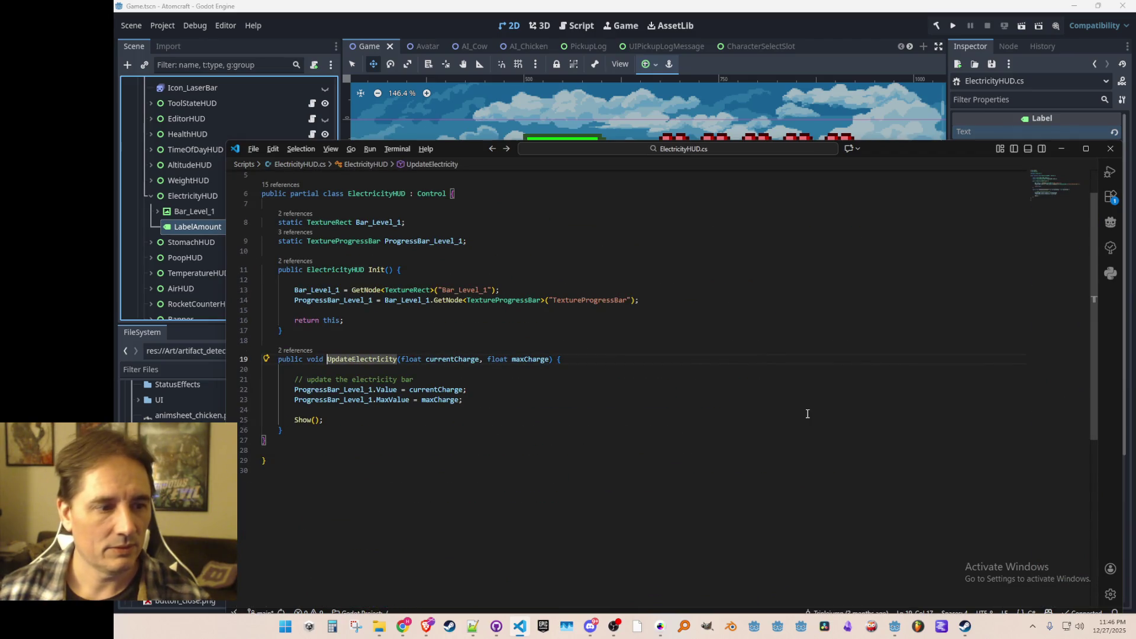
{"action": "key", "text": "alt+Right"}
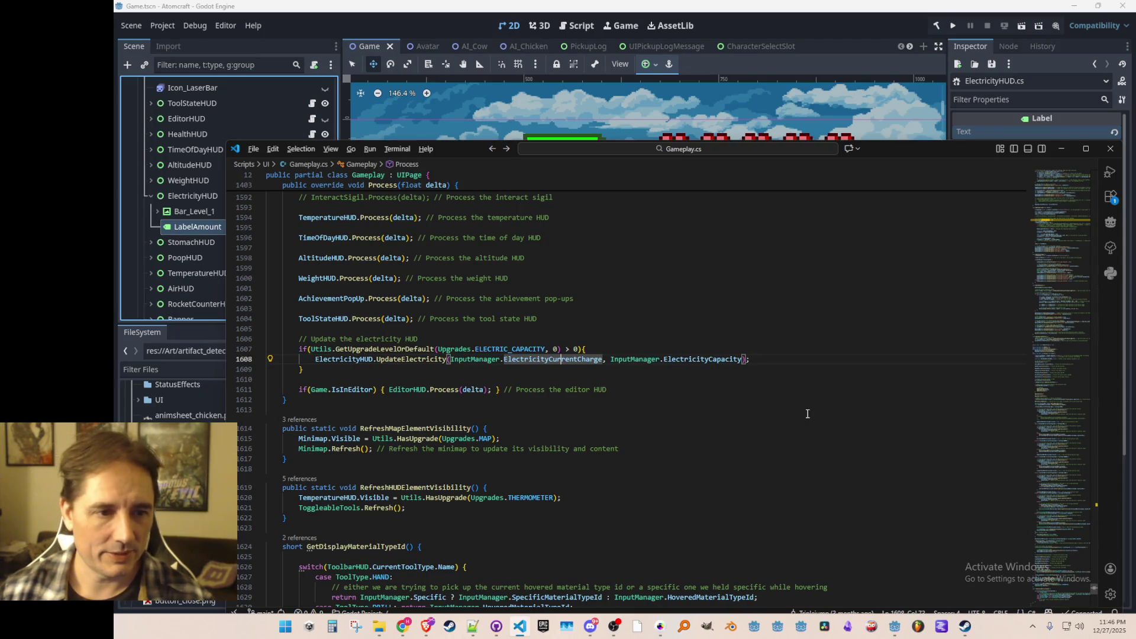
- Step through the call's arguments and the electric capacity check above it
{"action": "key", "text": "ctrl+Left"}
{"action": "key", "text": "ctrl+d"}
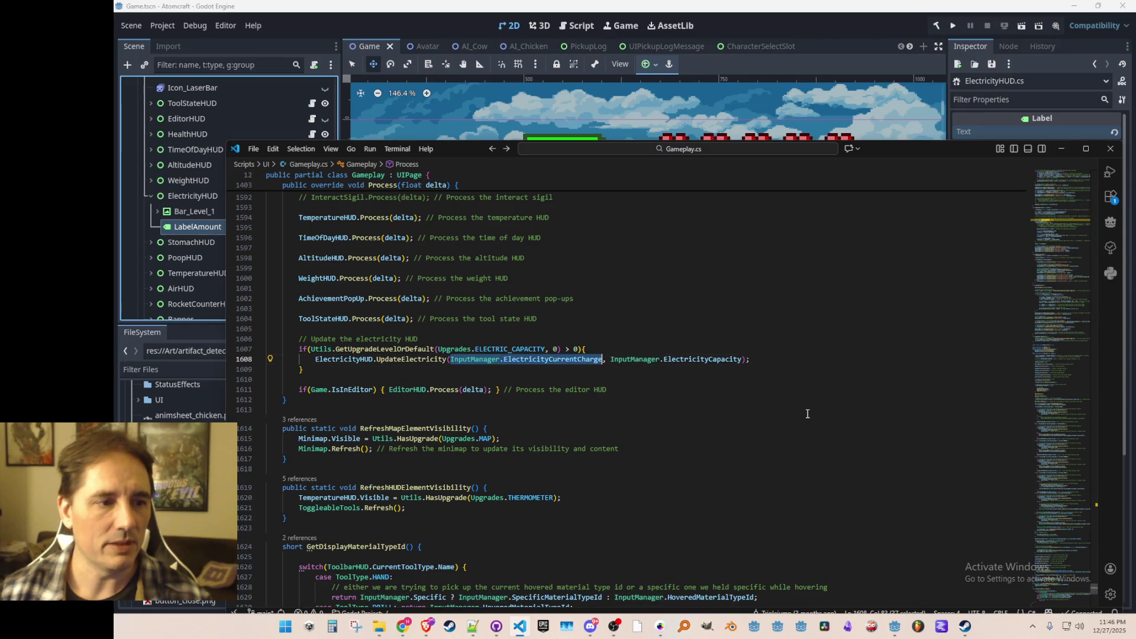
{"action": "key", "text": "Up"}
{"action": "key", "text": "F12"}
{"action": "key", "text": "alt+Left"}
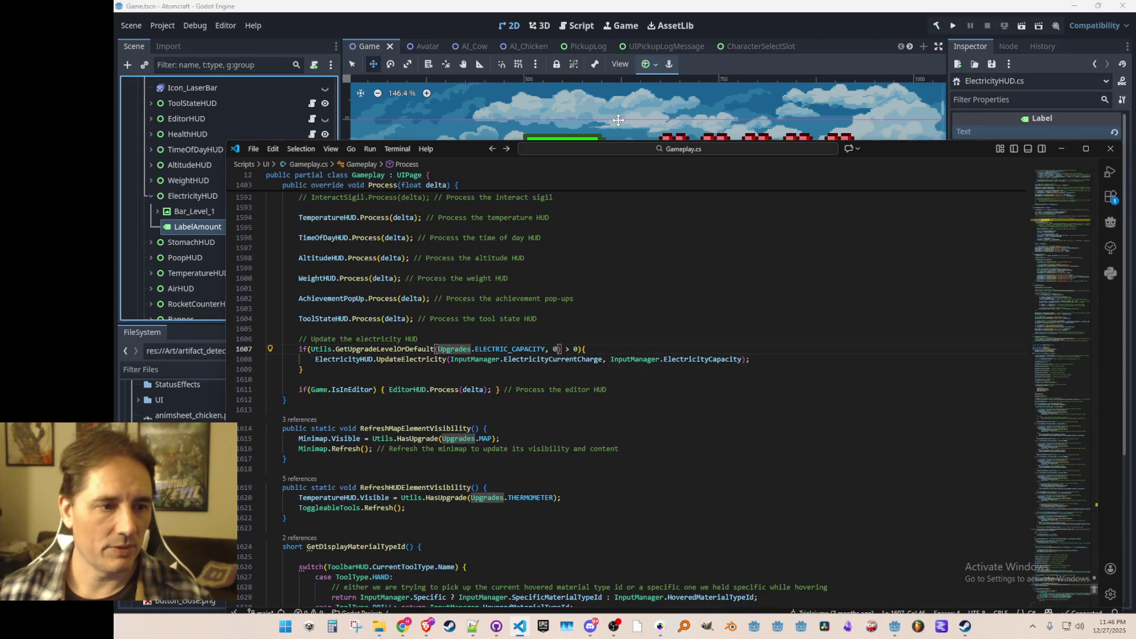
- Jump to UpdateElectricity's definition after the MaxValue line and lower VS Code to reveal Godot
{"action": "right_click", "coordinate": [429, 359]}
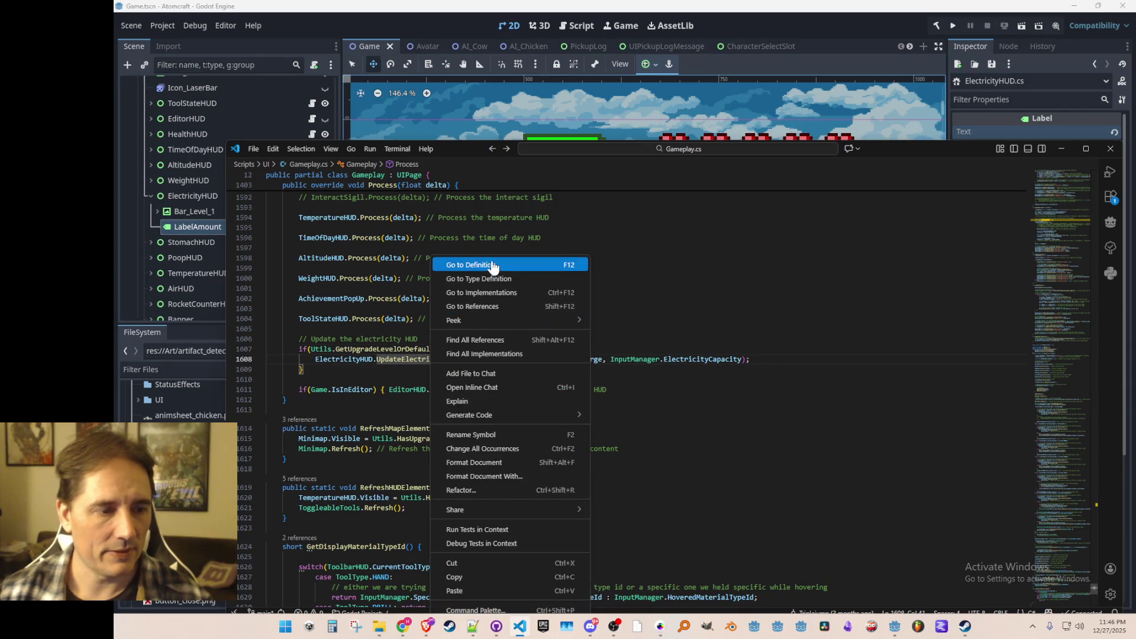
{"action": "left_click", "coordinate": [489, 266]}
{"action": "scroll", "coordinate": [583, 400], "scroll_direction": "down", "scroll_amount": 1}
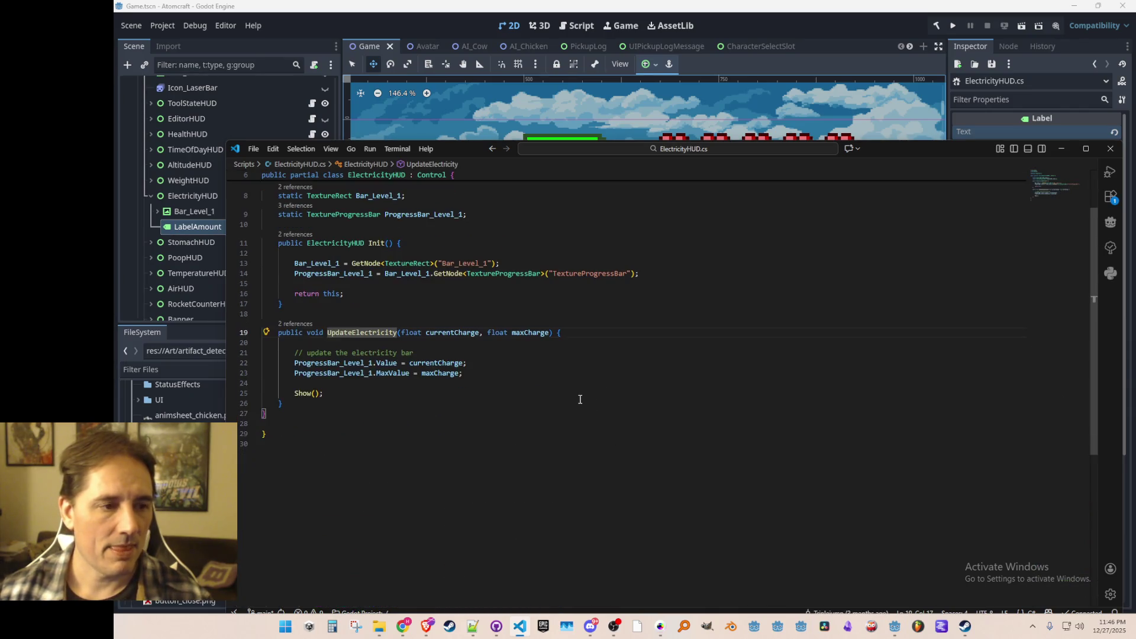
{"action": "left_click", "coordinate": [538, 381]}
{"action": "left_click", "coordinate": [552, 371]}
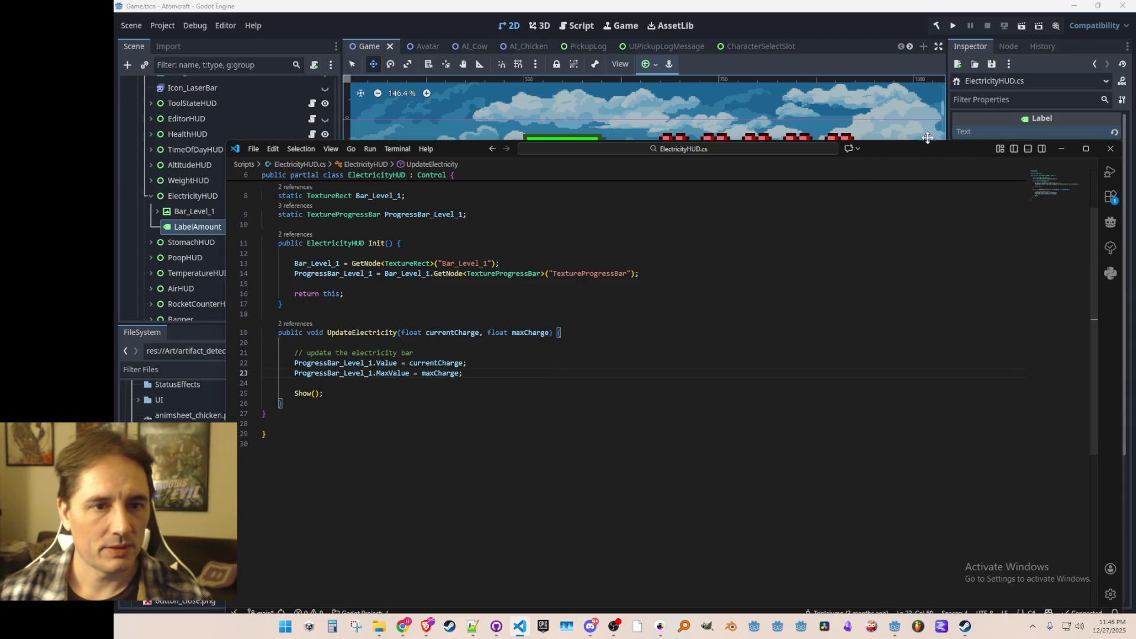
{"action": "mouse_move", "coordinate": [925, 142]}
{"action": "left_mouse_down"}
{"action": "mouse_move", "coordinate": [906, 236]}
{"action": "mouse_move", "coordinate": [898, 212]}
{"action": "left_mouse_up"}
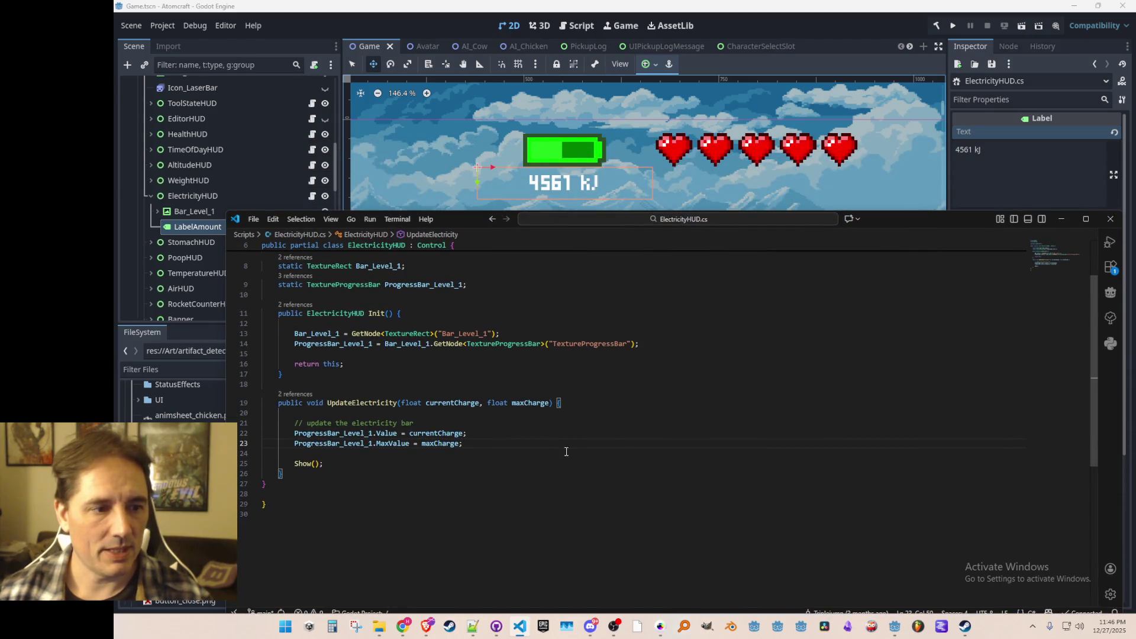
- Insert empty lines after the MaxValue assignment in UpdateElectricity
{"action": "key", "text": "Return"}
{"action": "key", "text": "Return"}
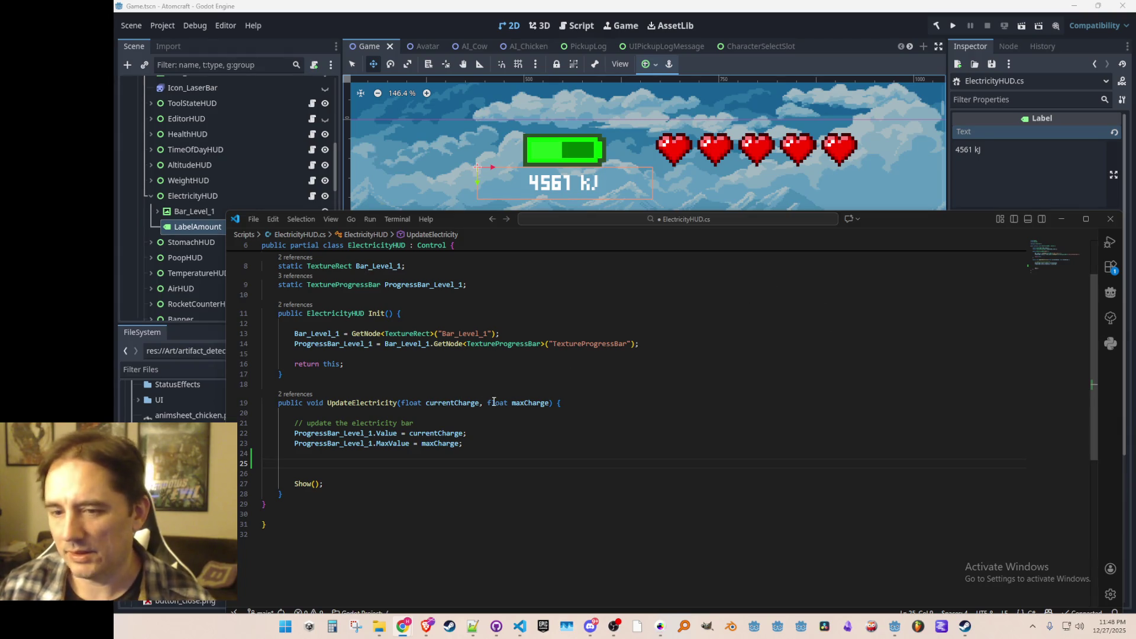
- Return focus to ElectricityHUD.cs and move up to the field declarations
{"action": "left_click", "coordinate": [477, 451]}
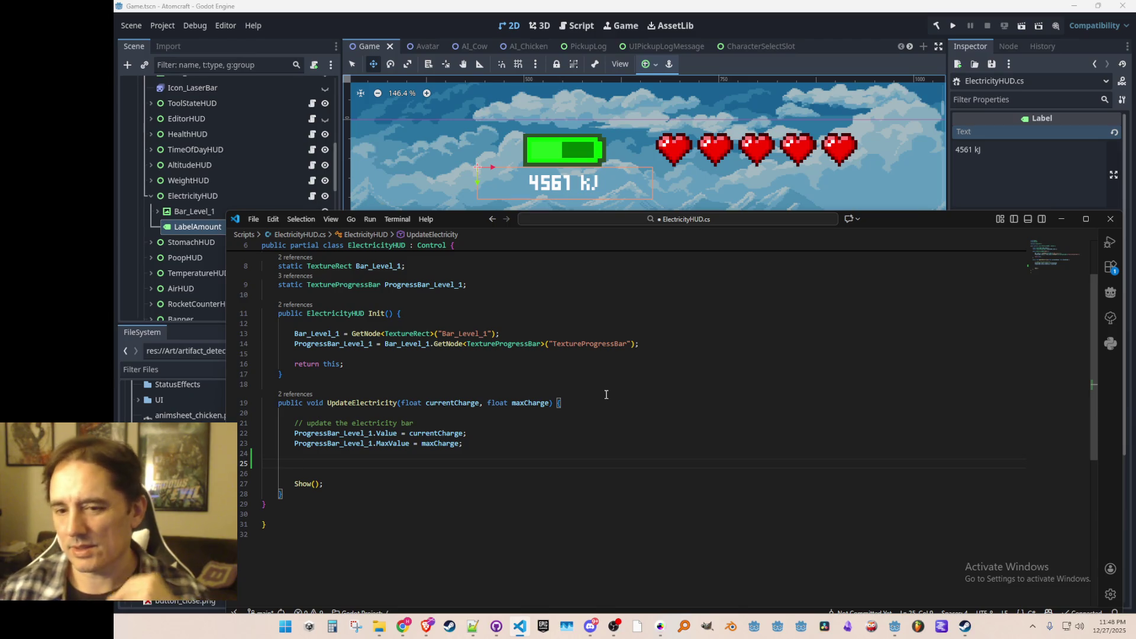
{"action": "key", "text": "alt+Tab"}
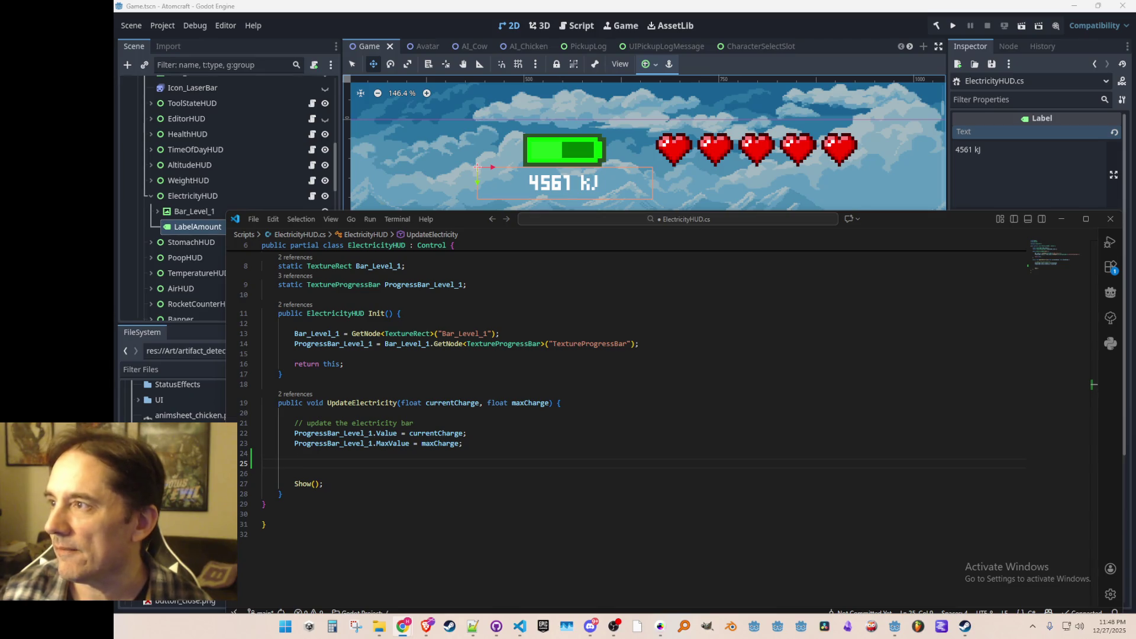
{"action": "left_click", "coordinate": [457, 461]}
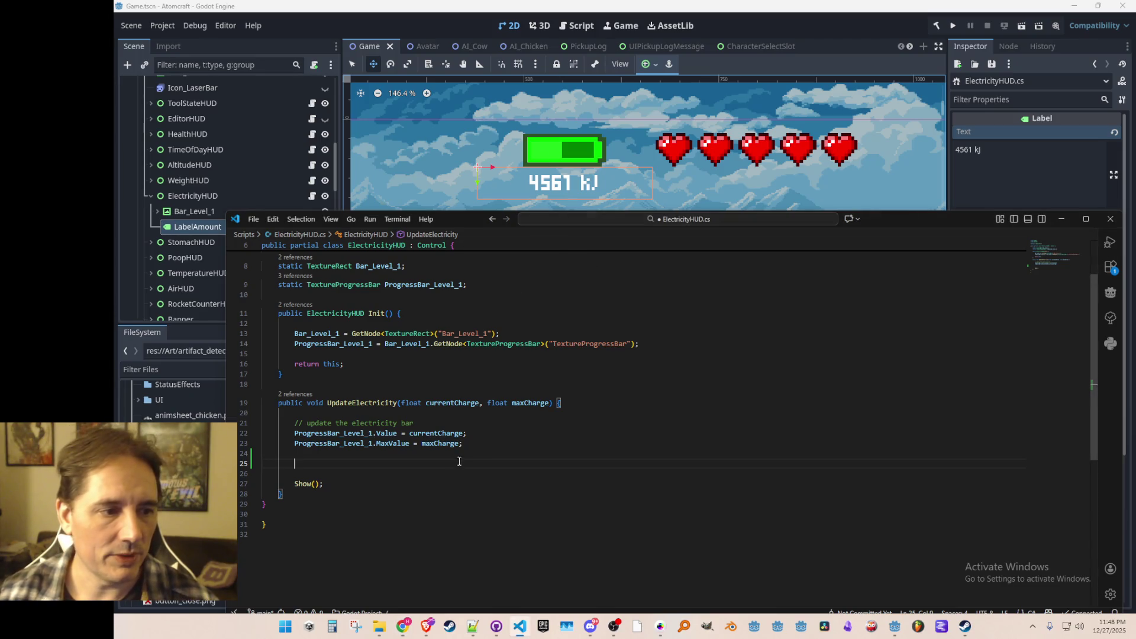
{"action": "key", "text": "Up"}
{"action": "key", "text": "Up"}
{"action": "key", "text": "Up"}
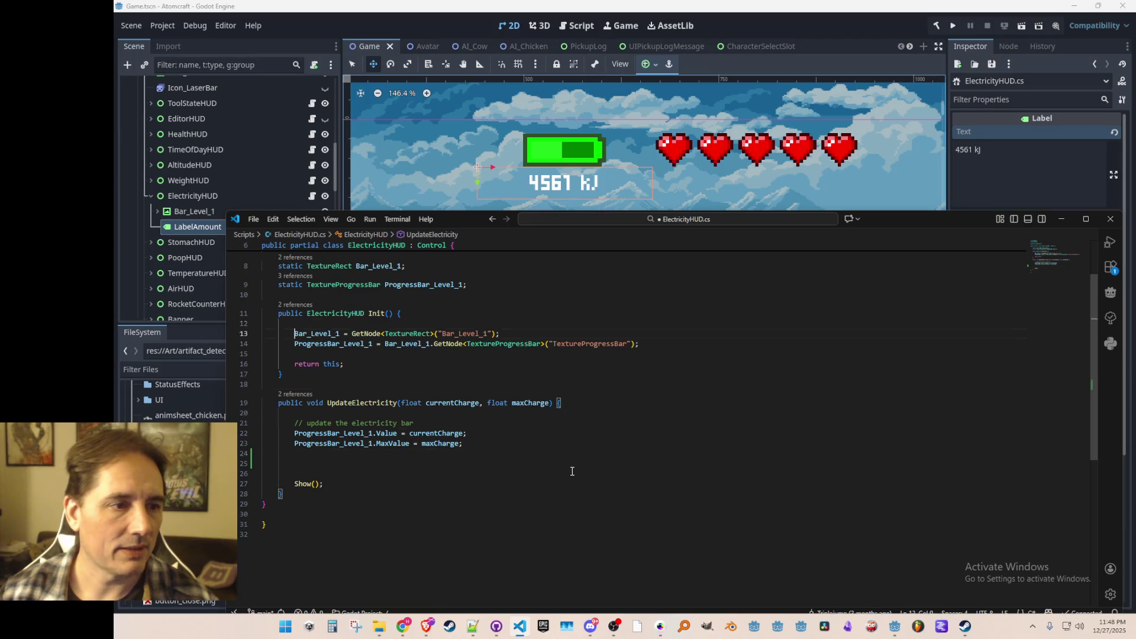
- Declare a Label LabelAmount field with its GetNode lookup and save
{"action": "type", "text": "static La"}
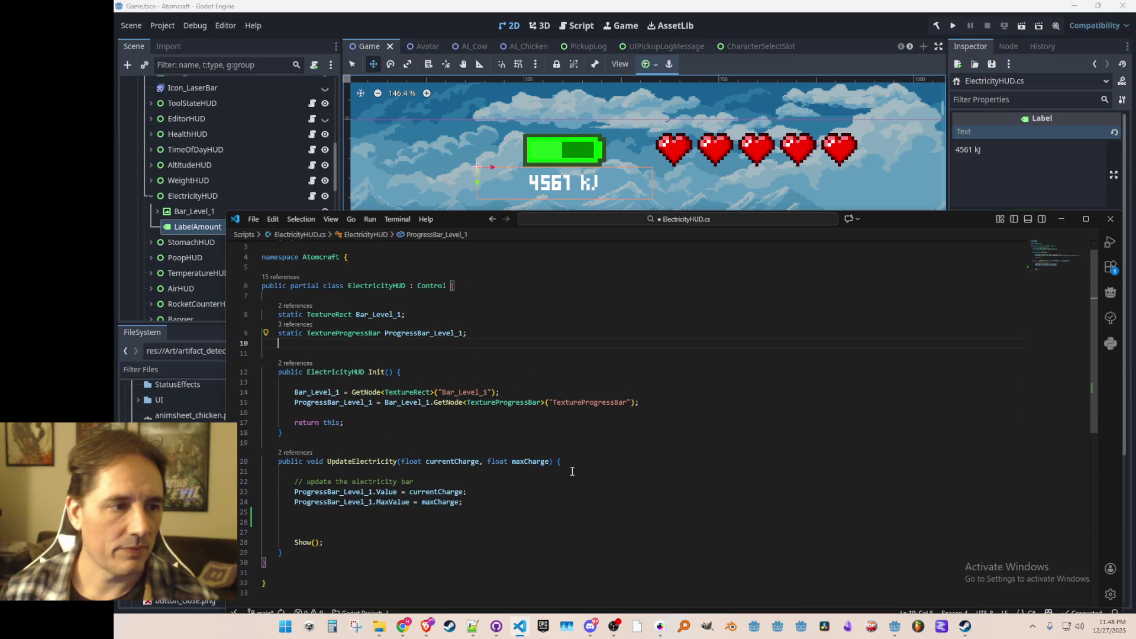
{"action": "type", "text": "belAmout"}
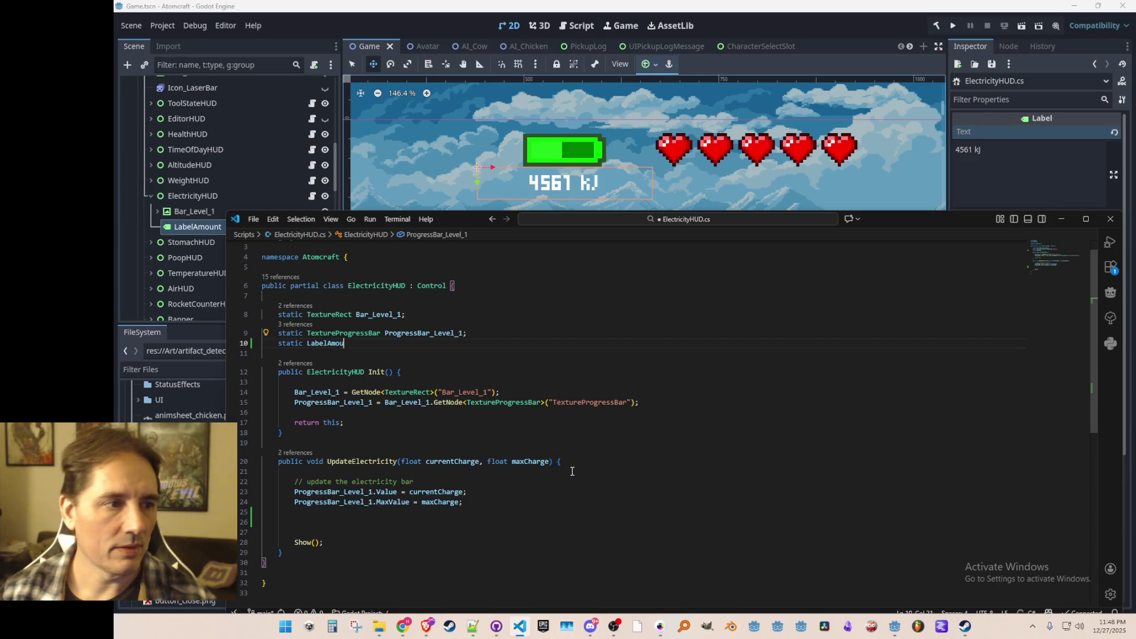
{"action": "key", "text": "BackSpace"}
{"action": "type", "text": "nt;"}
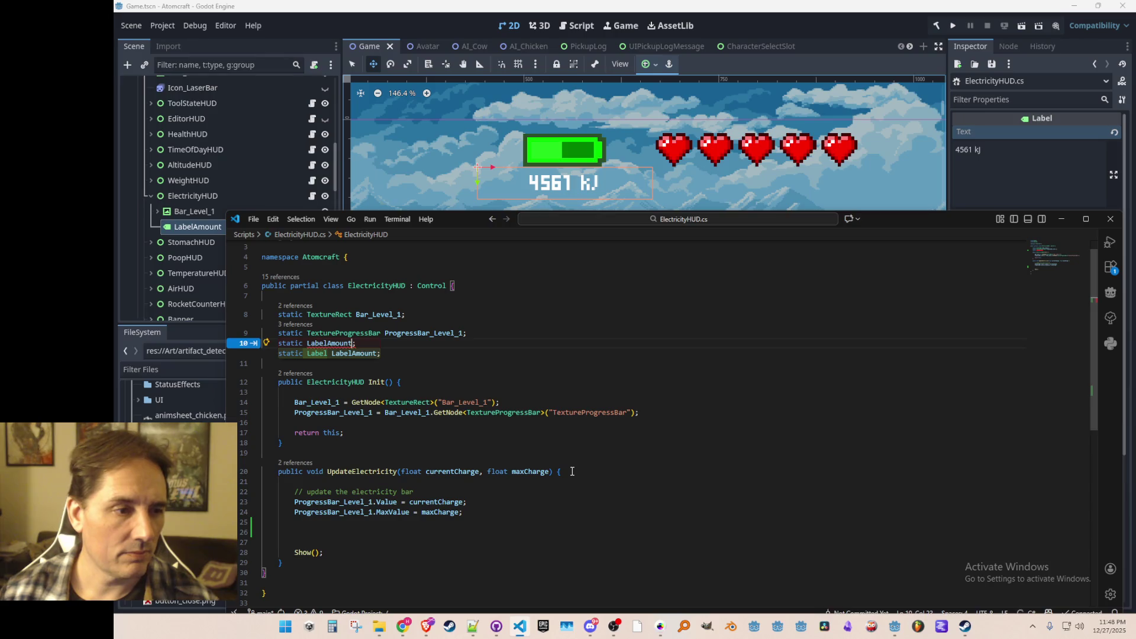
{"action": "key", "text": "Tab"}
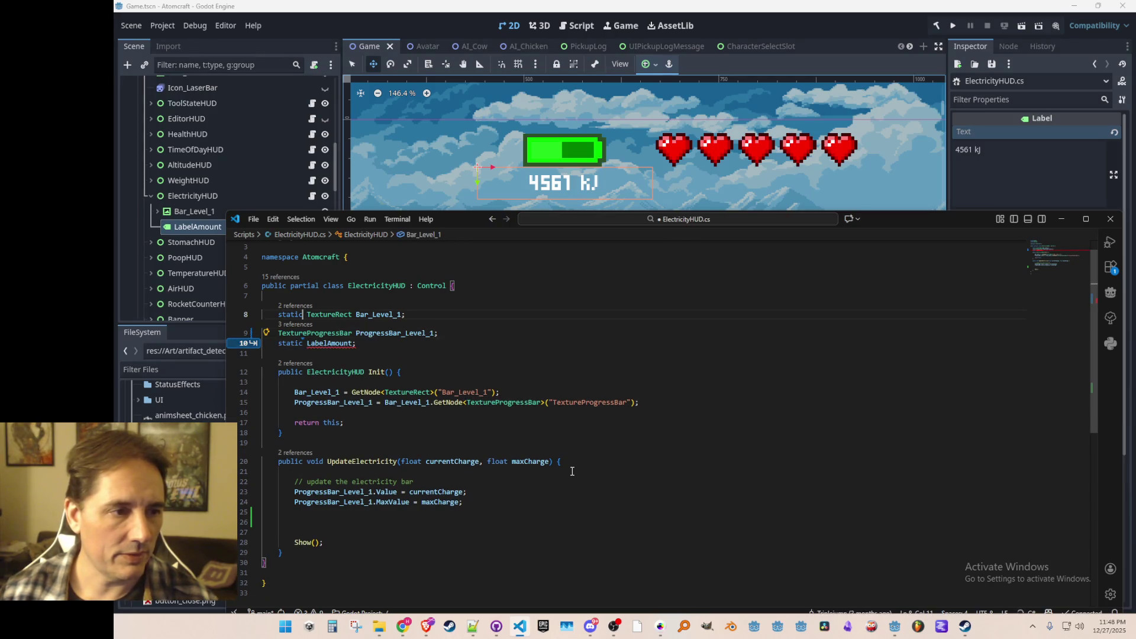
{"action": "key", "text": "Tab"}
{"action": "key", "text": "Tab"}
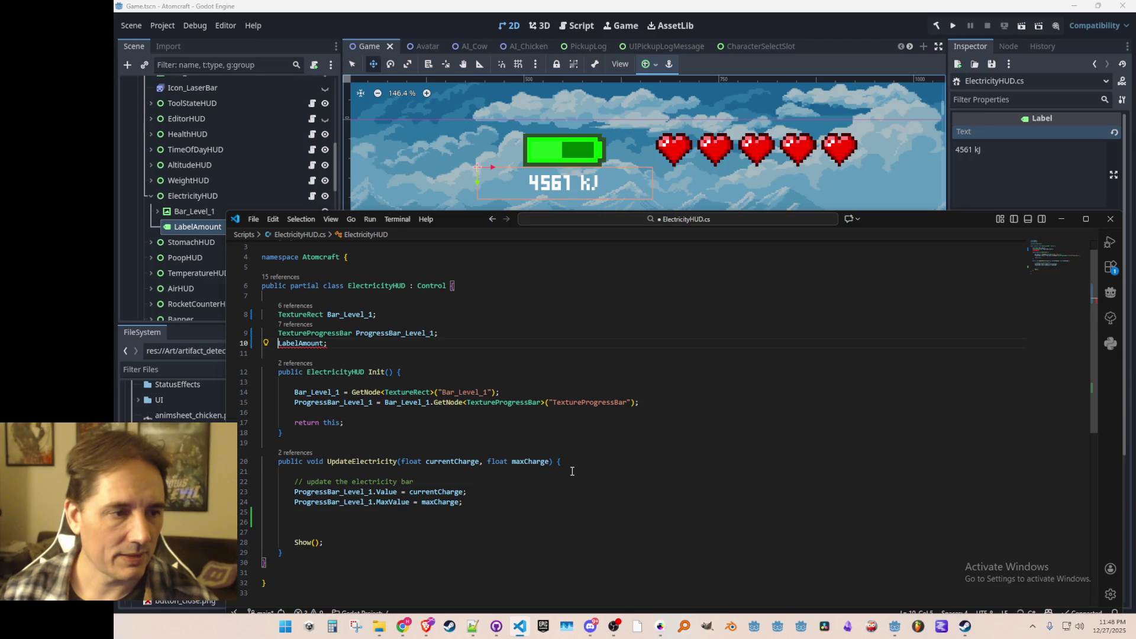
{"action": "key", "text": "Tab"}
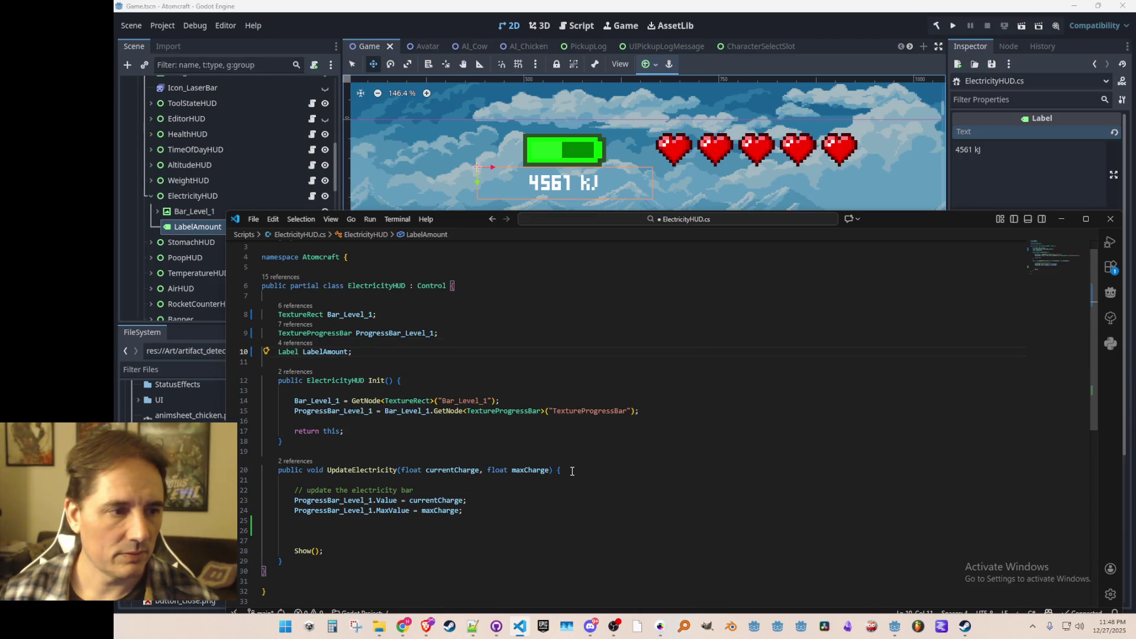
{"action": "key", "text": "Tab"}
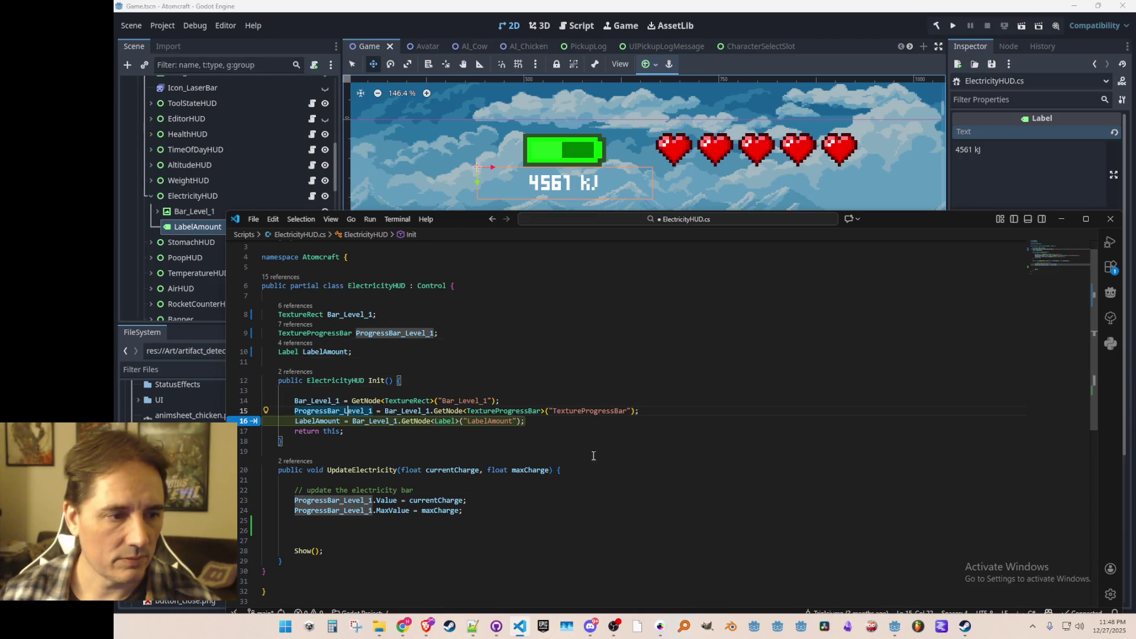
{"action": "key", "text": "Tab"}
{"action": "key", "text": "Return"}
{"action": "key", "text": "ctrl+s"}
- Set LabelAmount.Text to the current charge with a kJ suffix, dropping the maximum
{"action": "scroll", "coordinate": [645, 450], "scroll_direction": "down", "scroll_amount": 4}
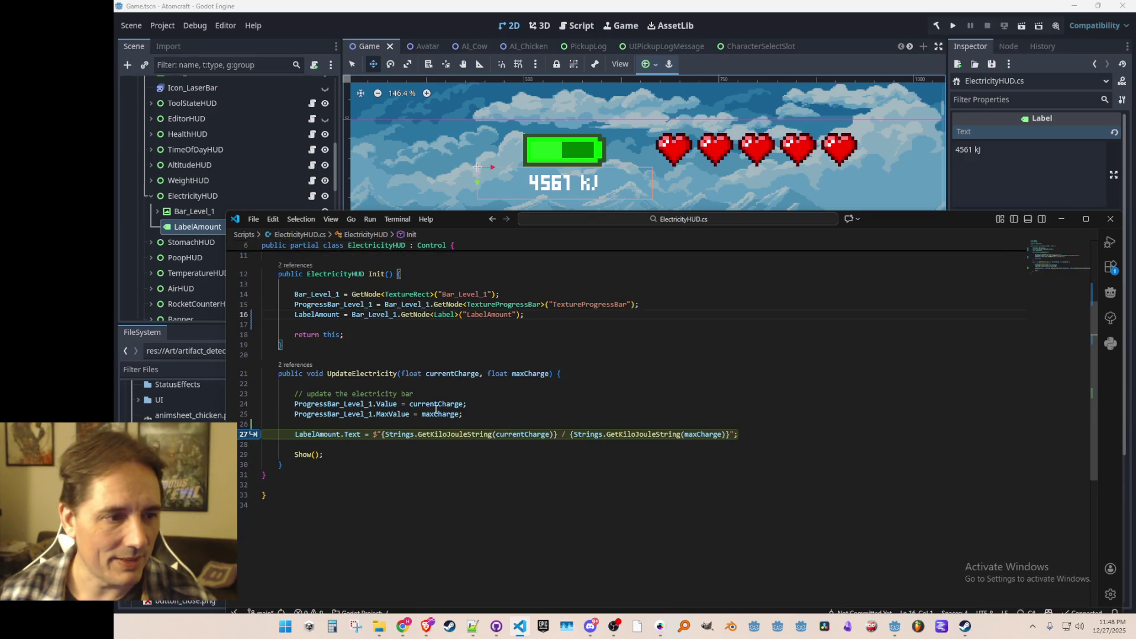
{"action": "key", "text": "Tab"}
{"action": "left_click", "coordinate": [573, 433]}
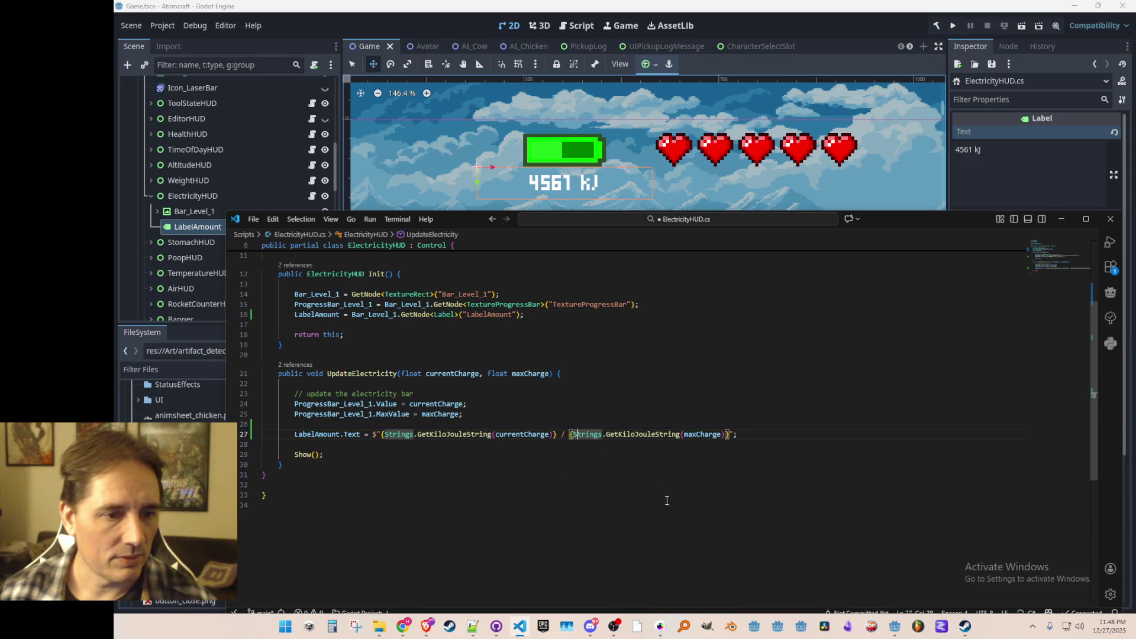
{"action": "key", "text": "Left"}
{"action": "key", "text": "Left"}
{"action": "key", "text": "Left"}
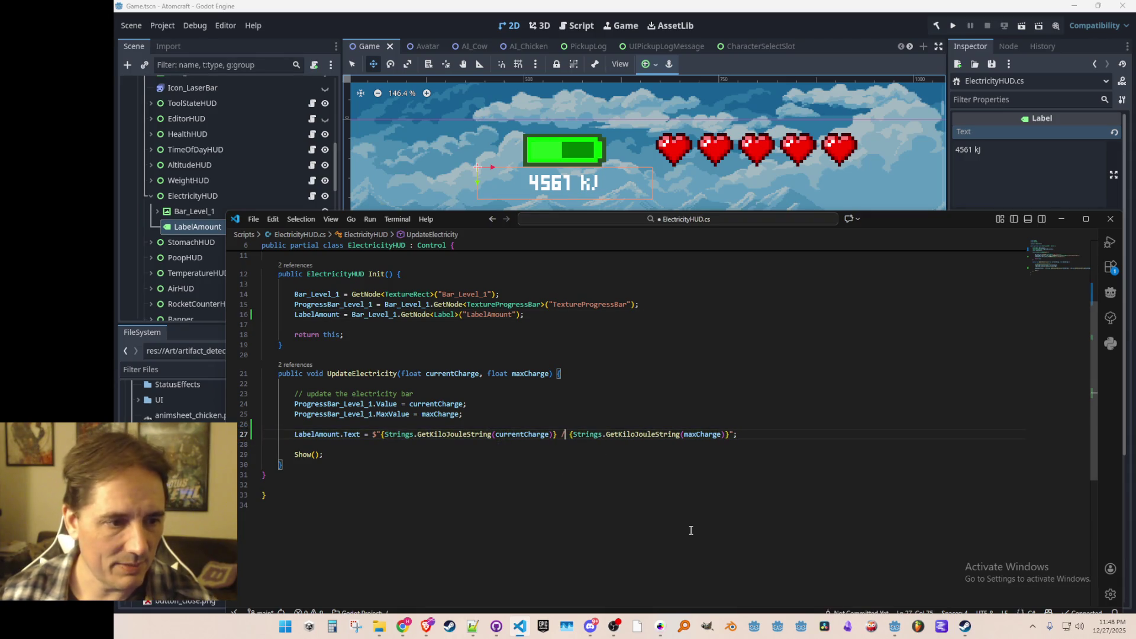
{"action": "key", "text": "shift+End"}
{"action": "key", "text": "shift+Left"}
{"action": "key", "text": "BackSpace"}
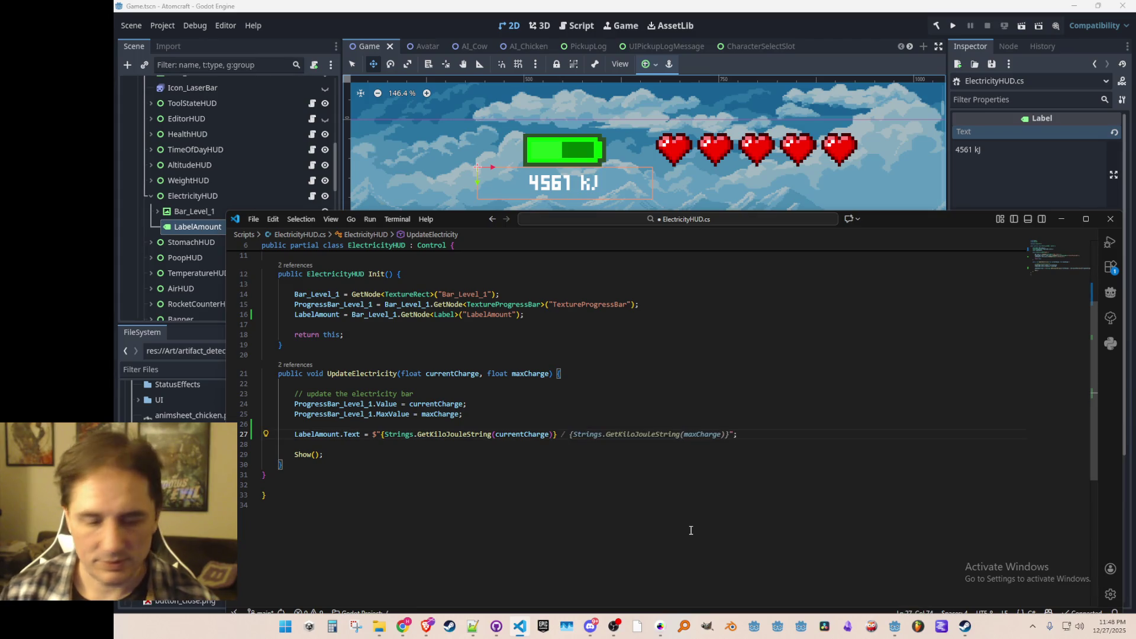
{"action": "type", "text": "kJ"}
{"action": "key", "text": "ctrl+s"}
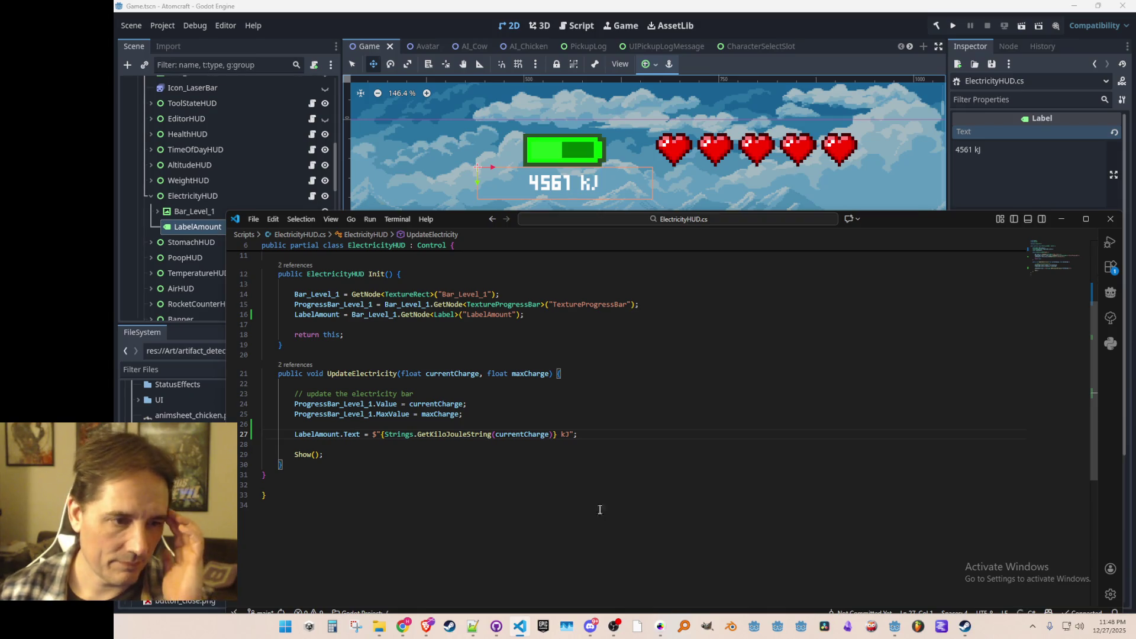
- Simplify the label text to Strings.GetKiloJouleString(currentCharge), add a comment line, and save
{"action": "right_click", "coordinate": [488, 433]}
{"action": "left_click", "coordinate": [556, 240]}
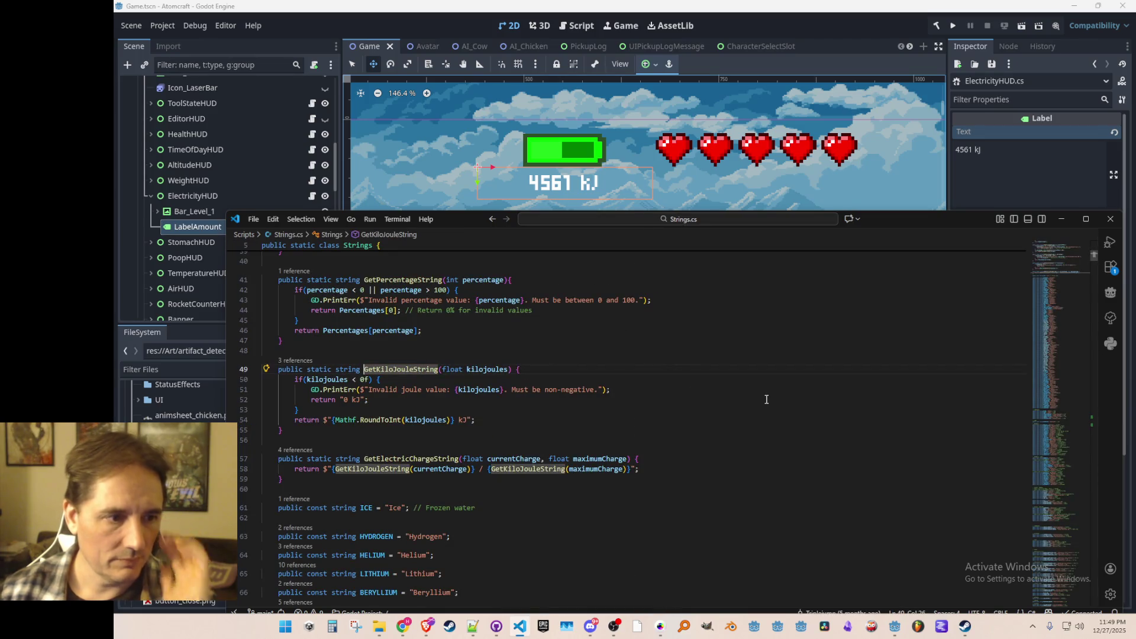
{"action": "key", "text": "alt+Left"}
{"action": "key", "text": "ctrl+shift+Left"}
{"action": "key", "text": "BackSpace"}
{"action": "key", "text": "BackSpace"}
{"action": "key", "text": "BackSpace"}
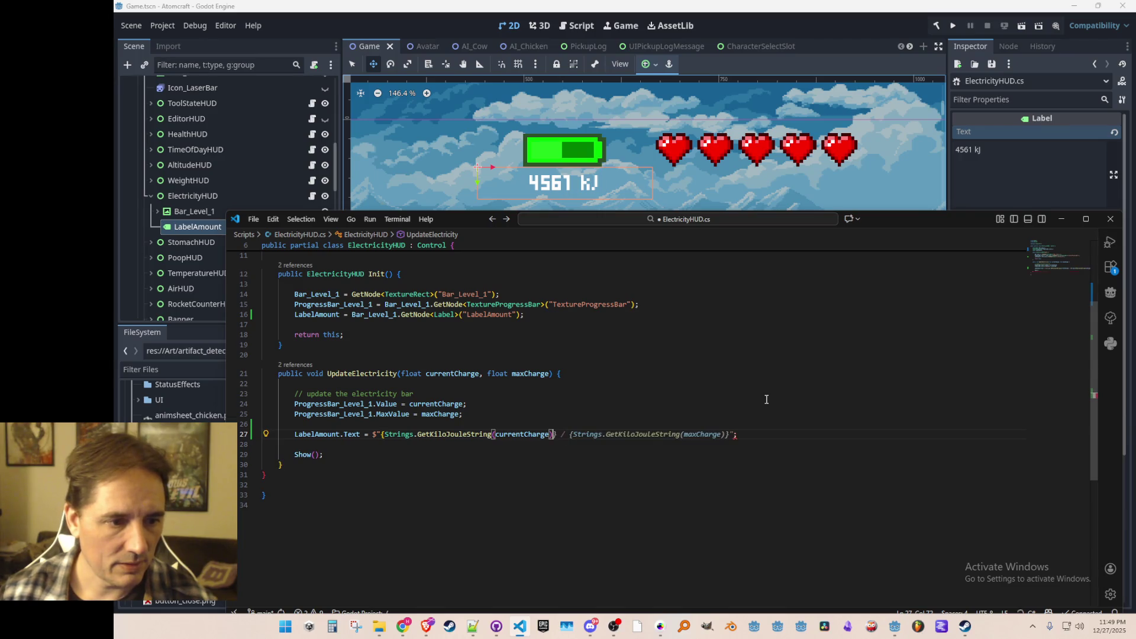
{"action": "key", "text": "ctrl+Left"}
{"action": "key", "text": "ctrl+Left"}
{"action": "key", "text": "ctrl+Left"}
{"action": "key", "text": "ctrl+Left"}
{"action": "key", "text": "BackSpace"}
{"action": "key", "text": "BackSpace"}
{"action": "key", "text": "BackSpace"}
{"action": "key", "text": "Up"}
{"action": "key", "text": "ctrl+s"}
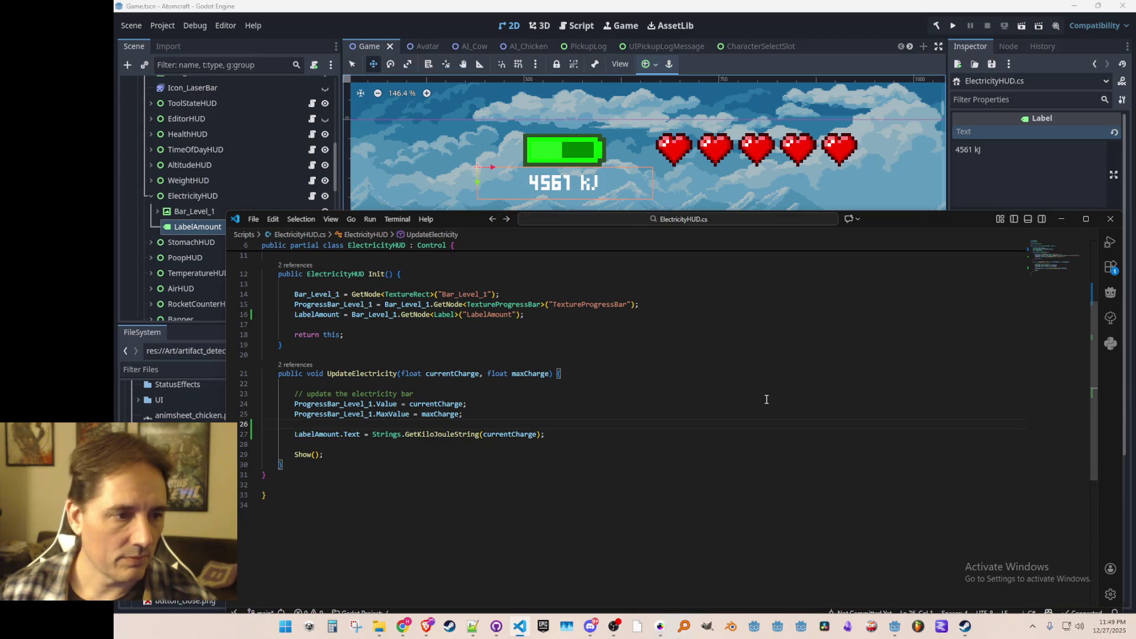
{"action": "key", "text": "Return"}
{"action": "type", "text": "// update the amount label"}
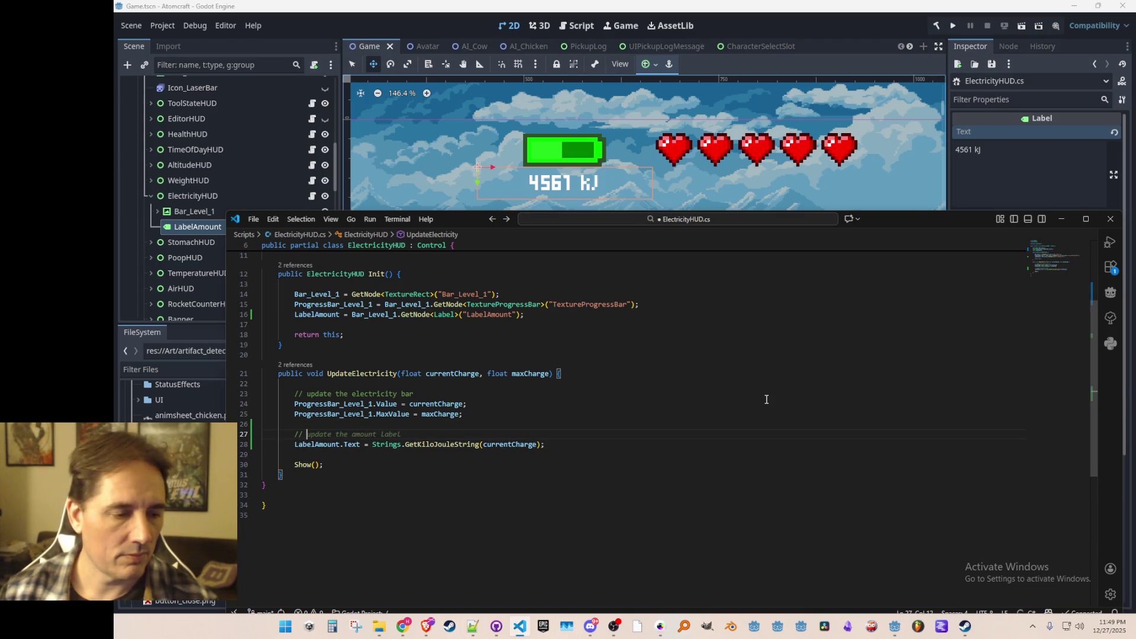
{"action": "key", "text": "ctrl+s"}
{"action": "scroll", "coordinate": [740, 408], "scroll_direction": "up", "scroll_amount": 4}
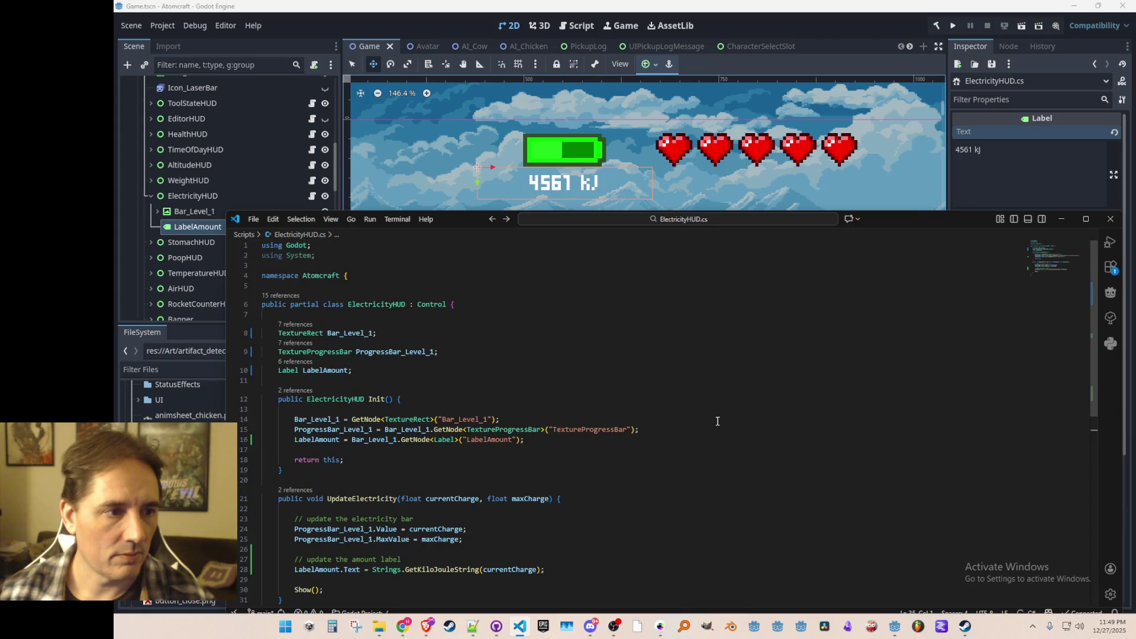
{"action": "left_click", "coordinate": [769, 29]}
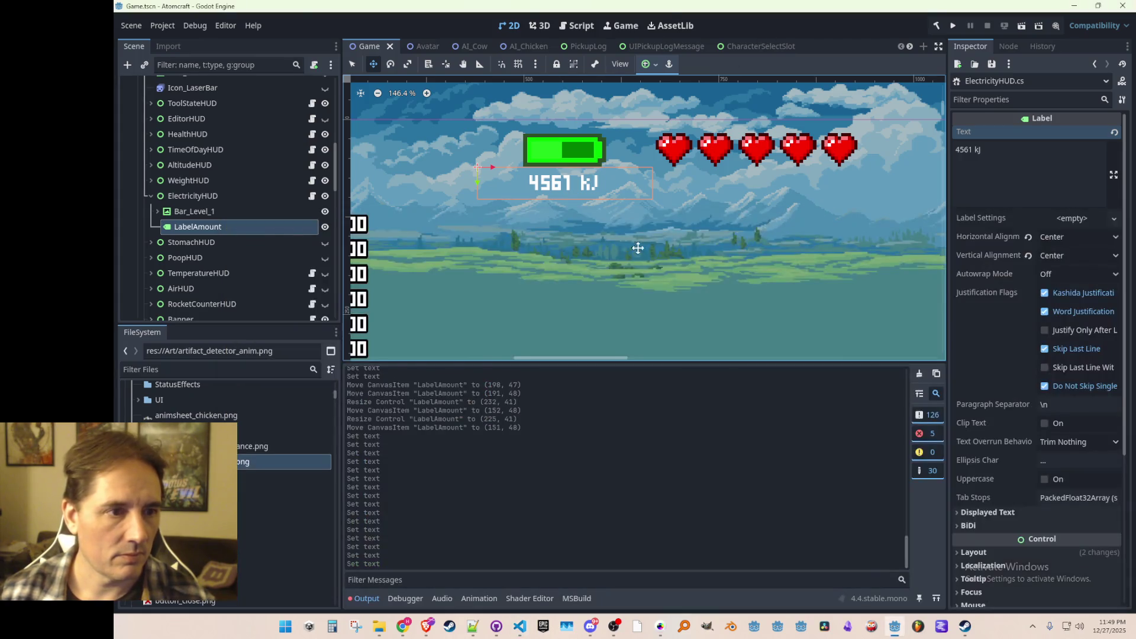
- Switch to selection mode, deselect LabelAmount, collapse ElectricityHUD and save the scene
{"action": "scroll", "coordinate": [686, 276], "scroll_direction": "down", "scroll_amount": 9}
{"action": "scroll", "coordinate": [687, 277], "scroll_direction": "down", "scroll_amount": 3}
{"action": "key", "text": "q"}
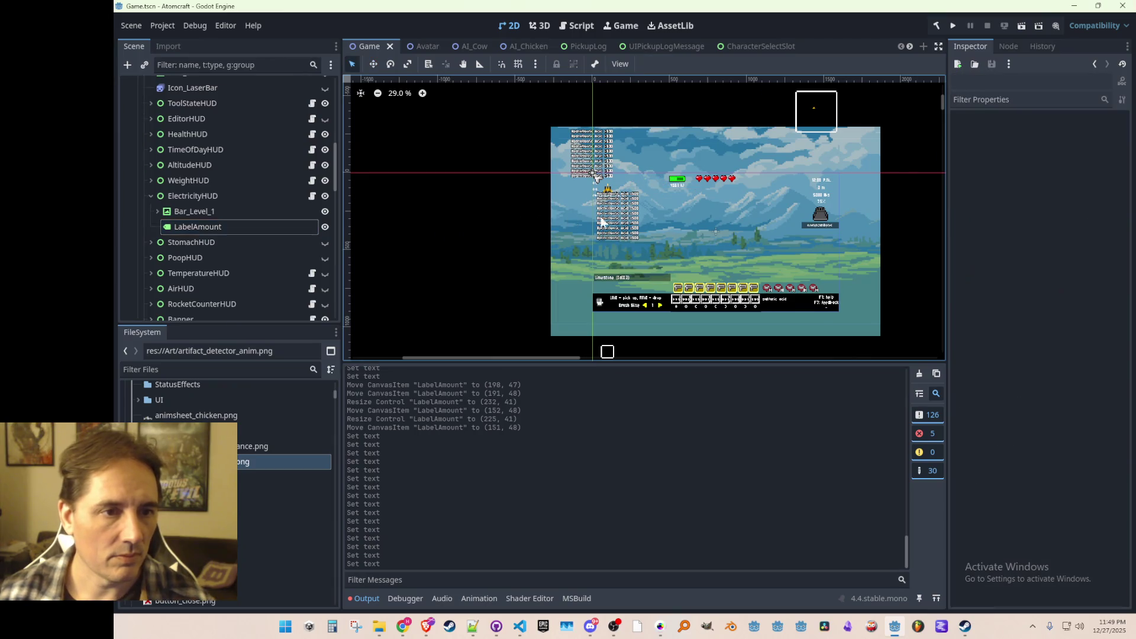
{"action": "left_click", "coordinate": [585, 215]}
{"action": "key", "text": "ctrl+s"}
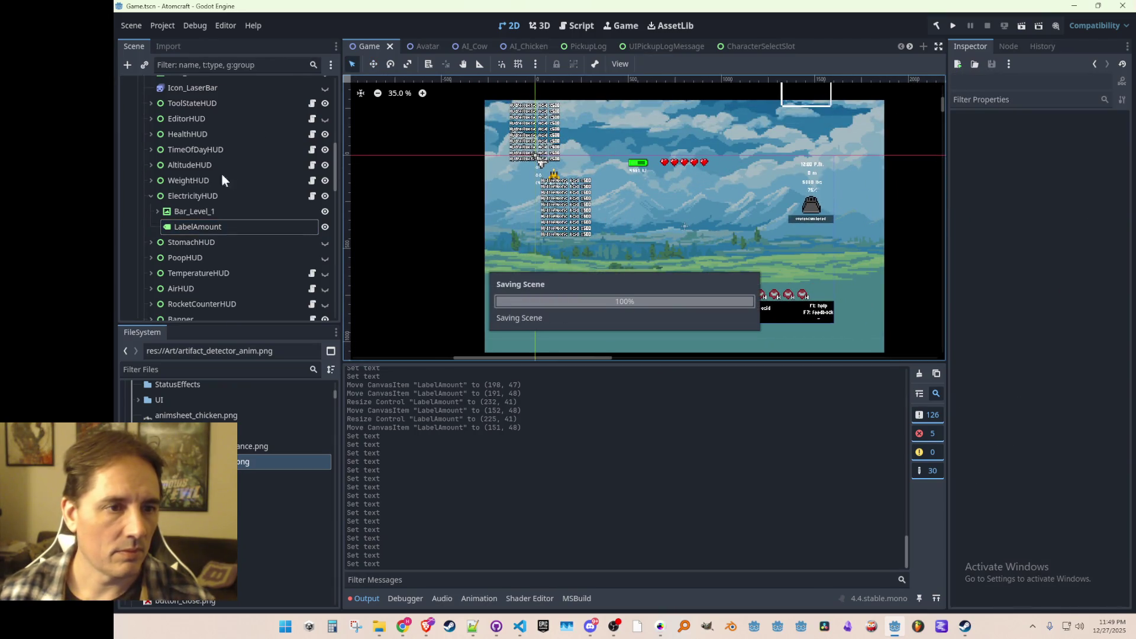
{"action": "left_click", "coordinate": [149, 196]}
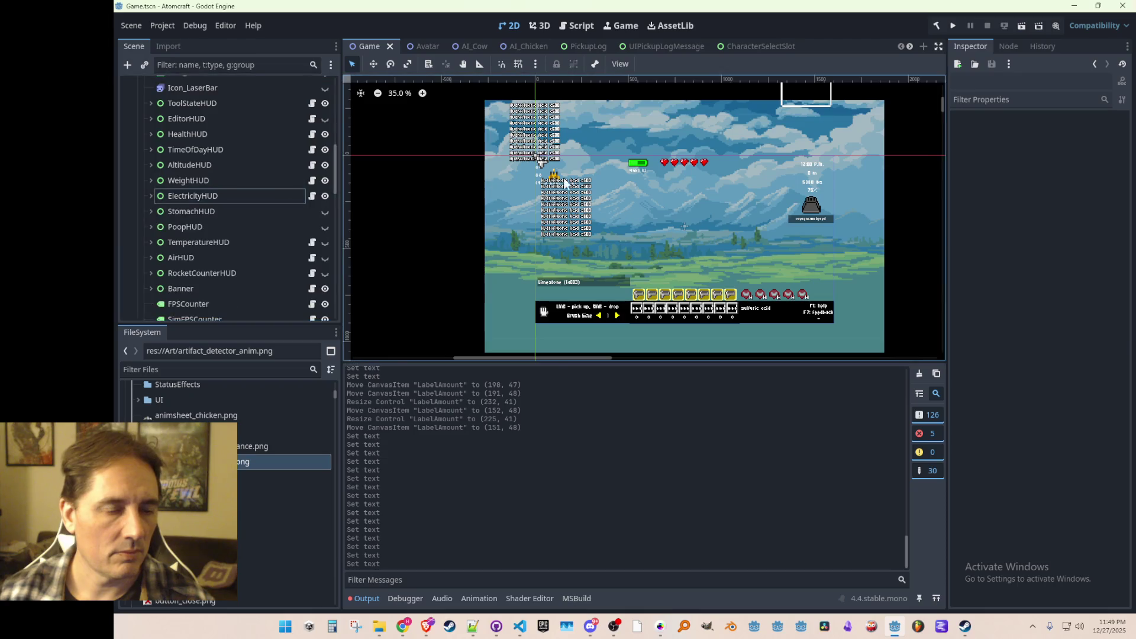
{"action": "key", "text": "ctrl+s"}
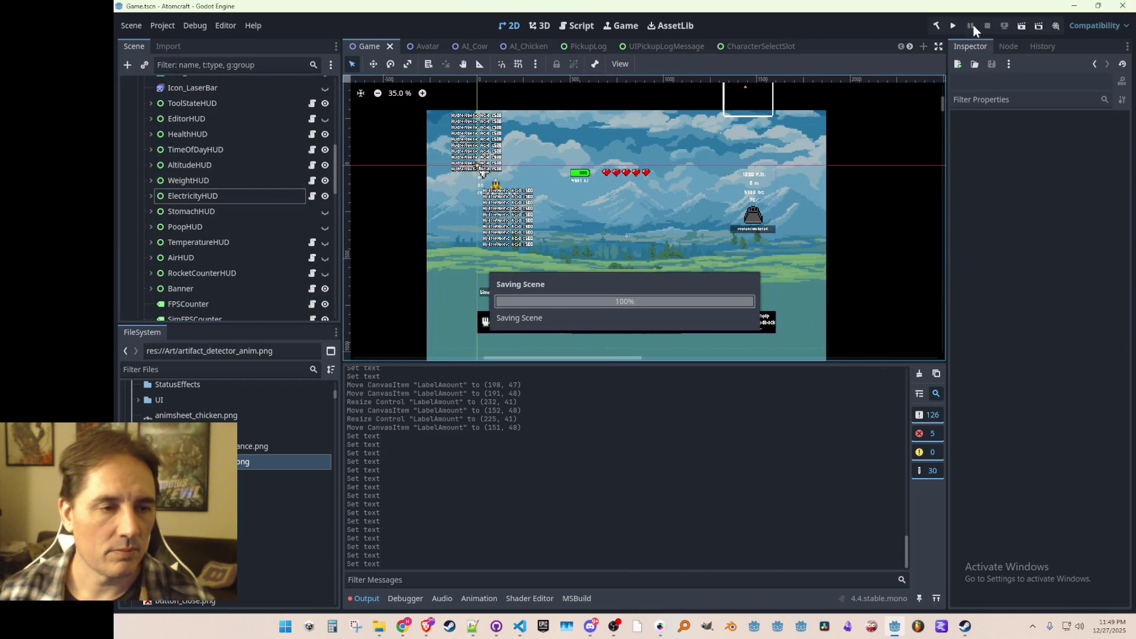
- Hide ElectricityHUD, save the scene, and launch the game
{"action": "left_click", "coordinate": [324, 195]}
{"action": "key", "text": "ctrl+s"}
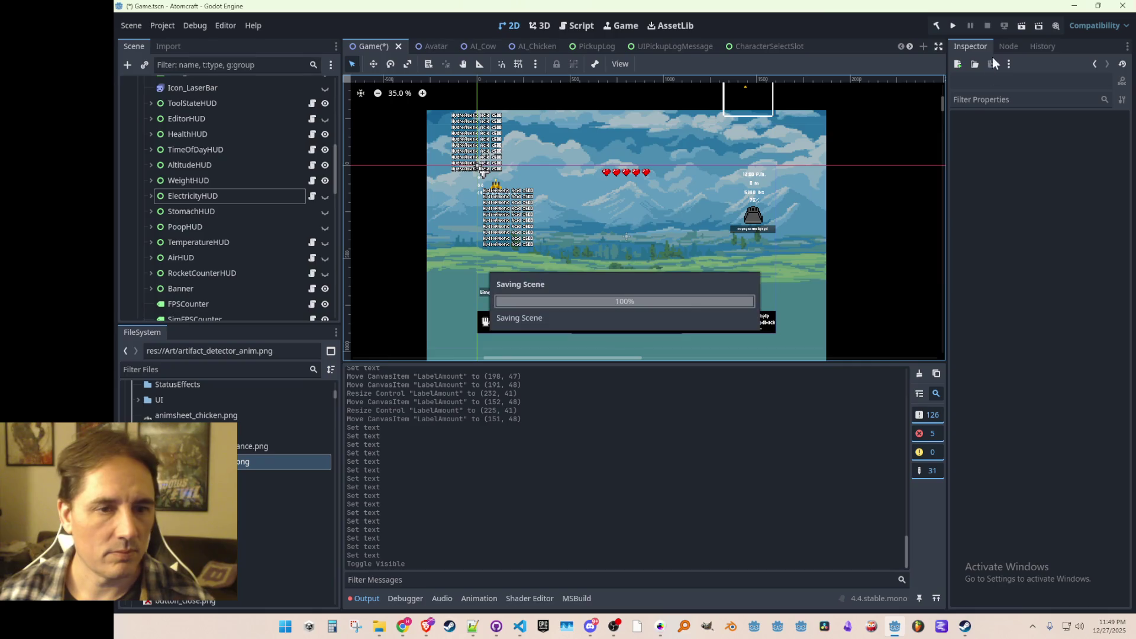
{"action": "left_click", "coordinate": [953, 25]}
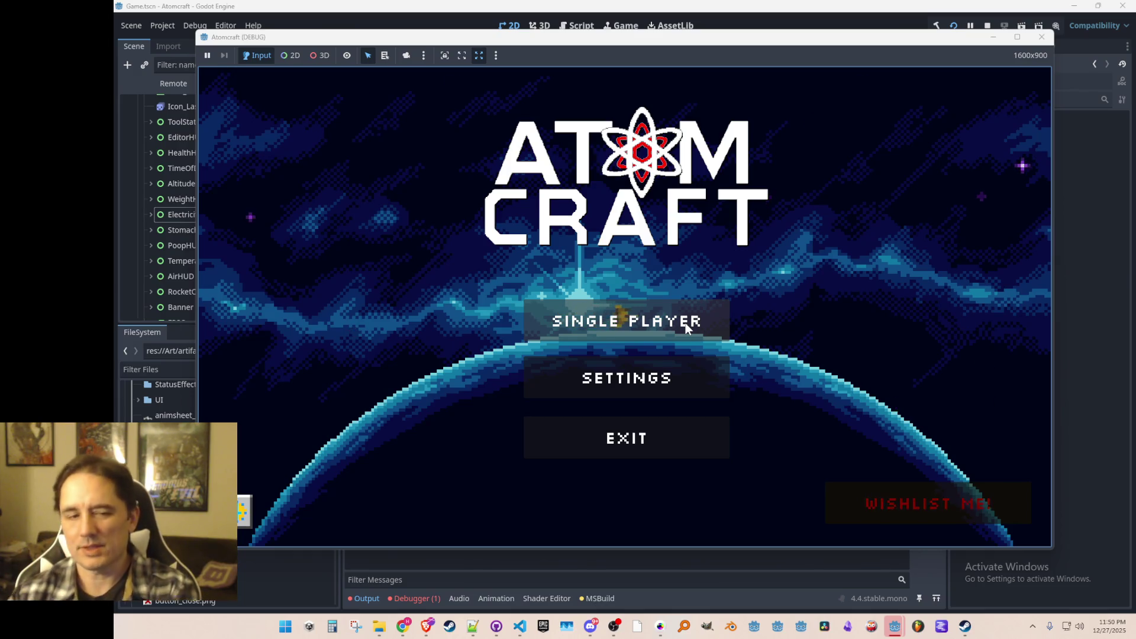
- Play Single Player in the TEST 4 world on the first profile, then close the game
{"action": "left_click", "coordinate": [588, 321]}
{"action": "left_click", "coordinate": [623, 227]}
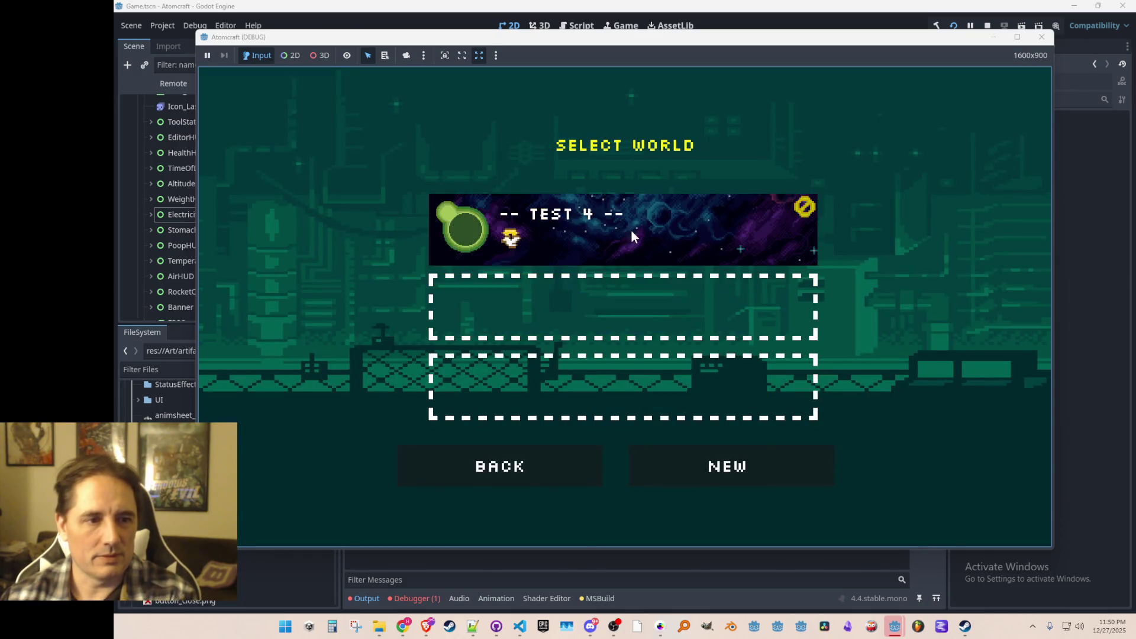
{"action": "left_click", "coordinate": [631, 229]}
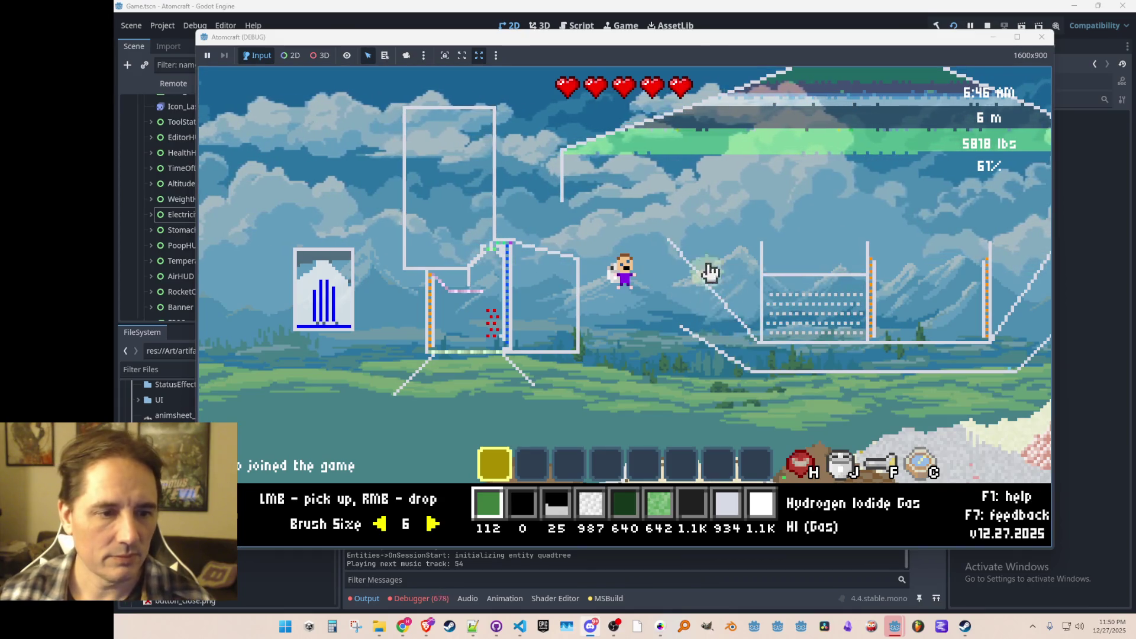
{"action": "key", "text": "alt+F4"}
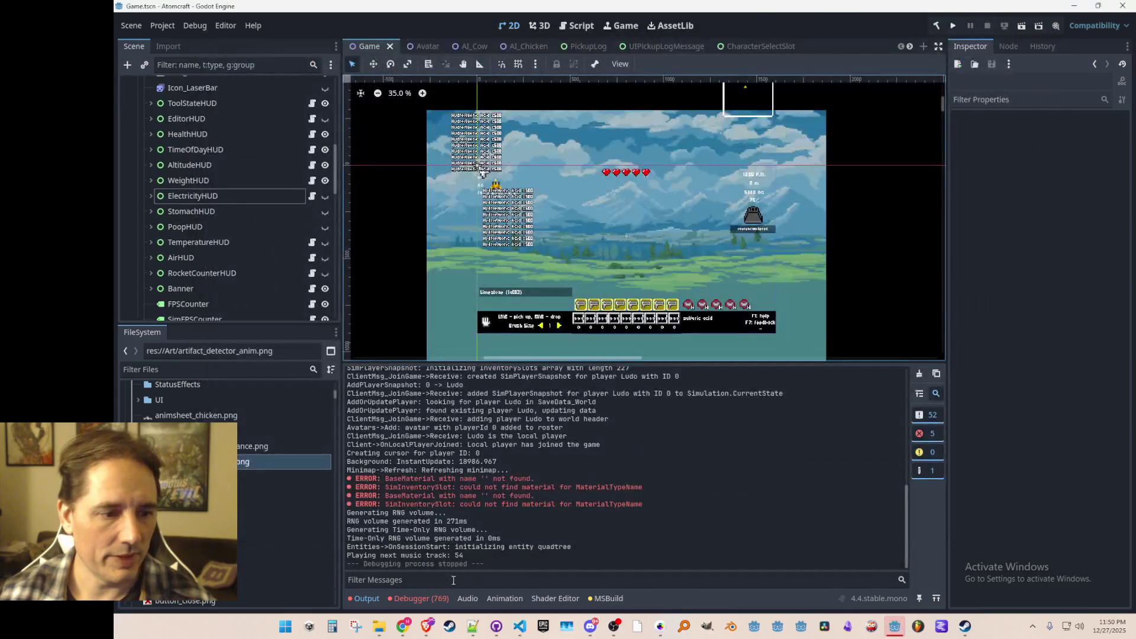
- Review the runtime errors and check ElectricityHUD's child nodes in the scene tree
{"action": "left_click", "coordinate": [434, 599]}
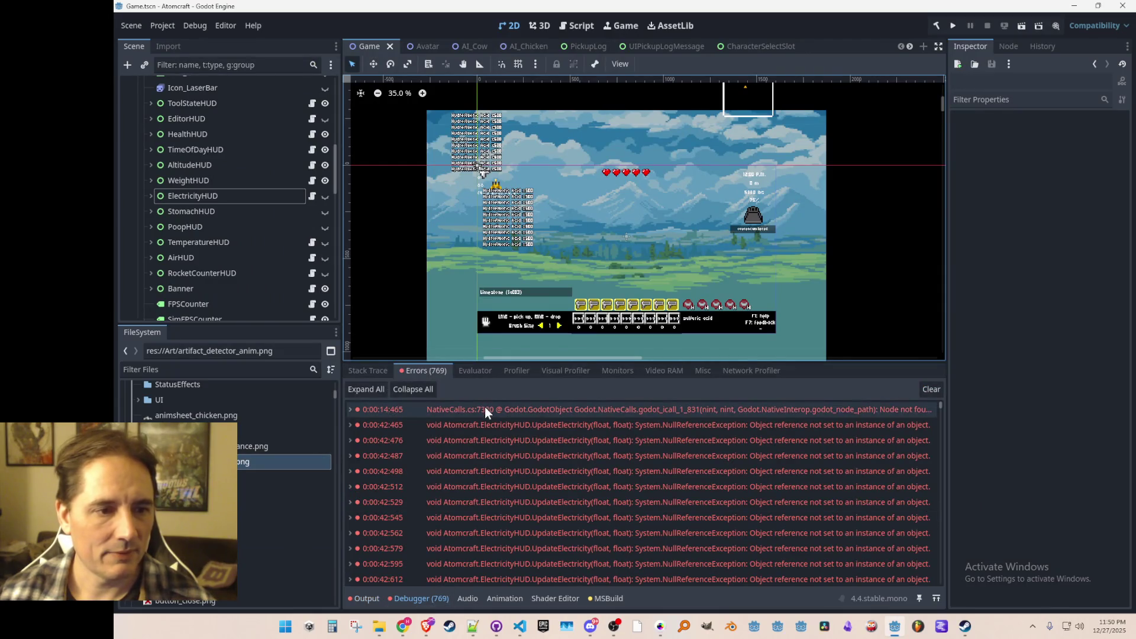
{"action": "mouse_move", "coordinate": [485, 407]}
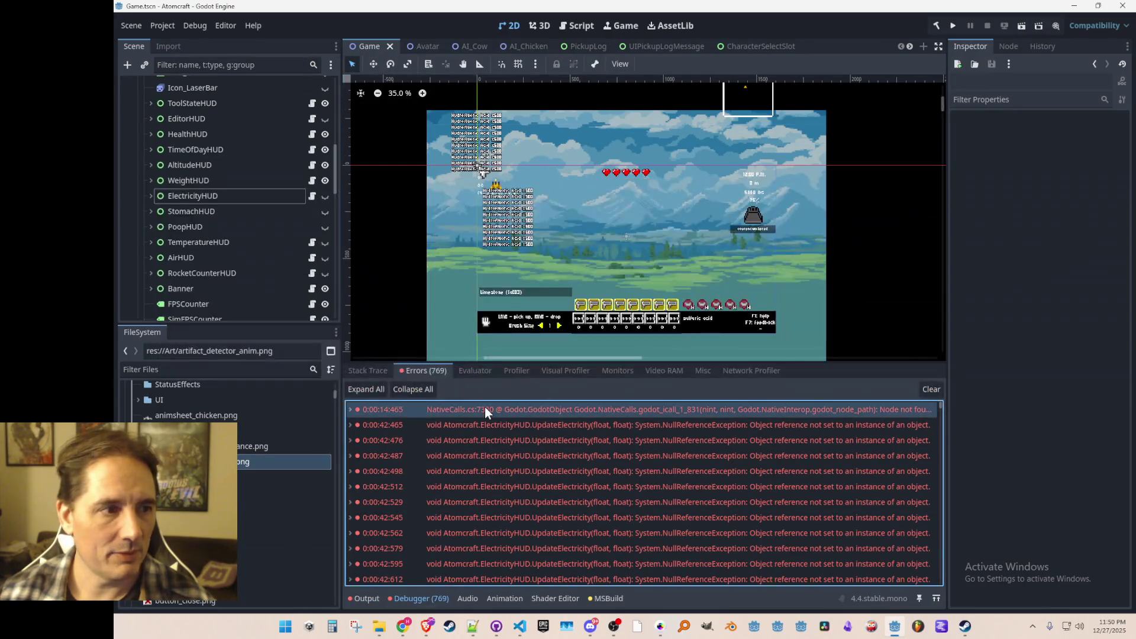
{"action": "left_click", "coordinate": [150, 195]}
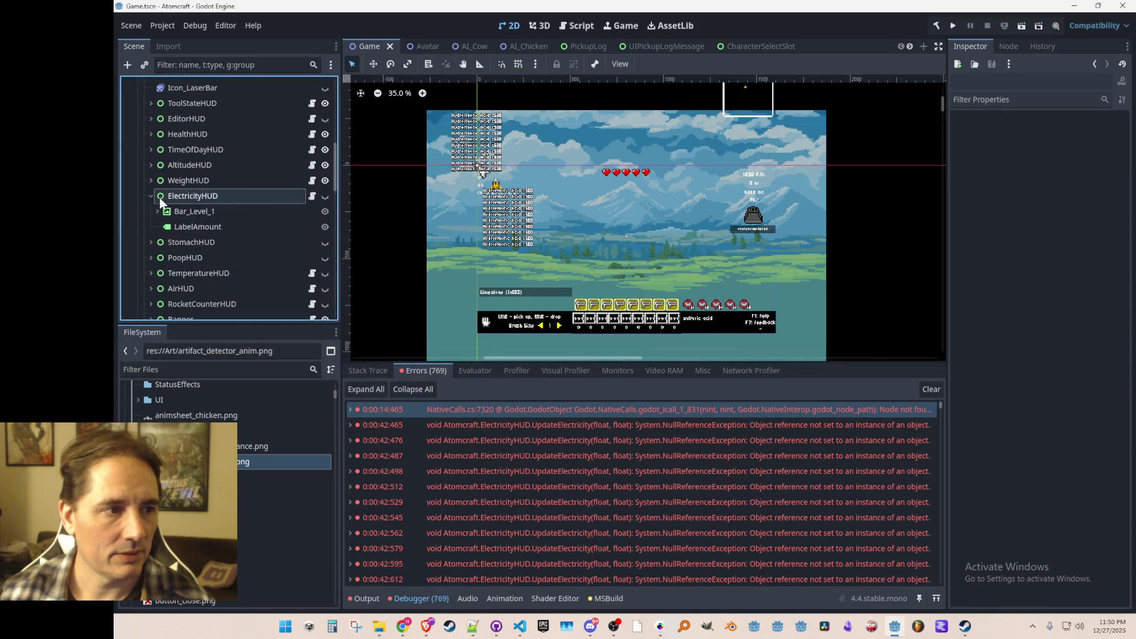
{"action": "left_click", "coordinate": [150, 196]}
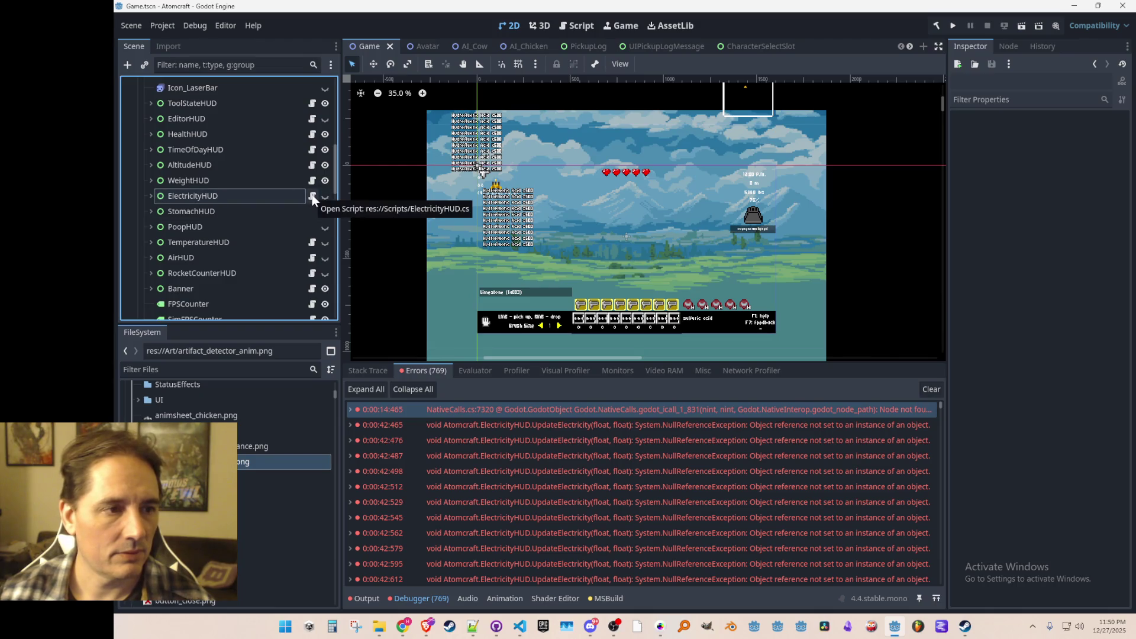
- Delete 'Bar_Level_1.' from line 16 of ElectricityHUD.cs so LabelAmount is fetched directly
{"action": "left_click", "coordinate": [312, 195]}
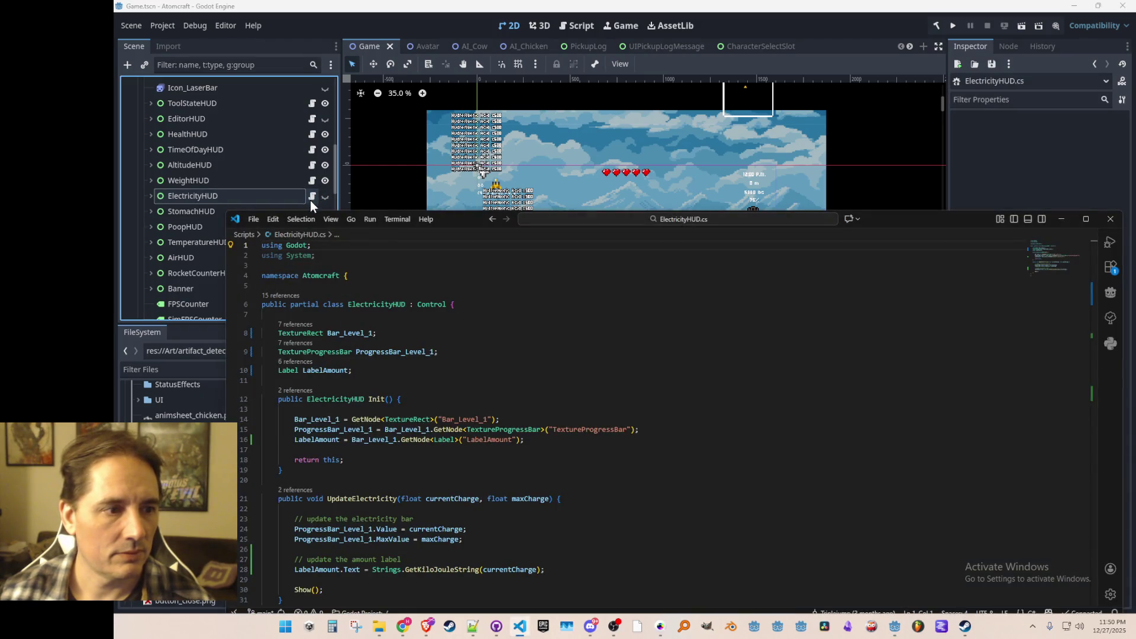
{"action": "double_click", "coordinate": [382, 445]}
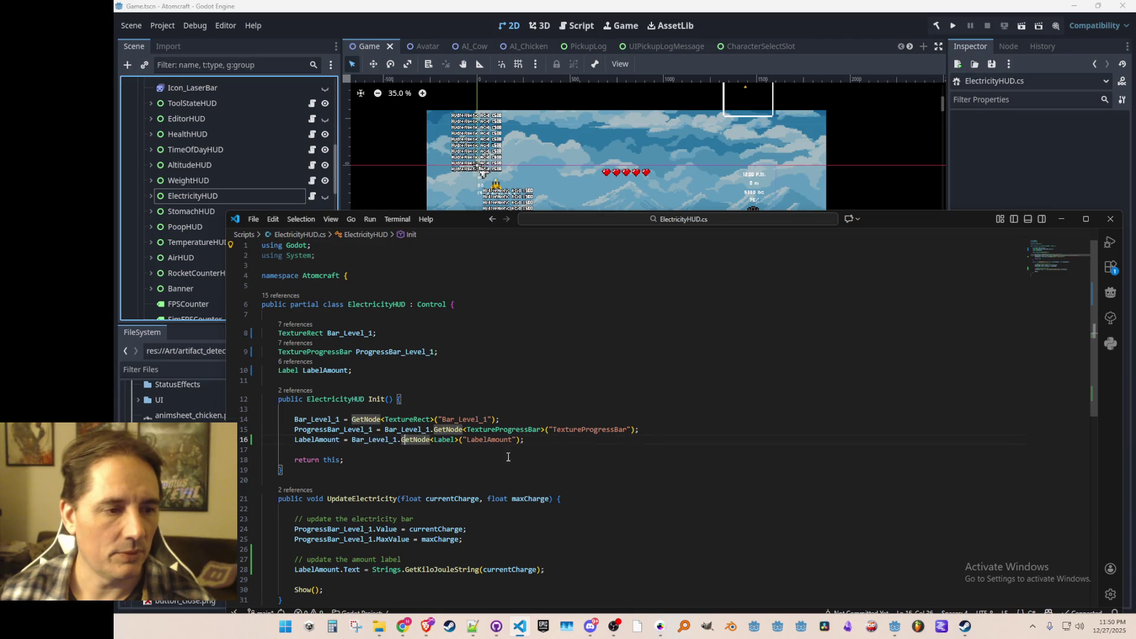
{"action": "key", "text": "BackSpace"}
{"action": "key", "text": "Delete"}
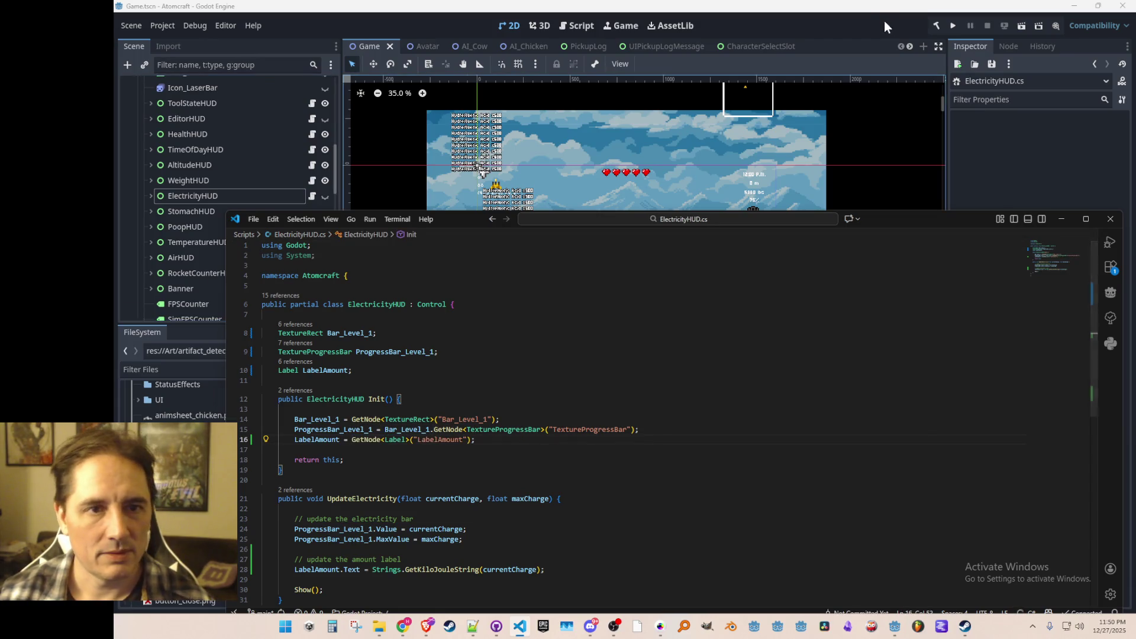
{"action": "left_click", "coordinate": [953, 25]}
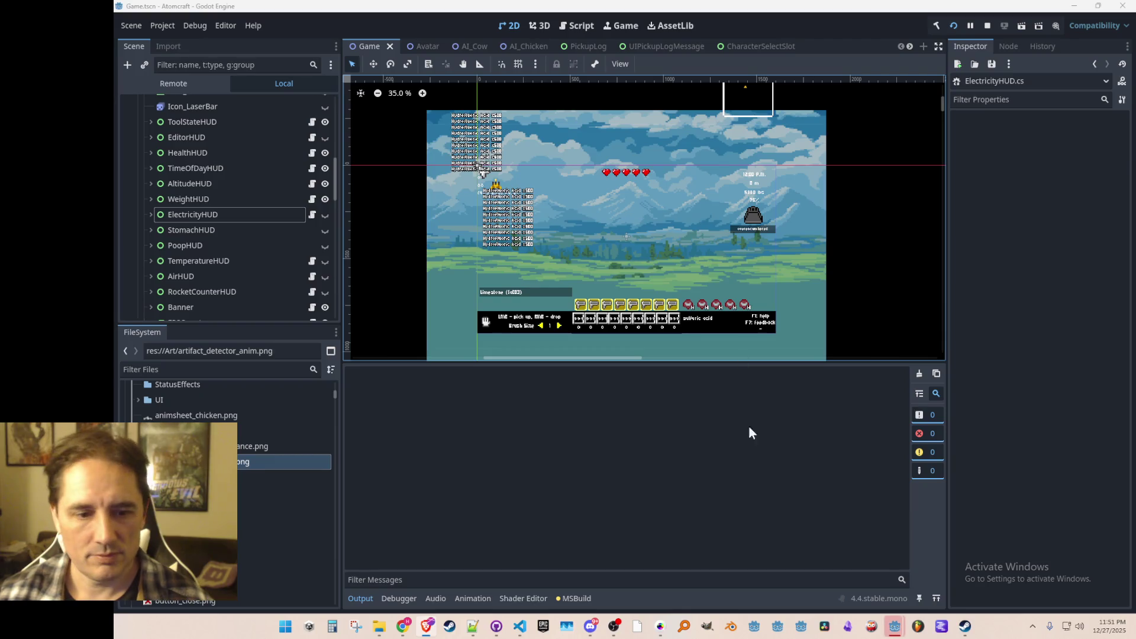
- Bring up the game window and load the TEST 4 world in Single Player
{"action": "mouse_move", "coordinate": [895, 626]}
{"action": "left_click", "coordinate": [944, 559]}
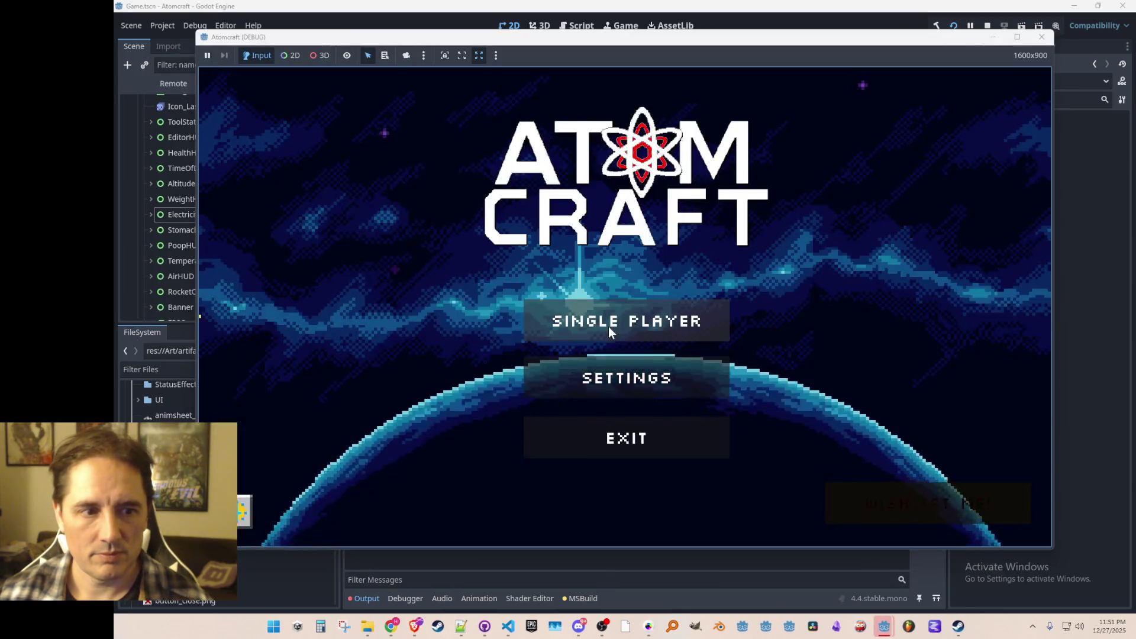
{"action": "left_click", "coordinate": [608, 327]}
{"action": "left_click", "coordinate": [625, 238]}
{"action": "left_click", "coordinate": [635, 226]}
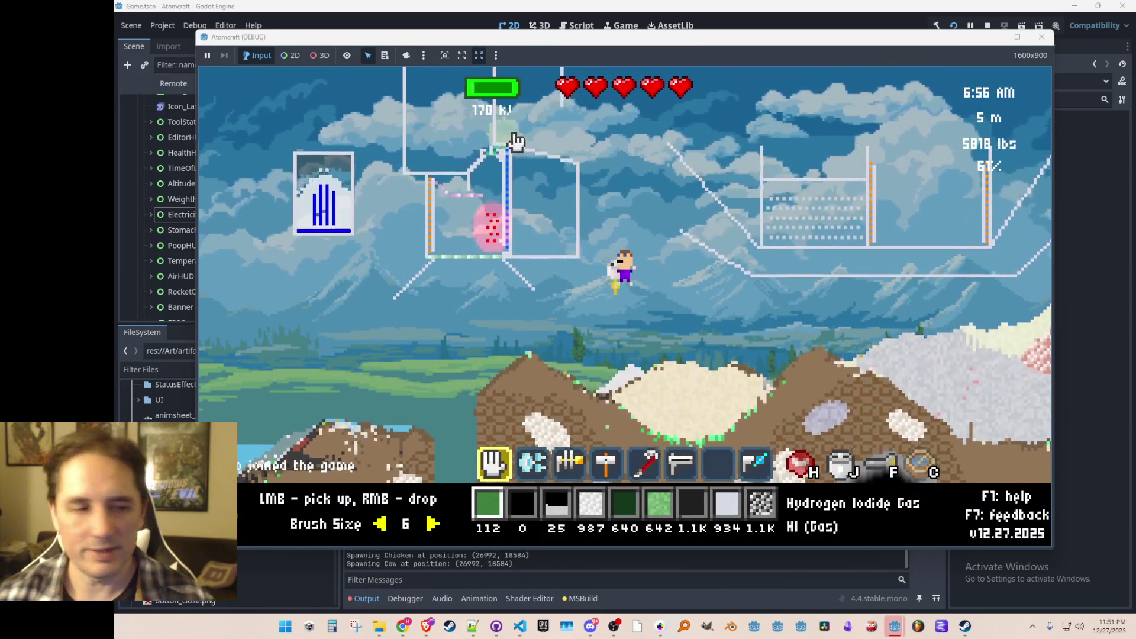
- Fly the character left and right, then equip the drill and the slot-6 beam tool
{"action": "mouse_move", "coordinate": [793, 298]}
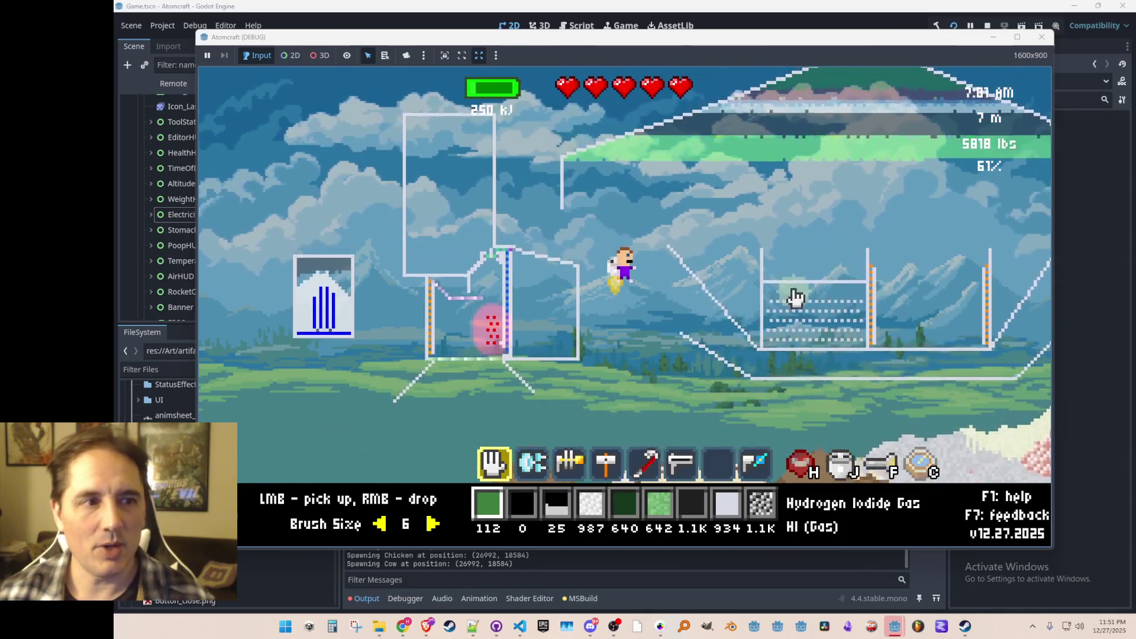
{"action": "key", "text": "a"}
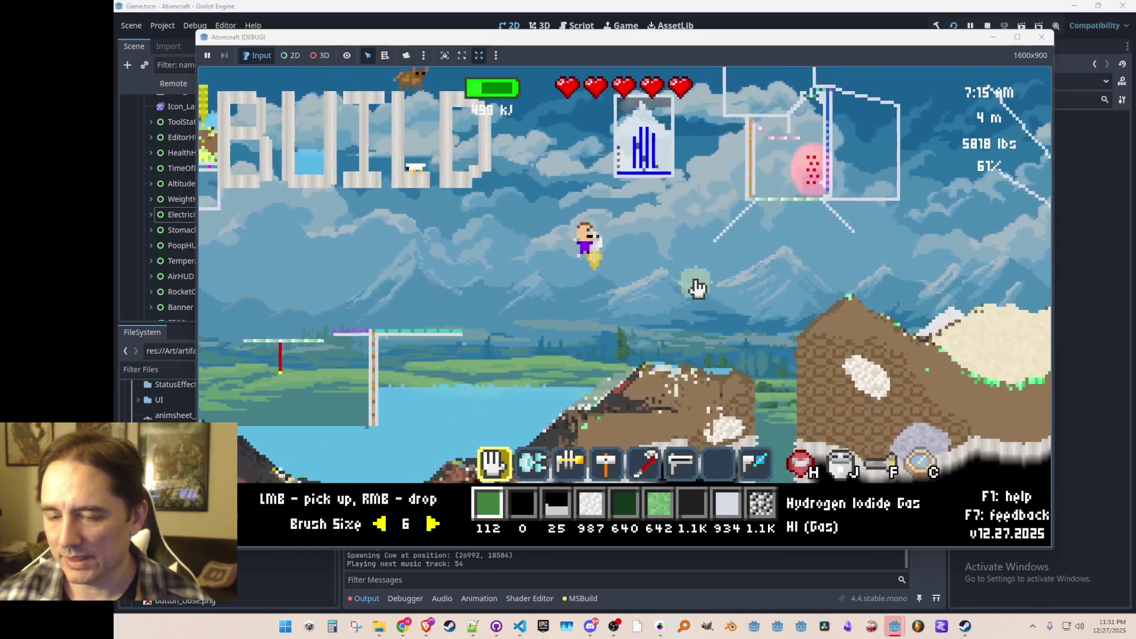
{"action": "key", "text": "d"}
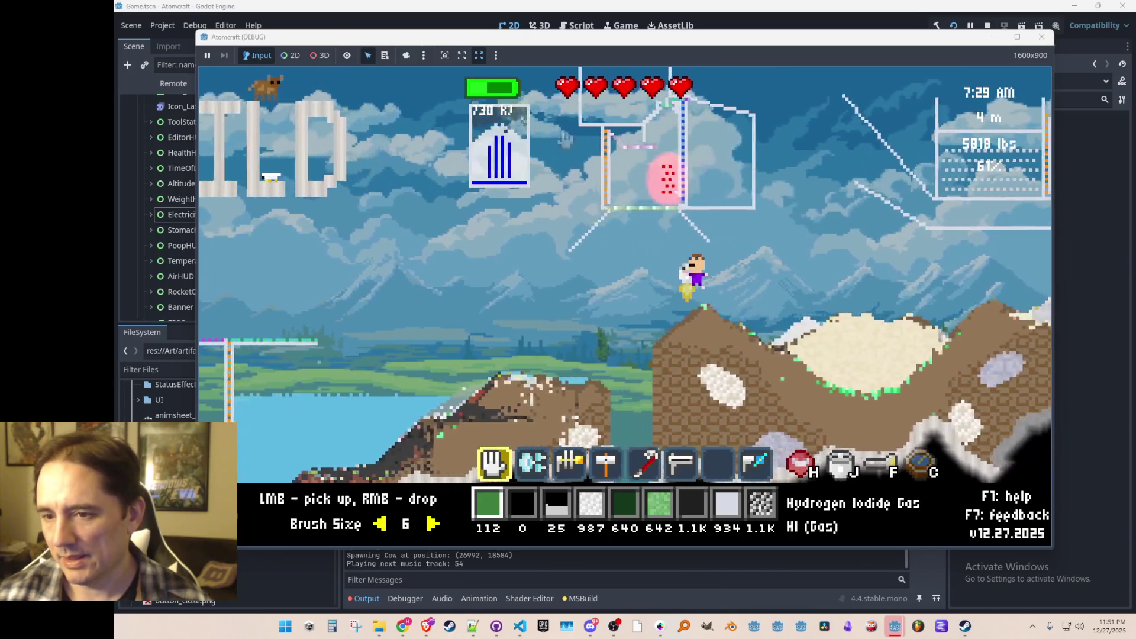
{"action": "key", "text": "3"}
{"action": "key", "text": "6"}
- Fire the beam at the terrain and fly around while the kJ readout updates
{"action": "mouse_move", "coordinate": [793, 292]}
{"action": "left_mouse_down"}
{"action": "mouse_move", "coordinate": [784, 382]}
{"action": "mouse_move", "coordinate": [891, 307]}
{"action": "mouse_move", "coordinate": [893, 321]}
{"action": "mouse_move", "coordinate": [872, 318]}
{"action": "left_mouse_up"}
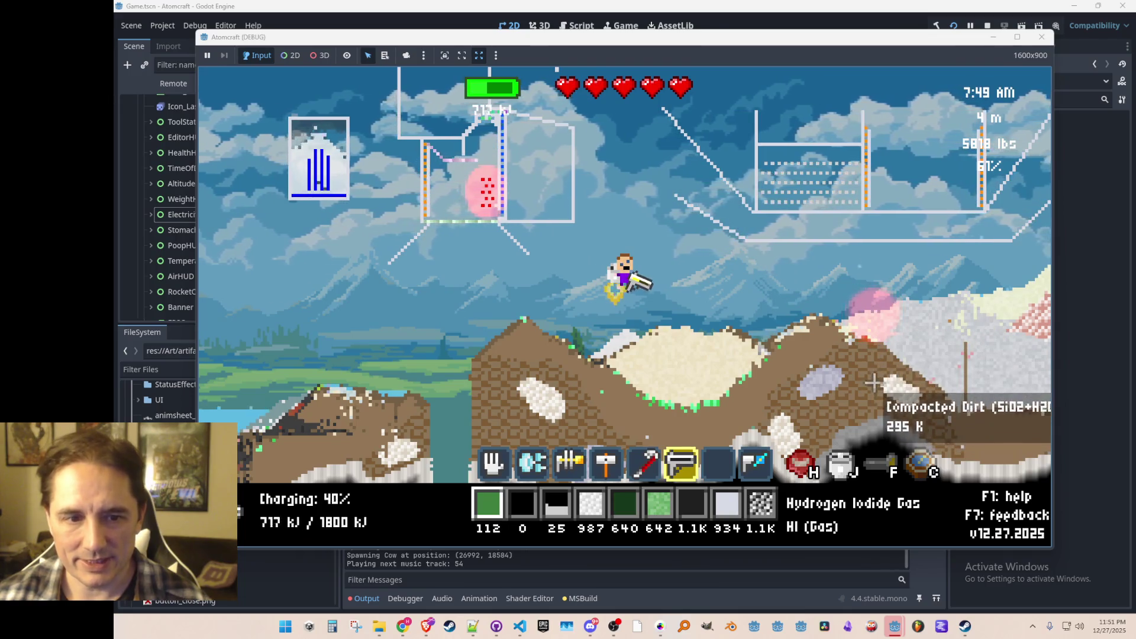
{"action": "left_click_drag", "start_coordinate": [711, 361], "coordinate": [709, 372]}
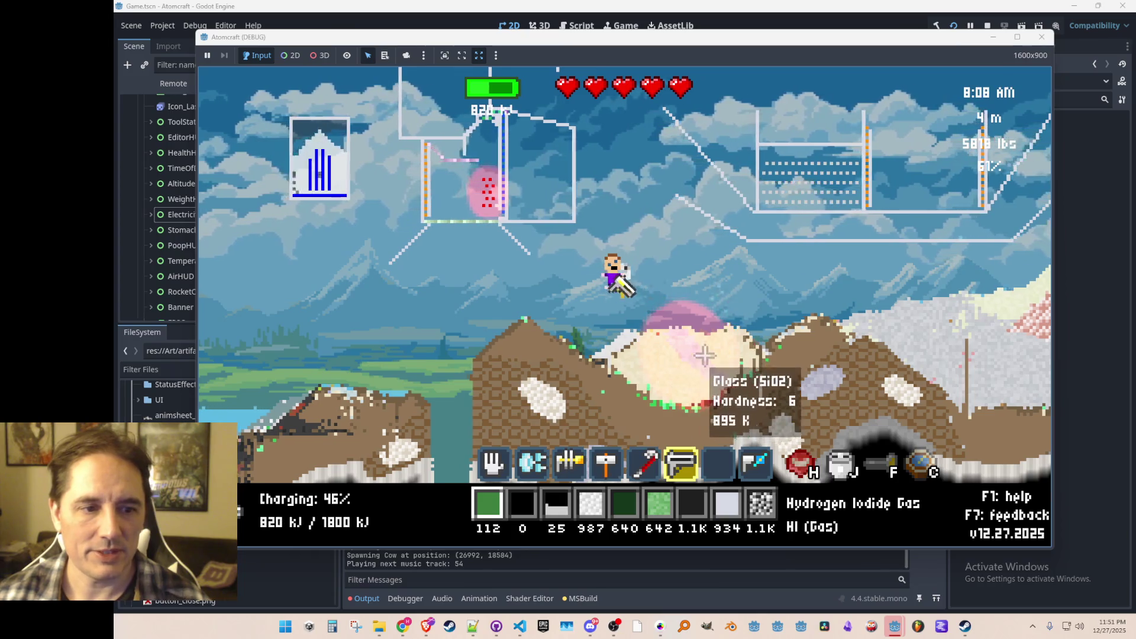
{"action": "left_click_drag", "start_coordinate": [743, 384], "coordinate": [724, 417]}
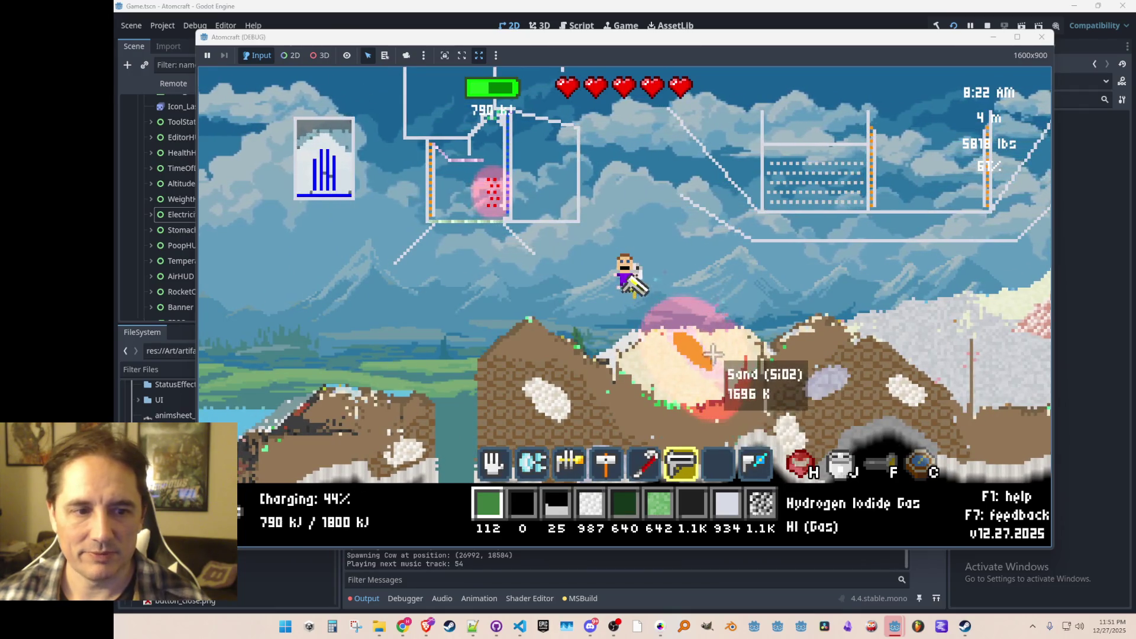
{"action": "key", "text": "a"}
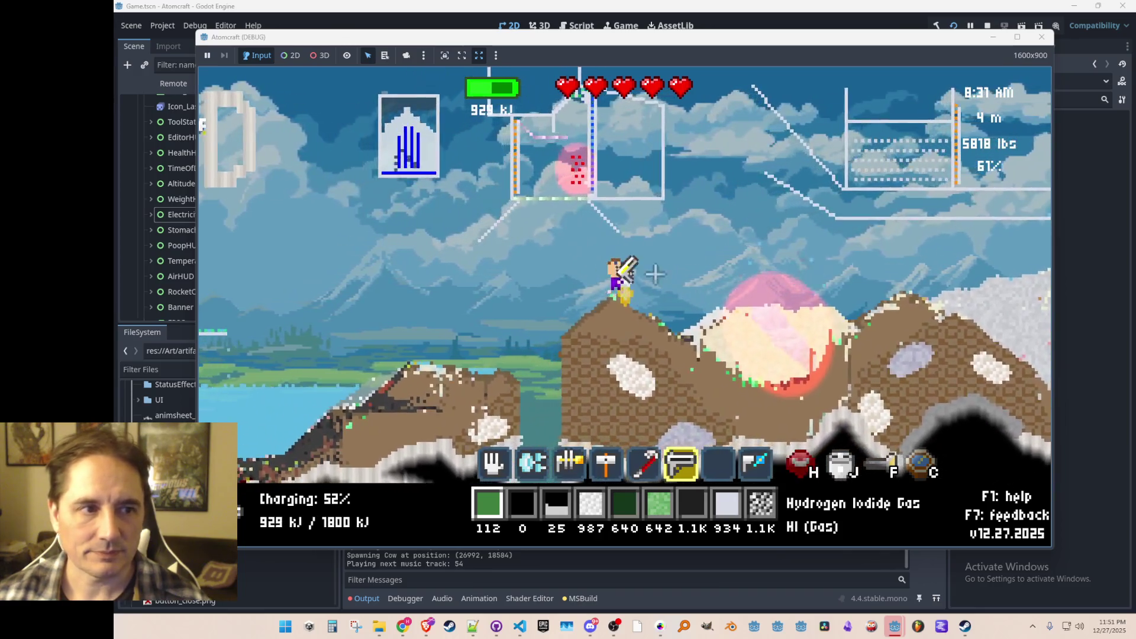
{"action": "key", "text": "w"}
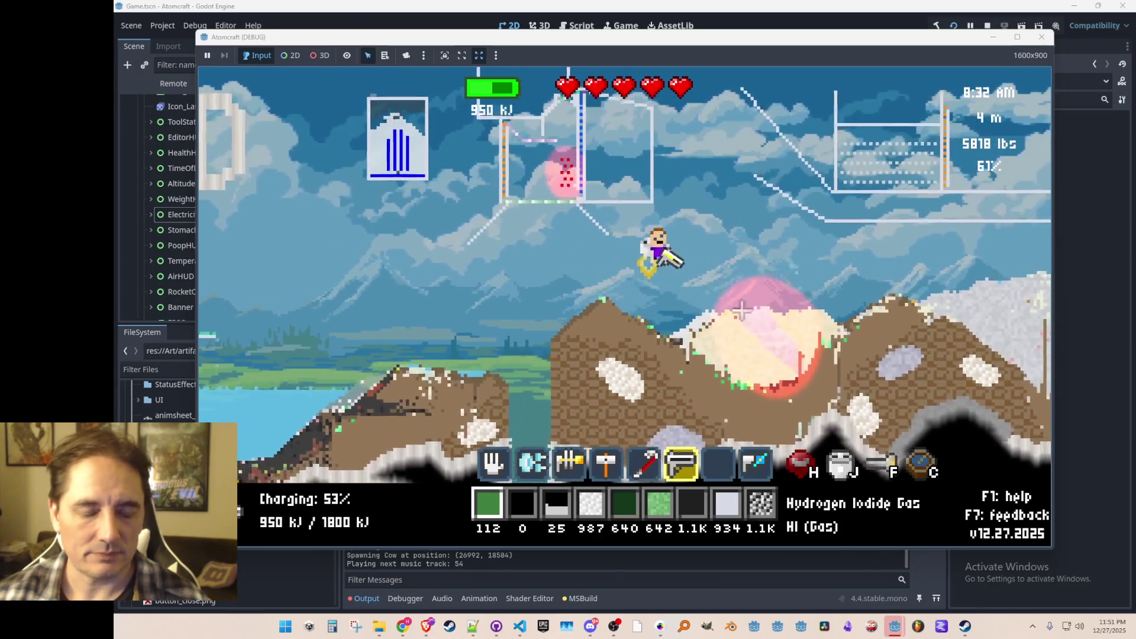
{"action": "key", "text": "d"}
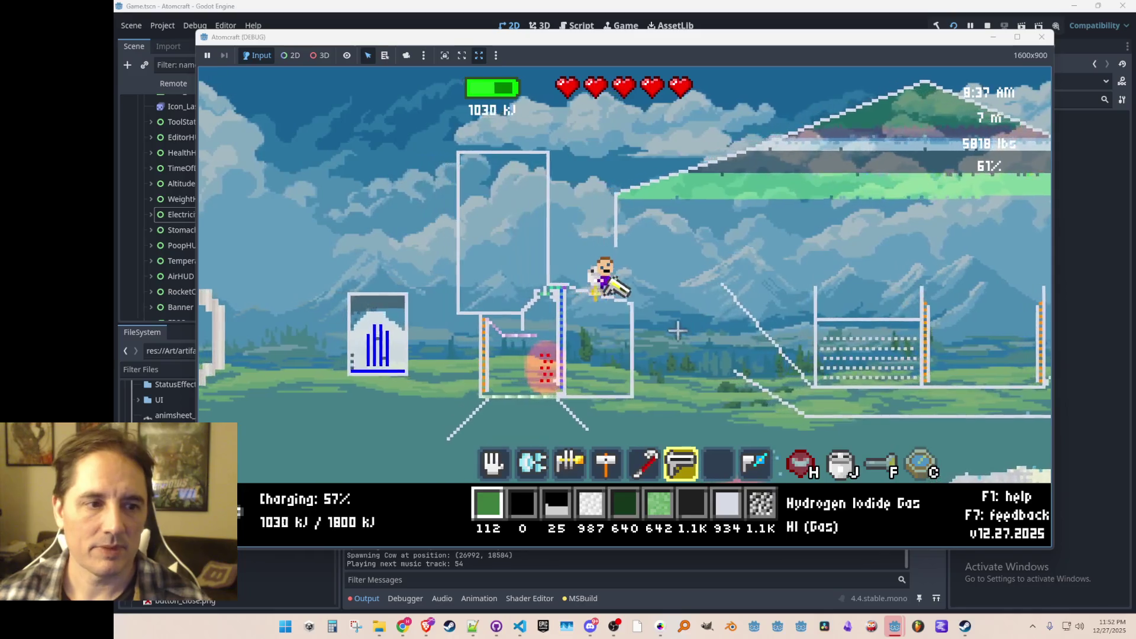
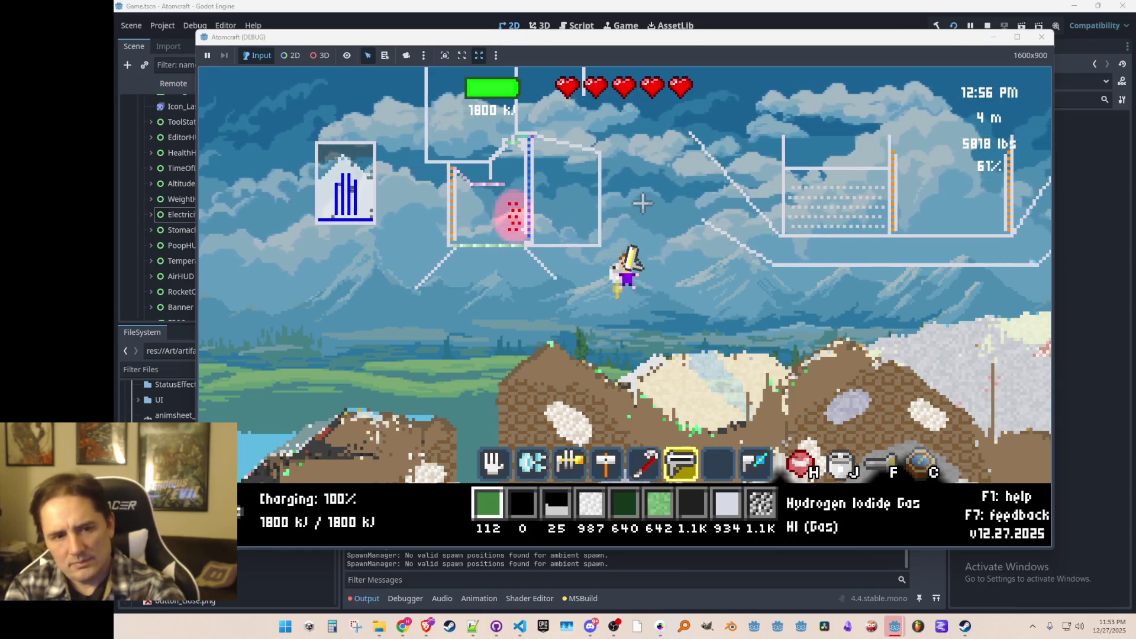
- Jetpack around the structures, out over the lake and hills, and back toward the turbine
{"action": "key", "text": "d"}
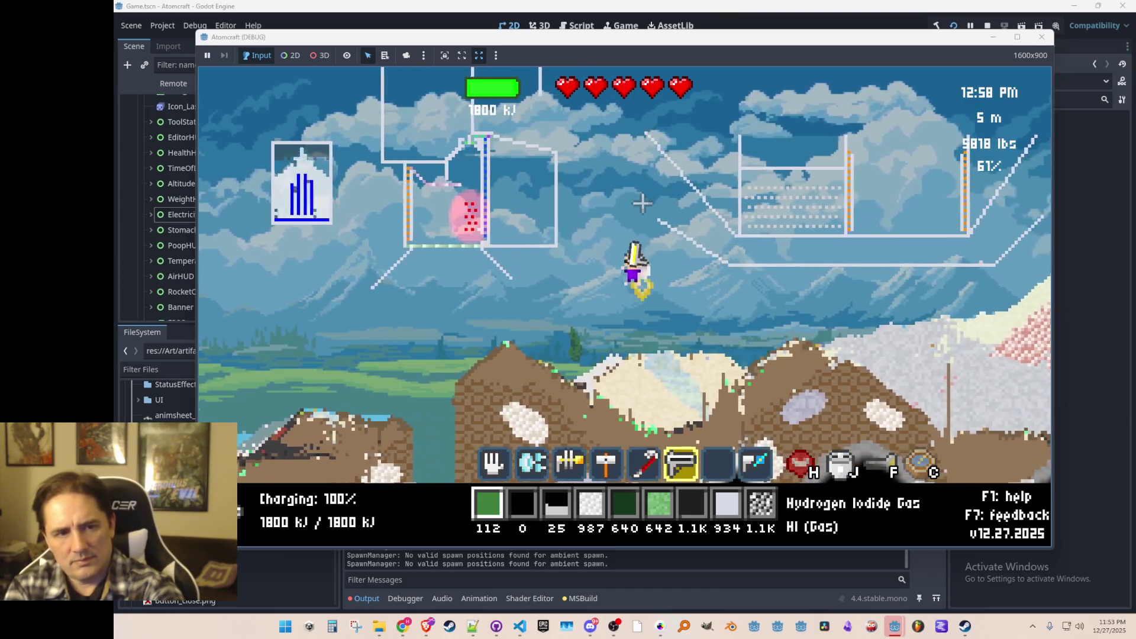
{"action": "key", "text": "w"}
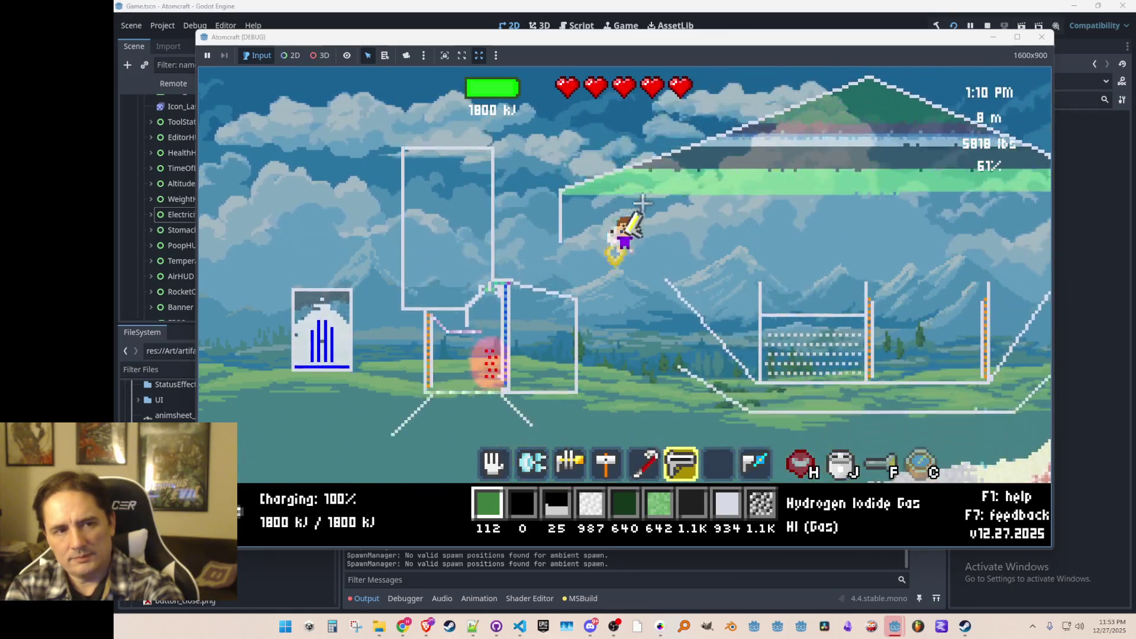
{"action": "key", "text": "w"}
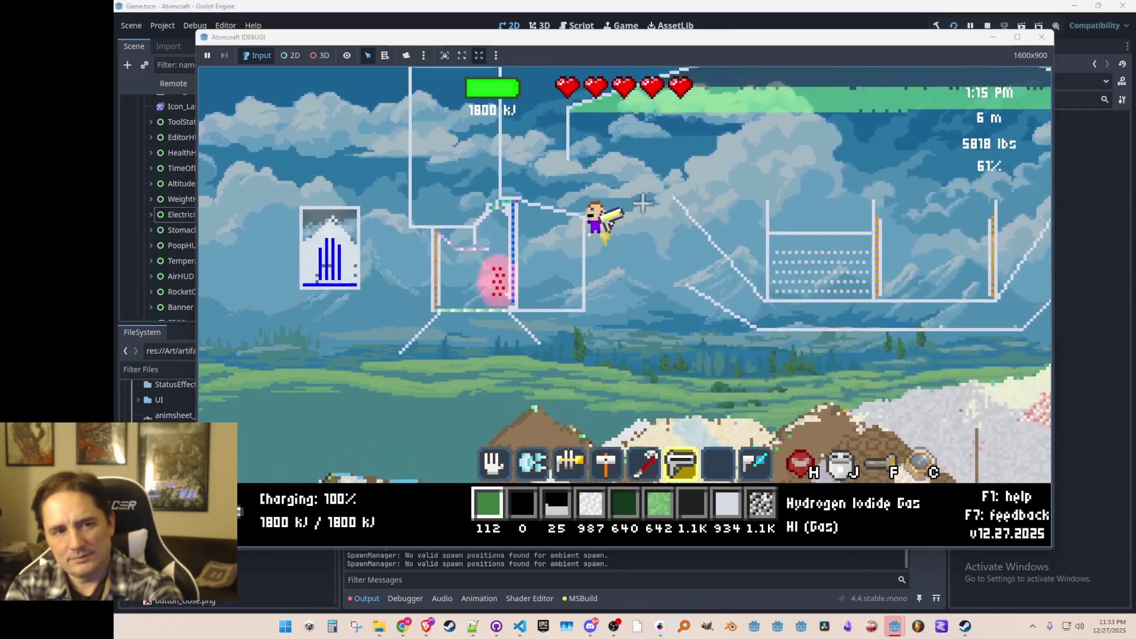
{"action": "key", "text": "a"}
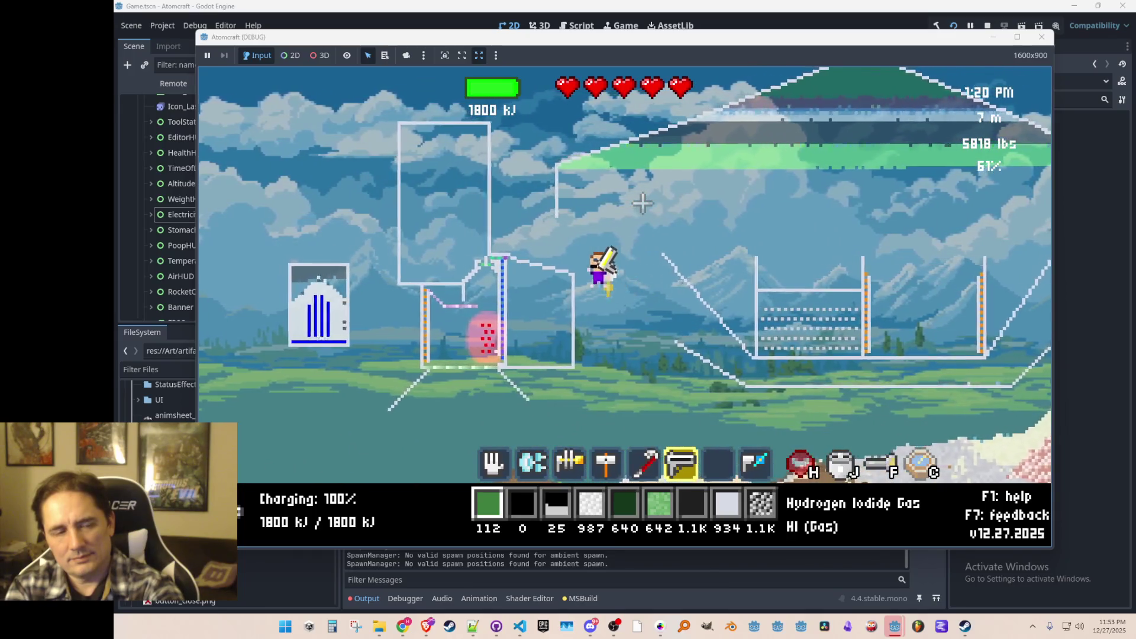
{"action": "key", "text": "d"}
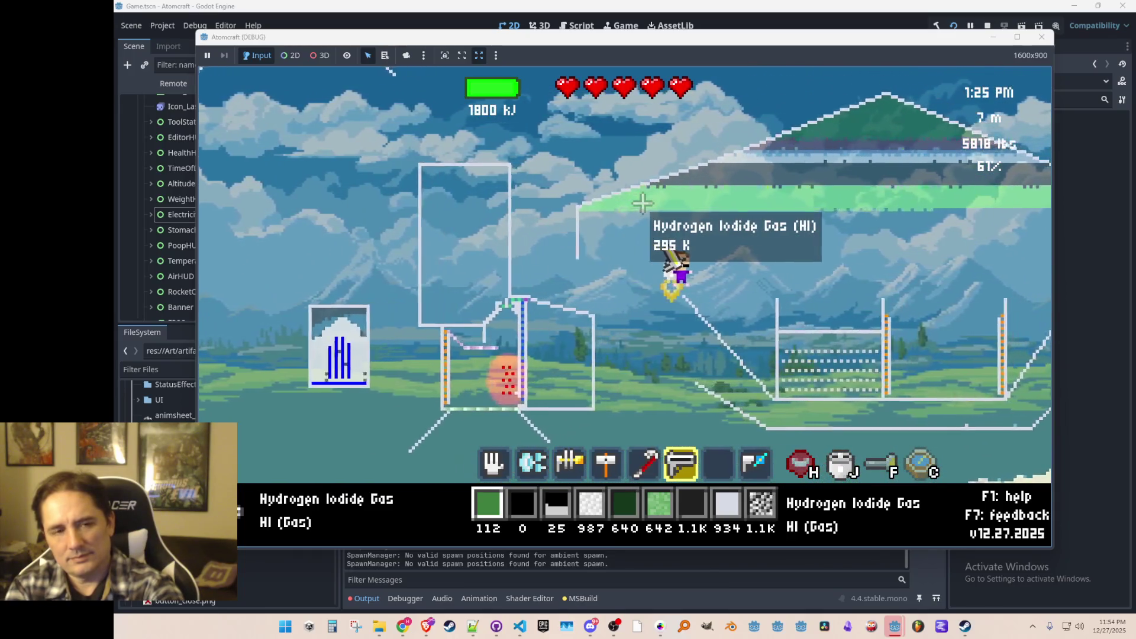
{"action": "key", "text": "a"}
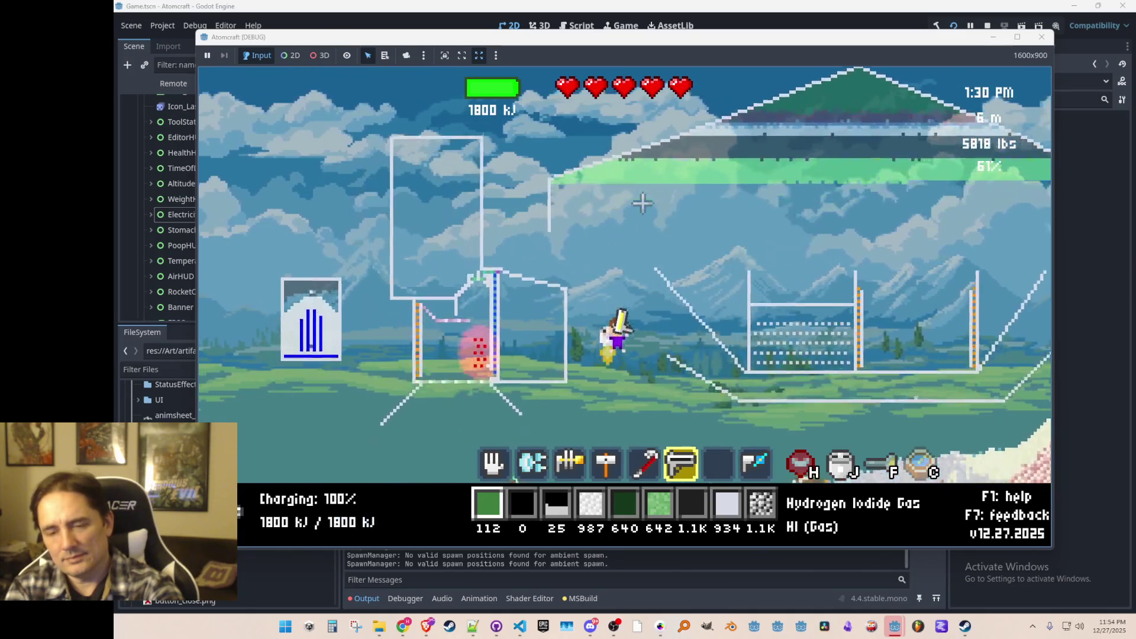
{"action": "key", "text": "w"}
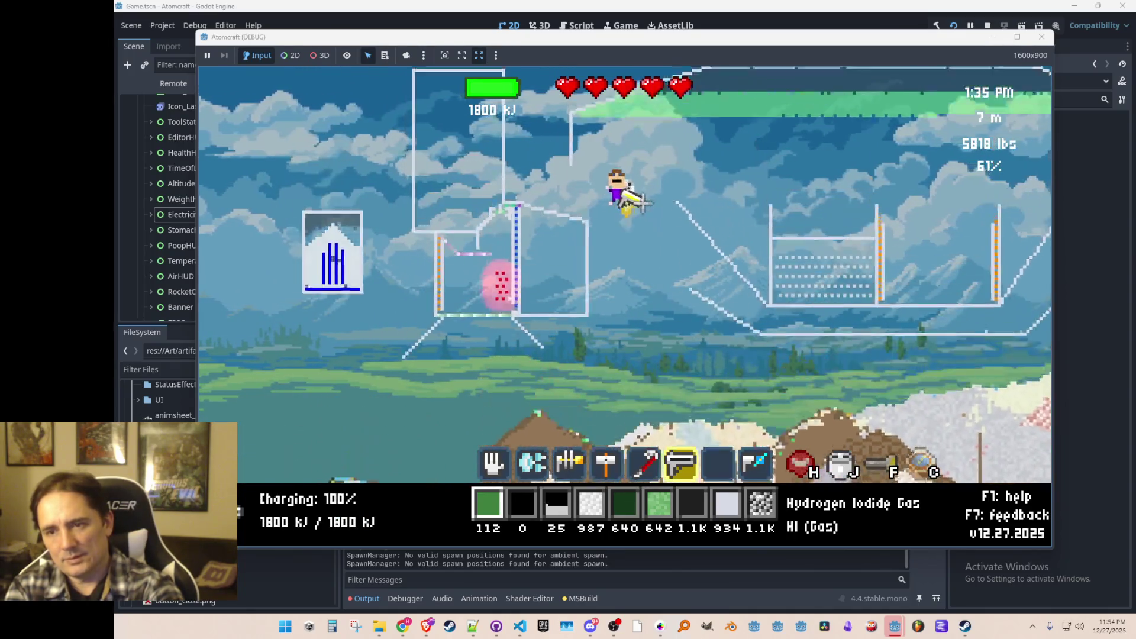
{"action": "key", "text": "w"}
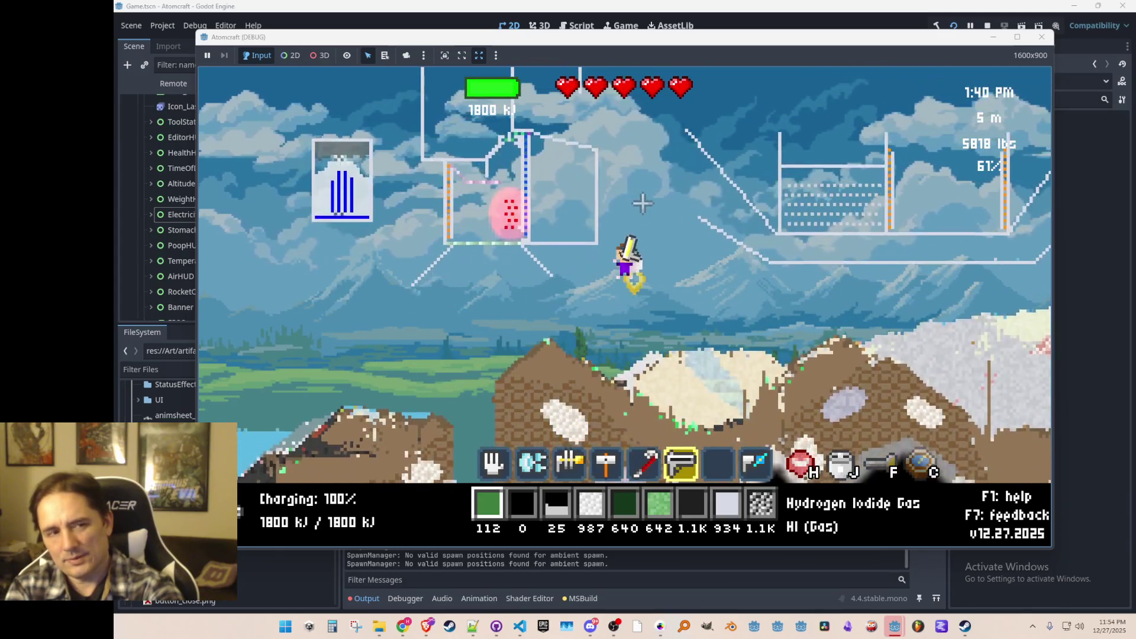
{"action": "key", "text": "w"}
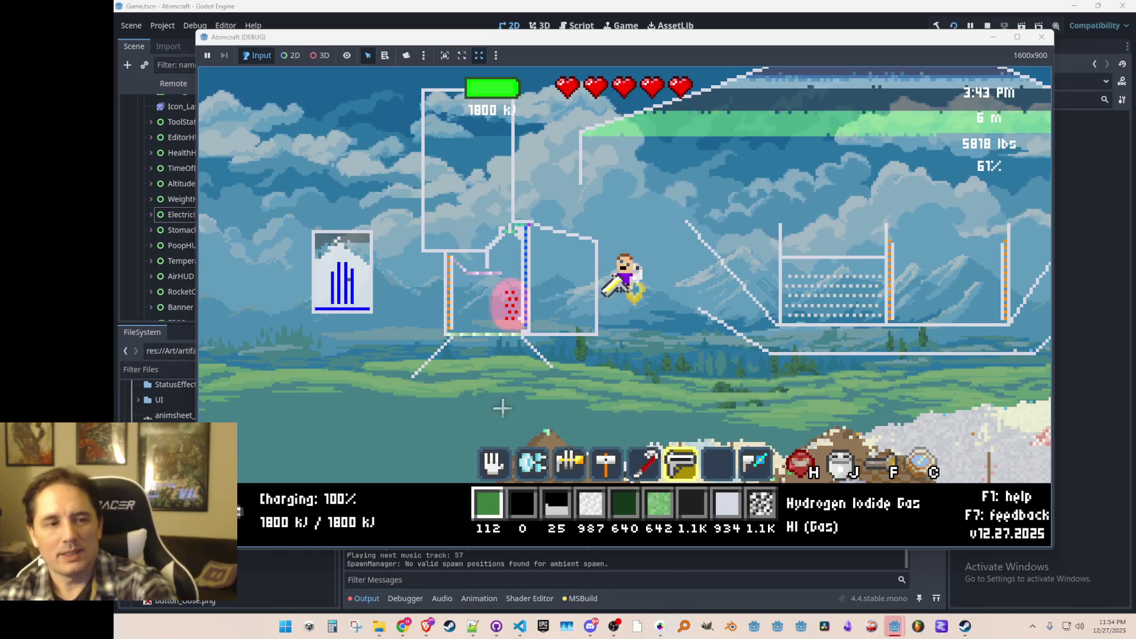
{"action": "key", "text": "s"}
{"action": "key", "text": "a"}
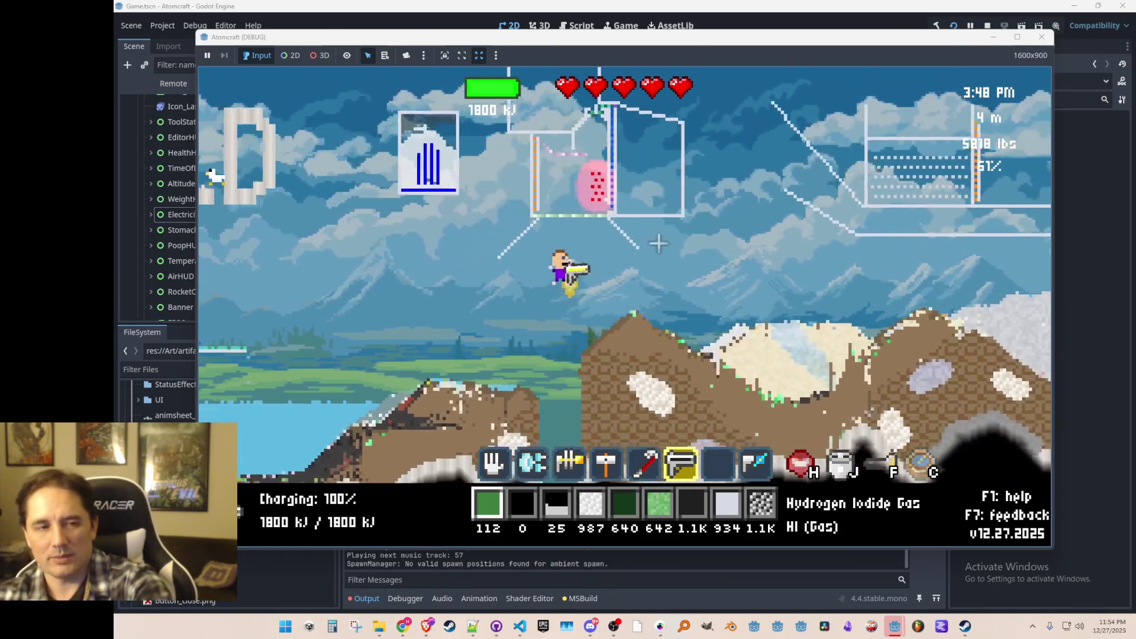
{"action": "key", "text": "a"}
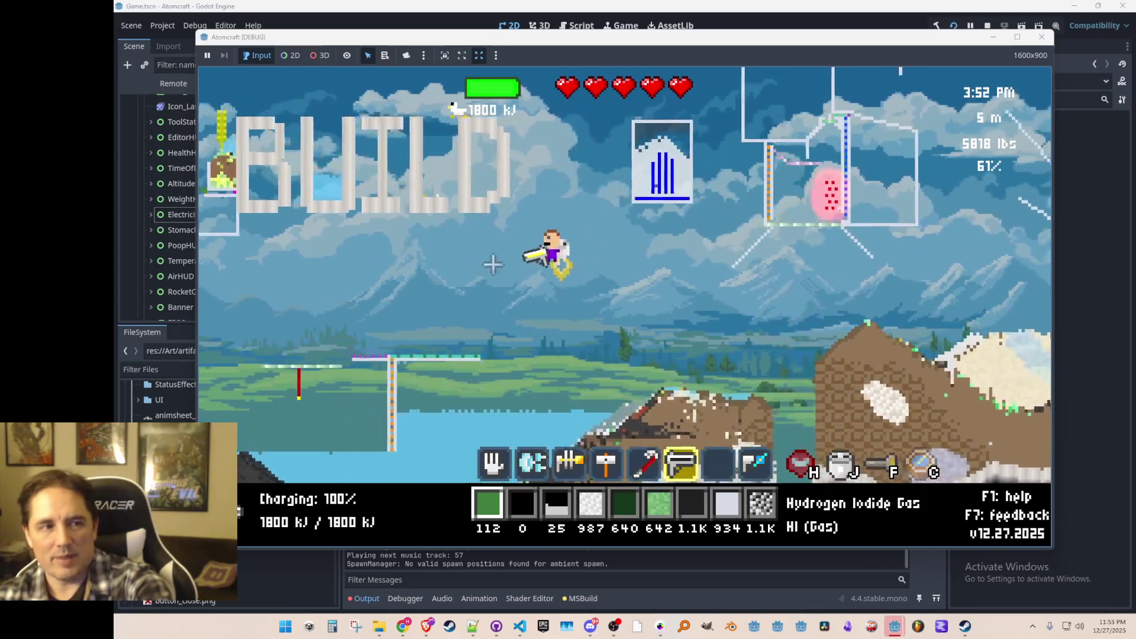
{"action": "key", "text": "a"}
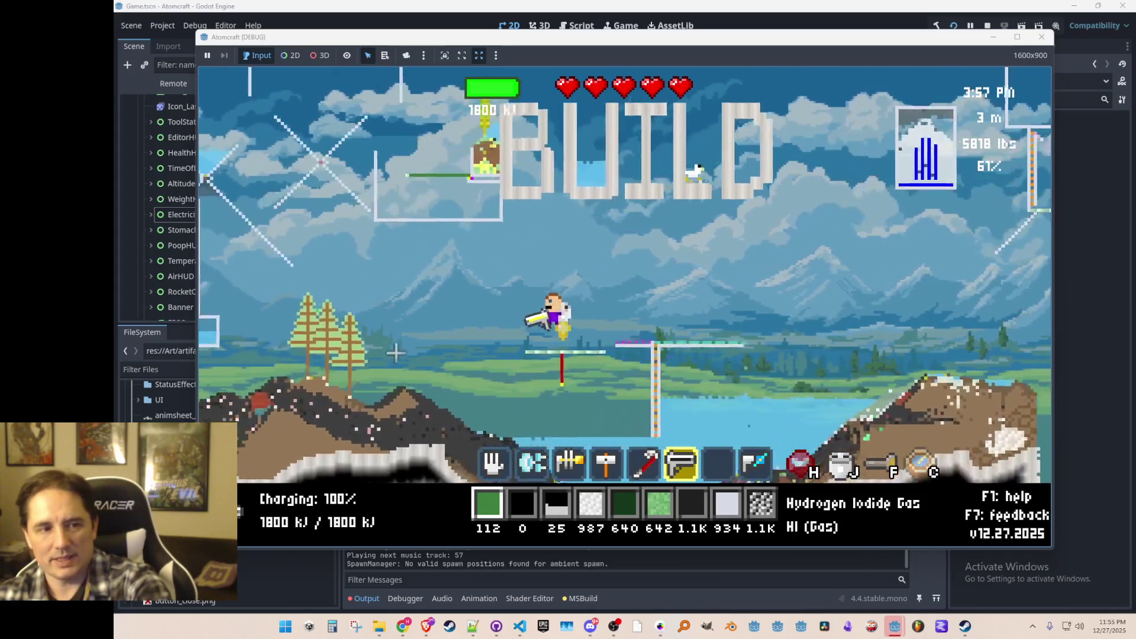
{"action": "key", "text": "a"}
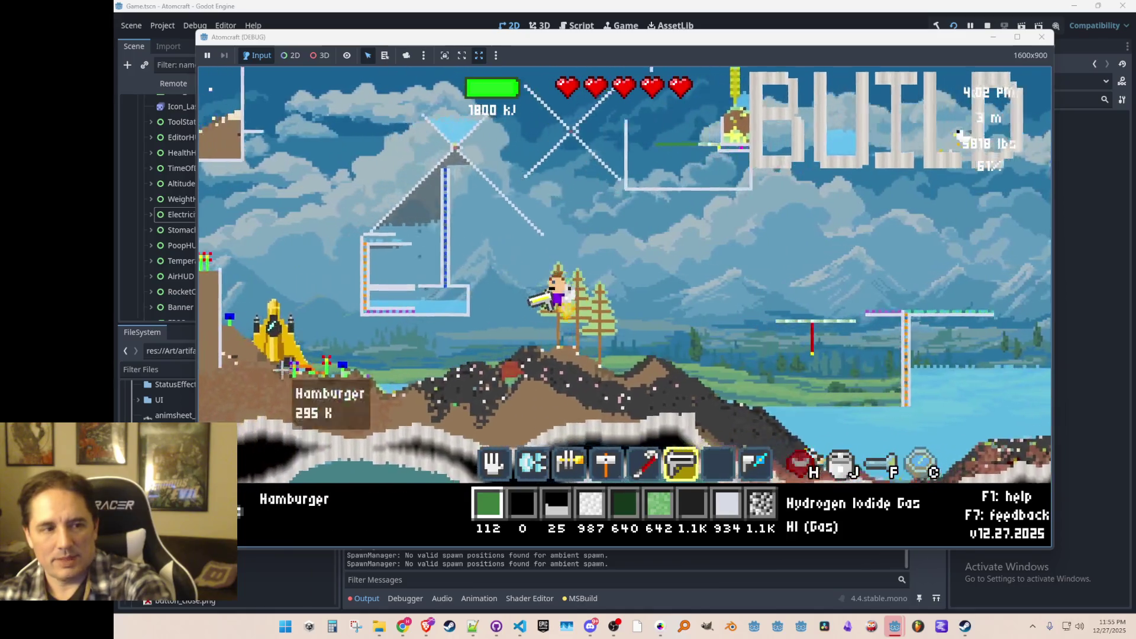
{"action": "key", "text": "a"}
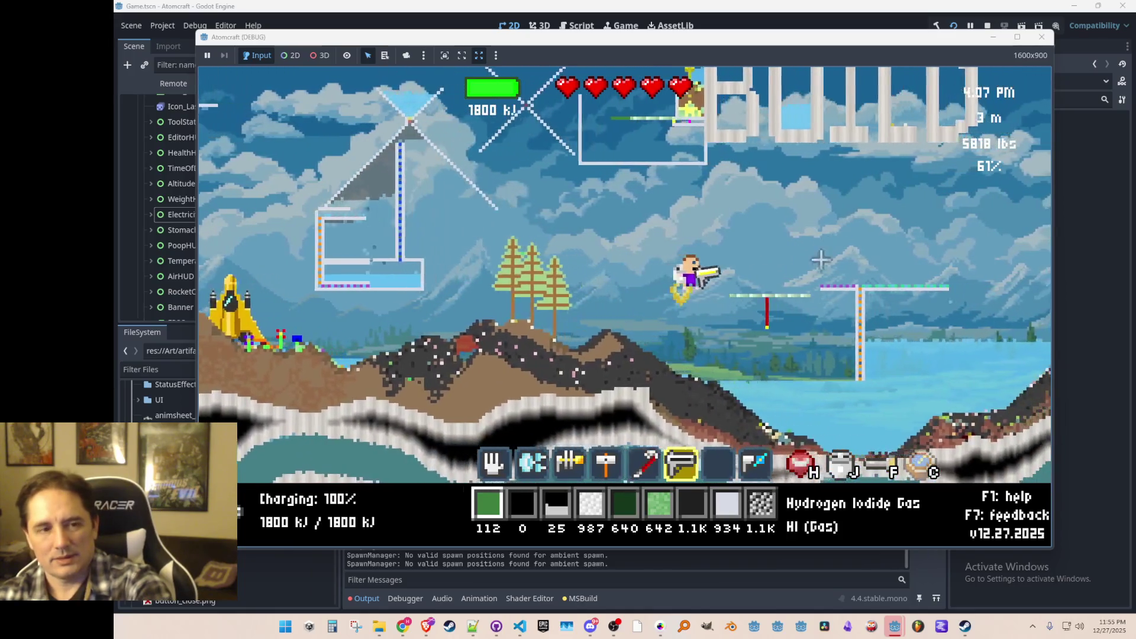
{"action": "key", "text": "d"}
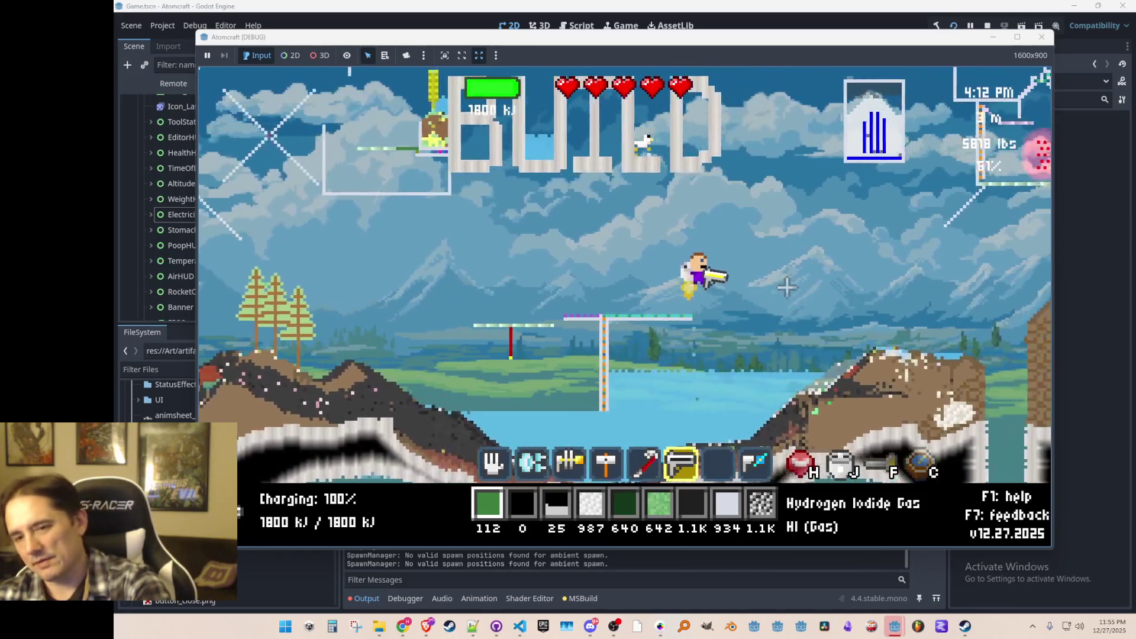
{"action": "key", "text": "d"}
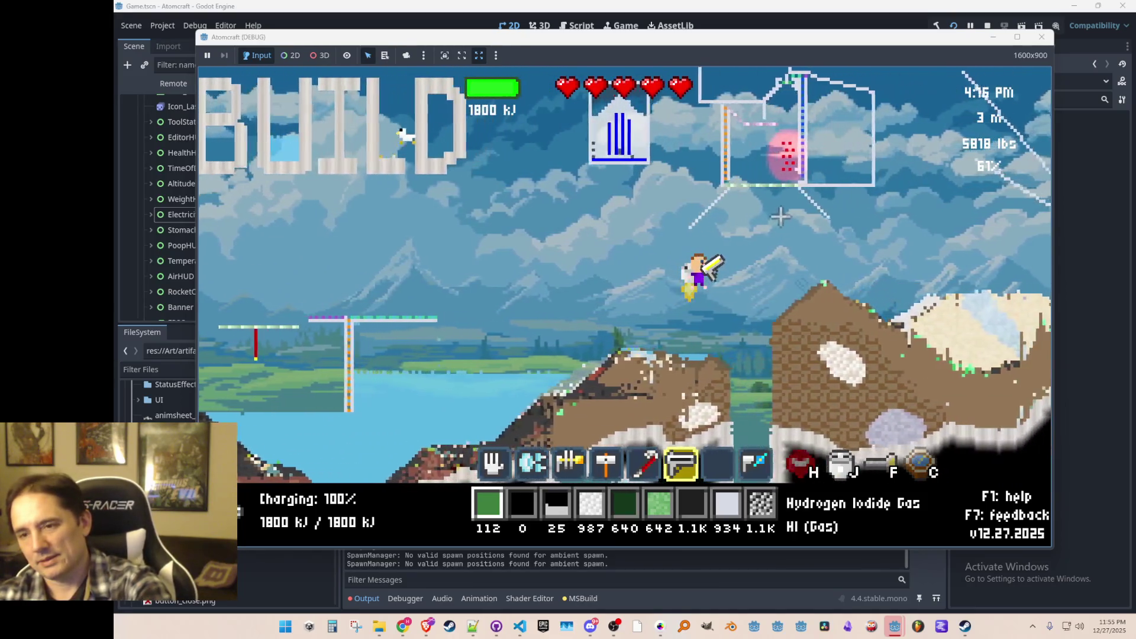
{"action": "key", "text": "d"}
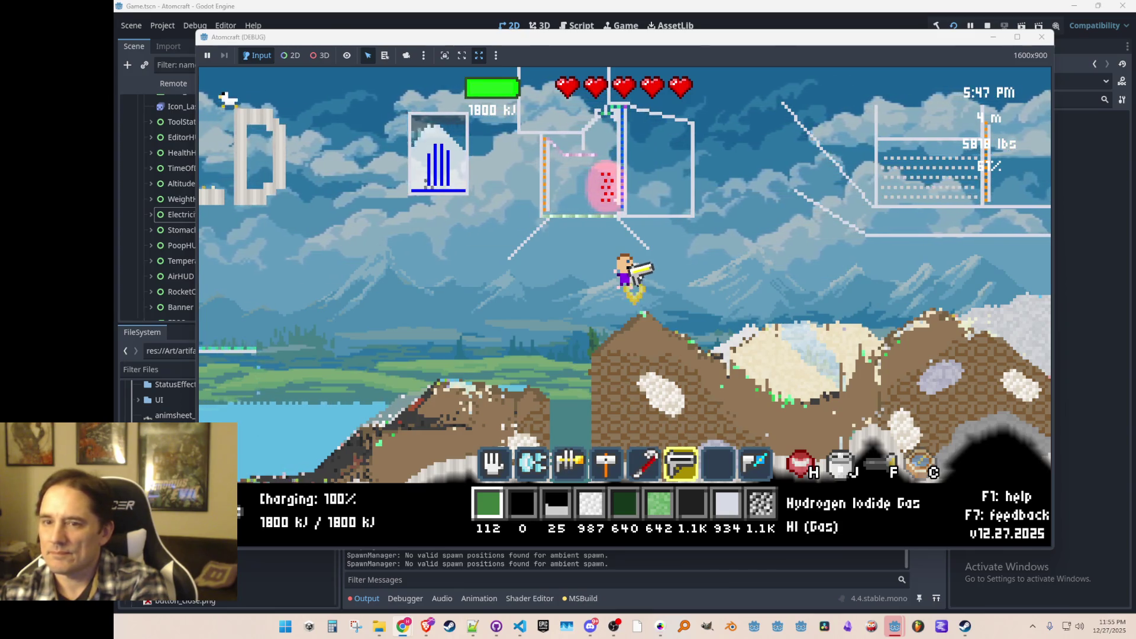
- Fire the laser beam across the sand and glass on the hillside
{"action": "left_click_drag", "start_coordinate": [787, 331], "coordinate": [786, 357]}
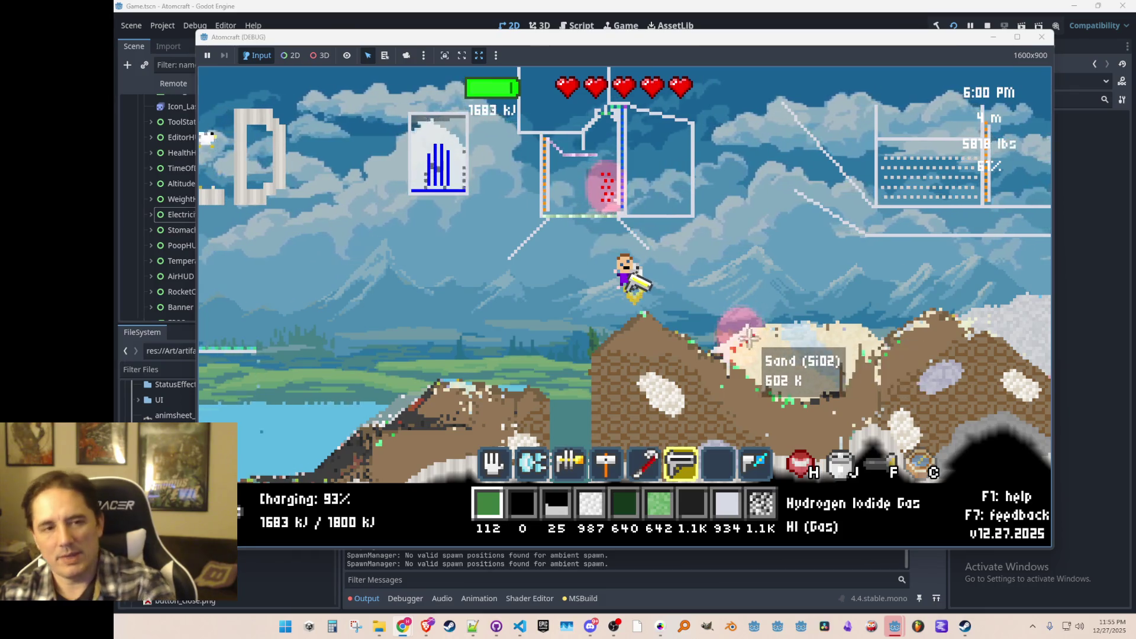
{"action": "key", "text": "d"}
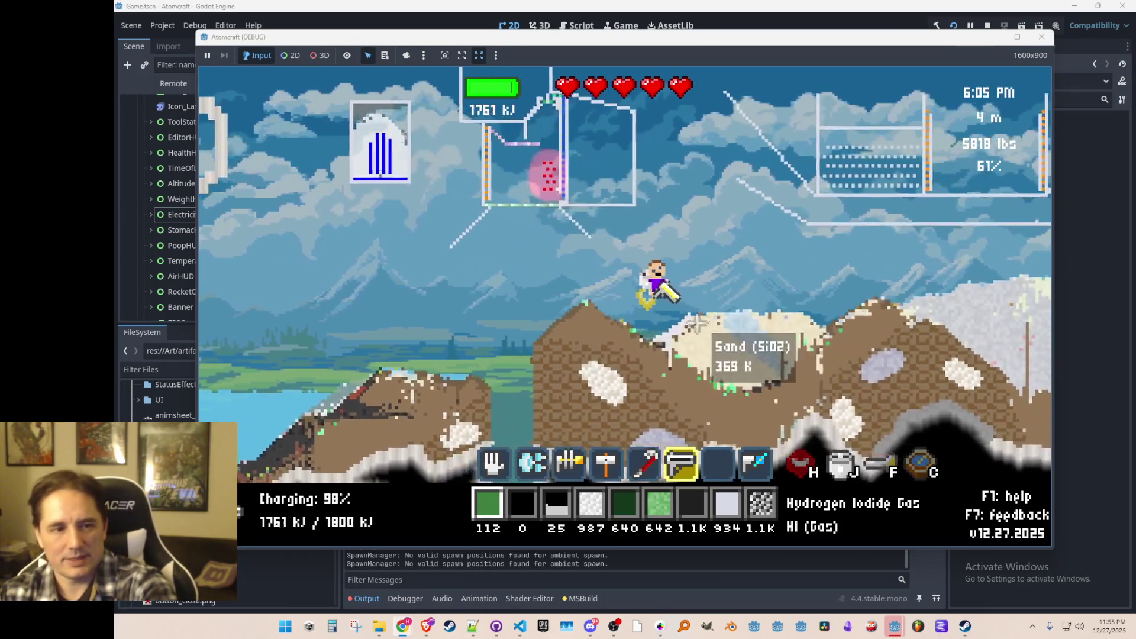
{"action": "key", "text": "d"}
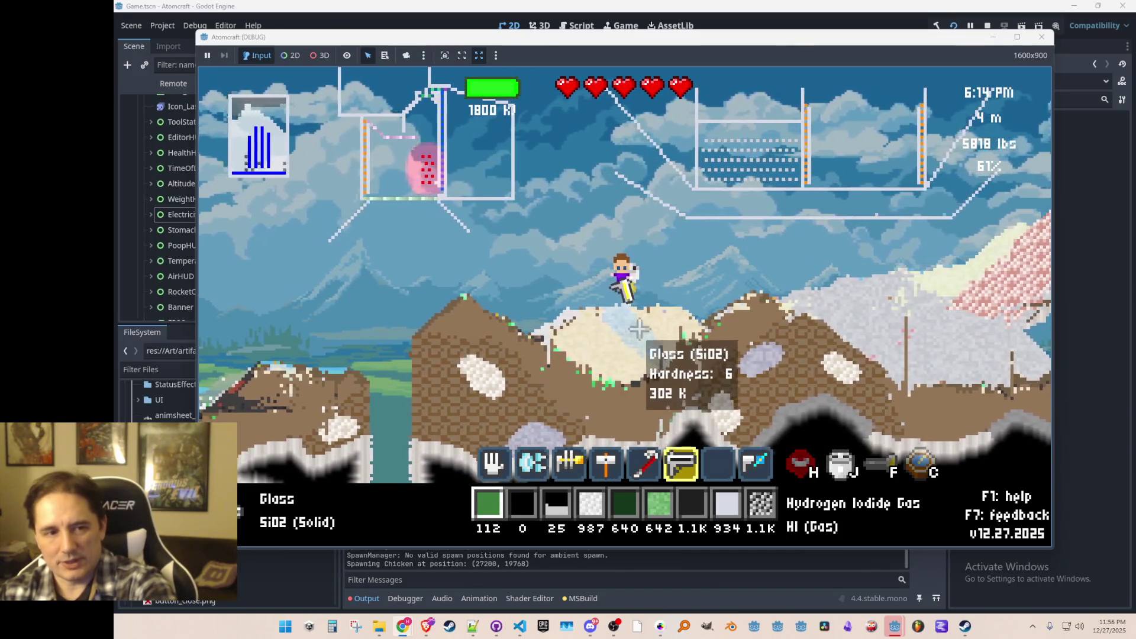
{"action": "key", "text": "d"}
{"action": "left_click_drag", "start_coordinate": [866, 295], "coordinate": [829, 335]}
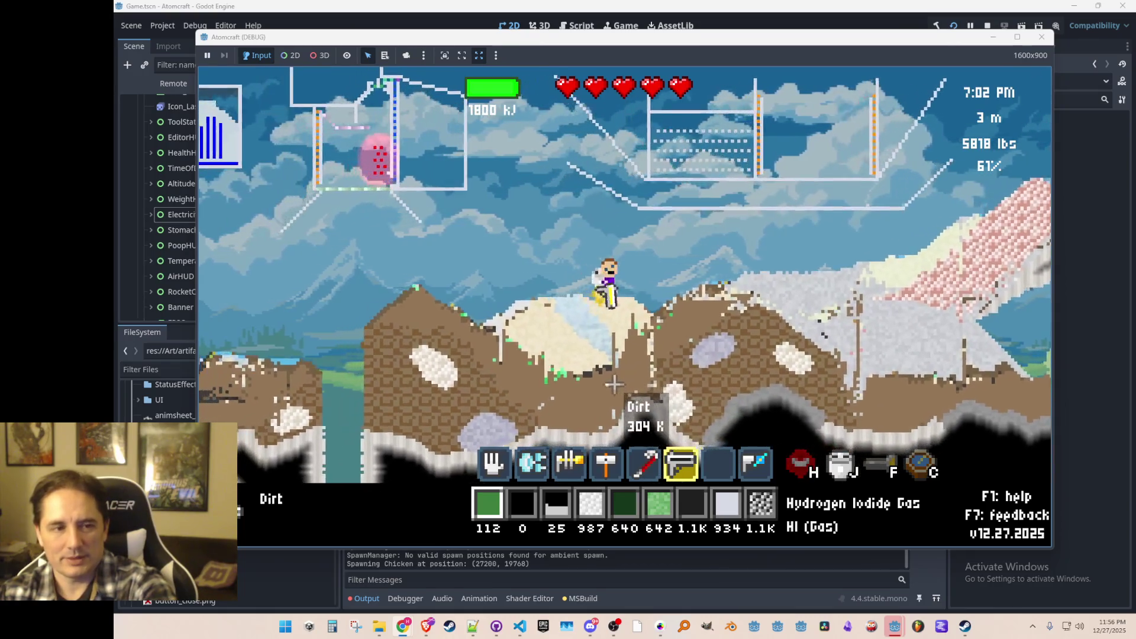
{"action": "mouse_move", "coordinate": [596, 335]}
{"action": "left_mouse_down"}
{"action": "mouse_move", "coordinate": [586, 342]}
{"action": "mouse_move", "coordinate": [637, 349]}
{"action": "mouse_move", "coordinate": [627, 355]}
{"action": "mouse_move", "coordinate": [689, 444]}
{"action": "mouse_move", "coordinate": [675, 444]}
{"action": "mouse_move", "coordinate": [724, 368]}
{"action": "mouse_move", "coordinate": [718, 358]}
{"action": "mouse_move", "coordinate": [705, 378]}
{"action": "mouse_move", "coordinate": [722, 364]}
{"action": "mouse_move", "coordinate": [687, 308]}
{"action": "mouse_move", "coordinate": [686, 364]}
{"action": "mouse_move", "coordinate": [675, 376]}
{"action": "mouse_move", "coordinate": [699, 378]}
{"action": "left_mouse_up"}
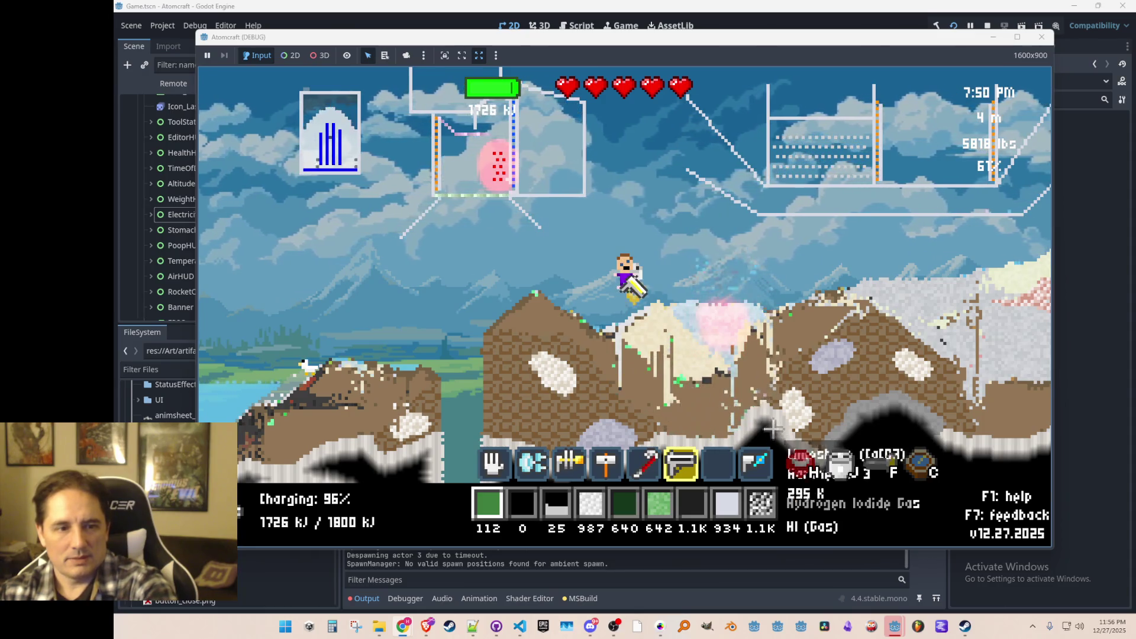
- Switch to the hand tool and grab the loosened glass and sand from the slope
{"action": "key", "text": "a"}
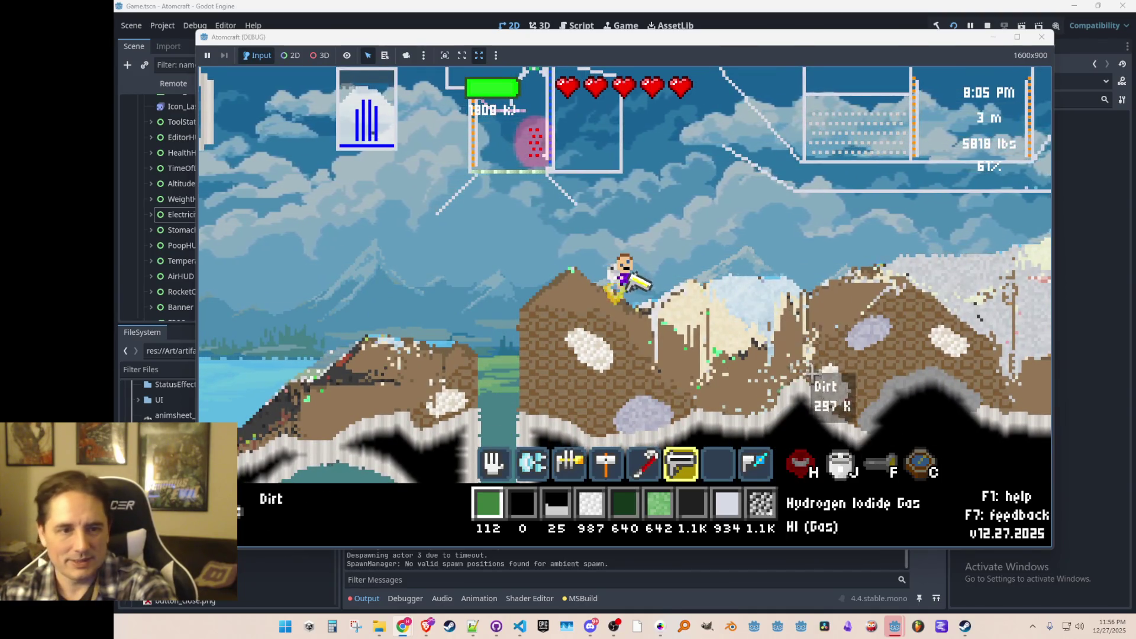
{"action": "key", "text": "w"}
{"action": "scroll", "coordinate": [747, 330], "scroll_direction": "up", "scroll_amount": 5}
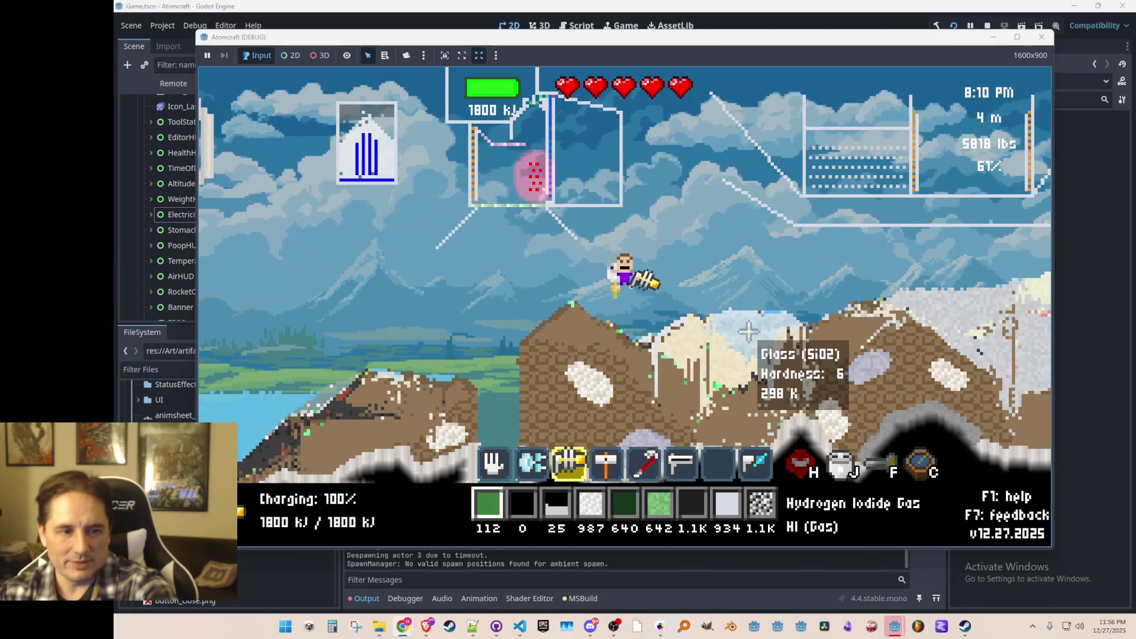
{"action": "left_click", "coordinate": [773, 317]}
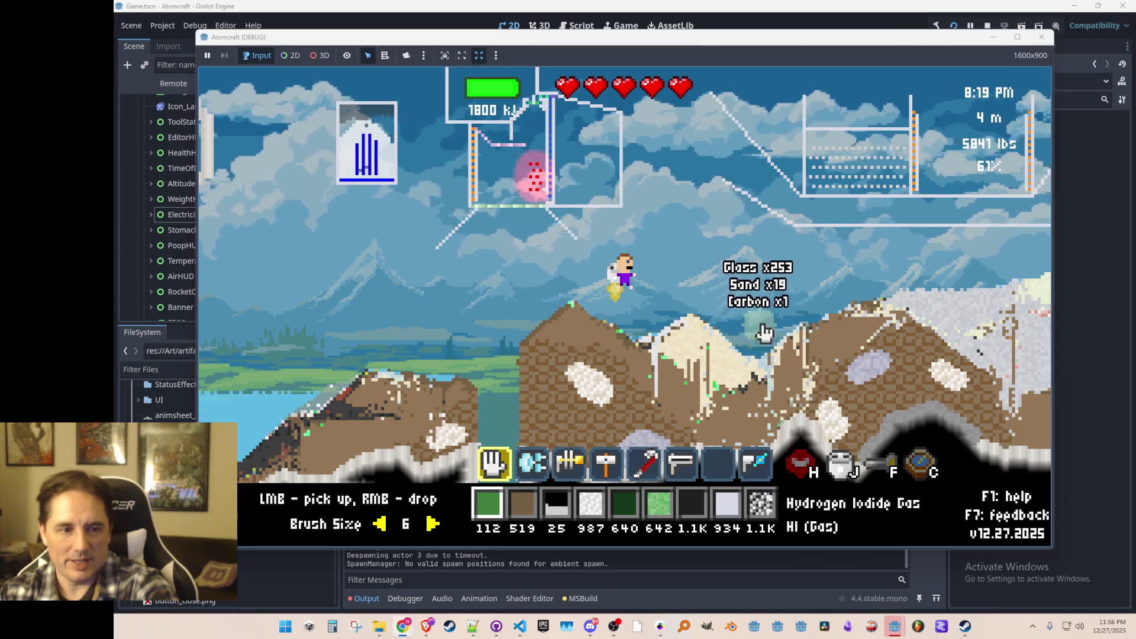
{"action": "key", "text": "d"}
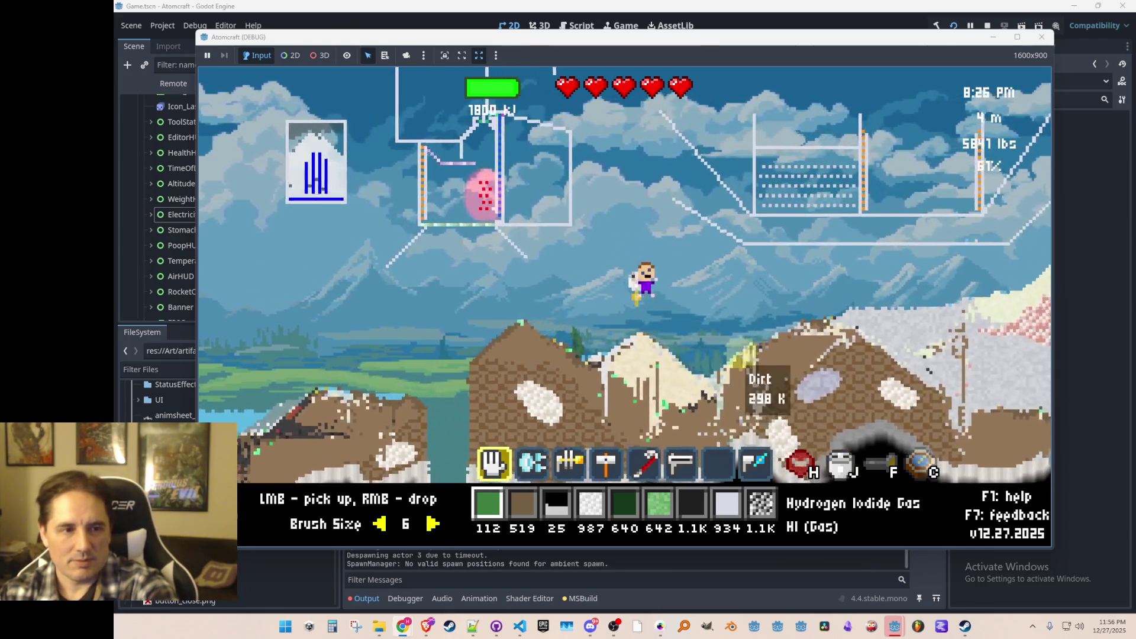
{"action": "key", "text": "w"}
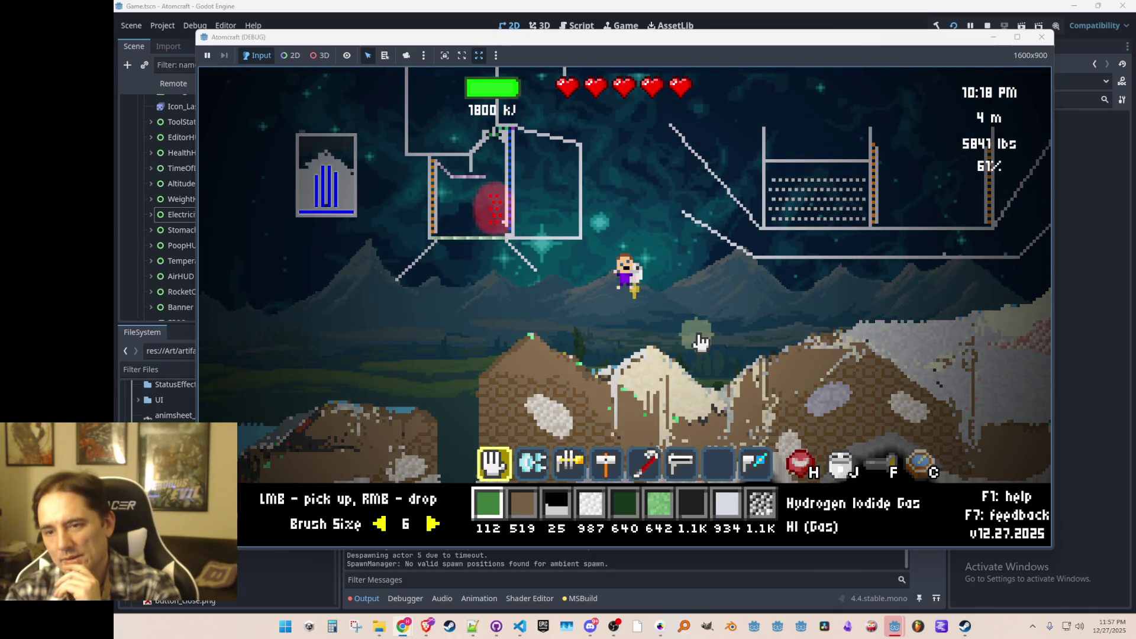
- Enable Simulate Around Spaceship in the SIM settings, apply it, and show the F3 debug readout
{"action": "key", "text": "i"}
{"action": "key", "text": "i"}
{"action": "key", "text": "i"}
{"action": "key", "text": "Escape"}
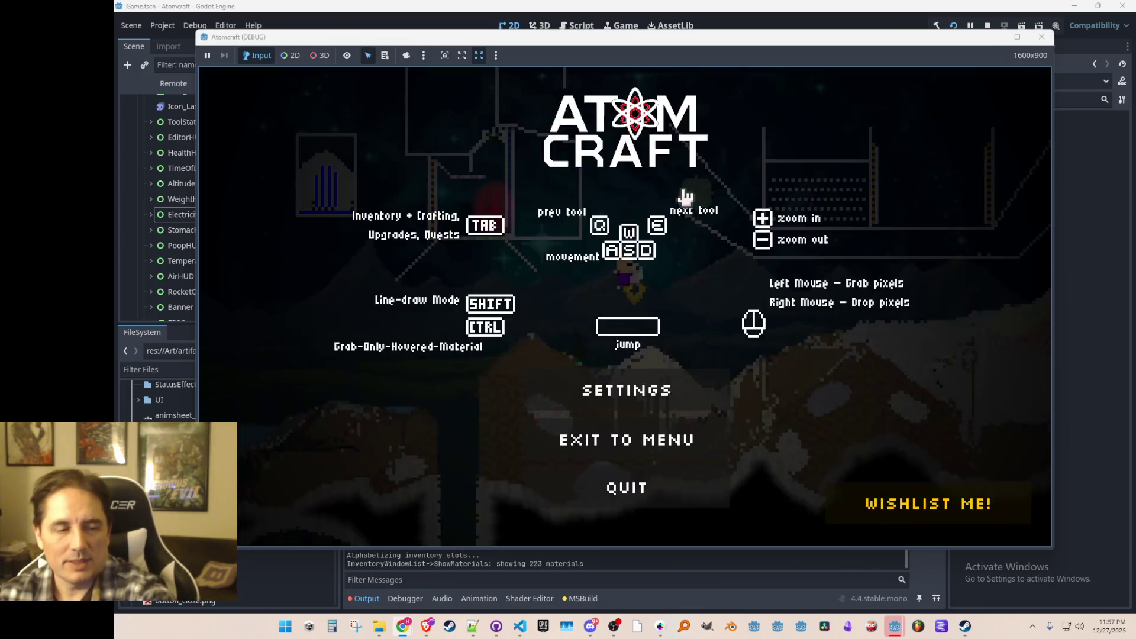
{"action": "left_click", "coordinate": [625, 392]}
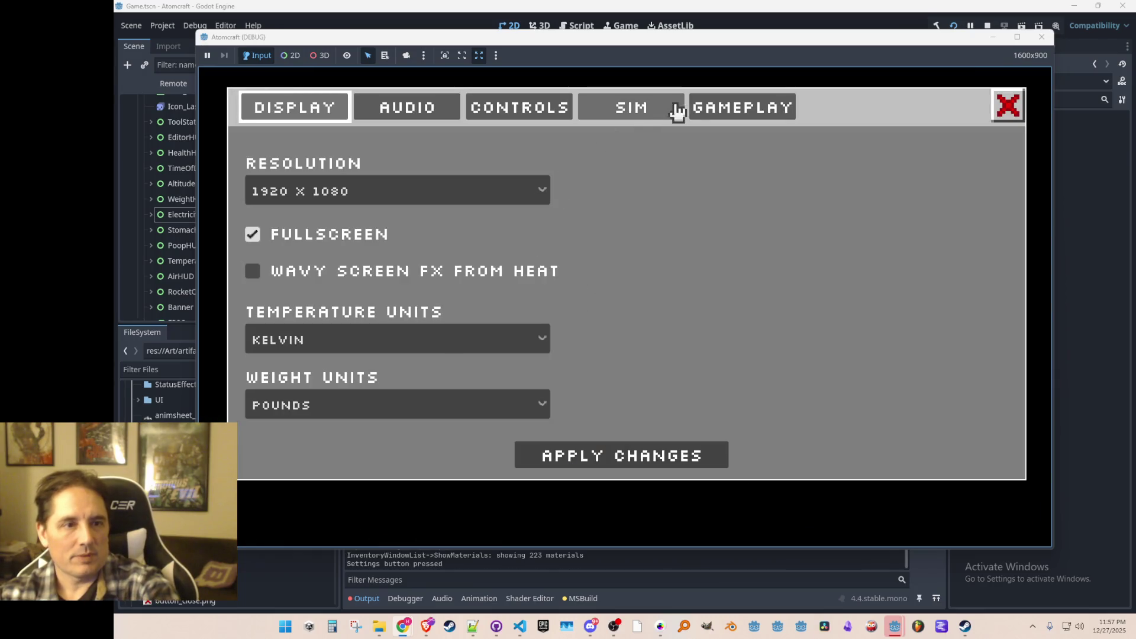
{"action": "left_click", "coordinate": [654, 98]}
{"action": "left_click", "coordinate": [637, 111]}
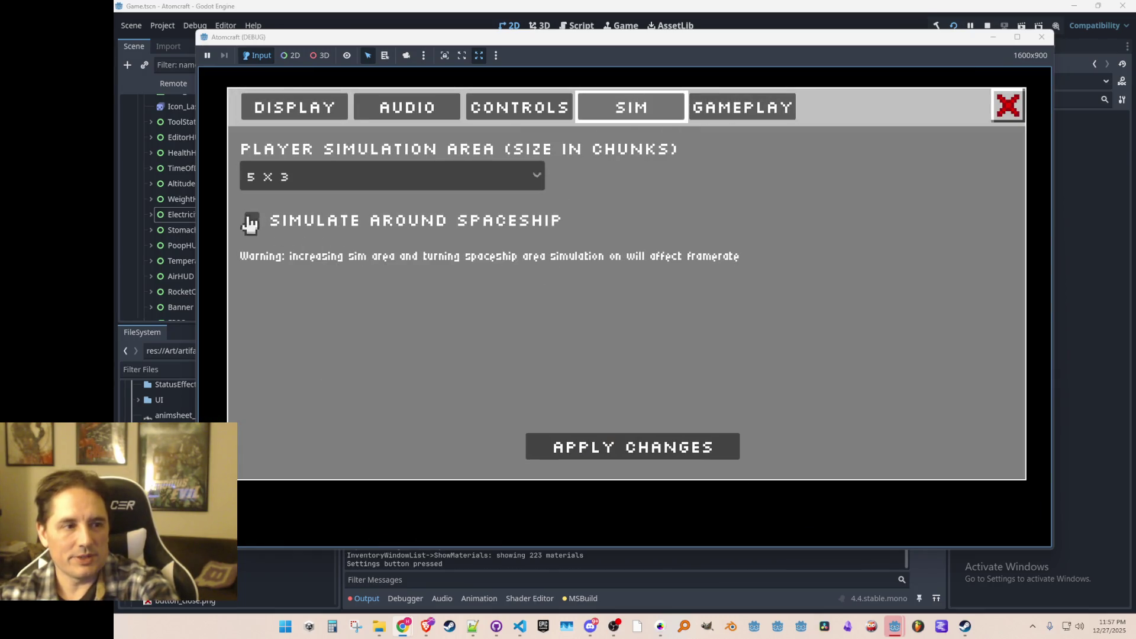
{"action": "left_click", "coordinate": [250, 222]}
{"action": "left_click", "coordinate": [627, 459]}
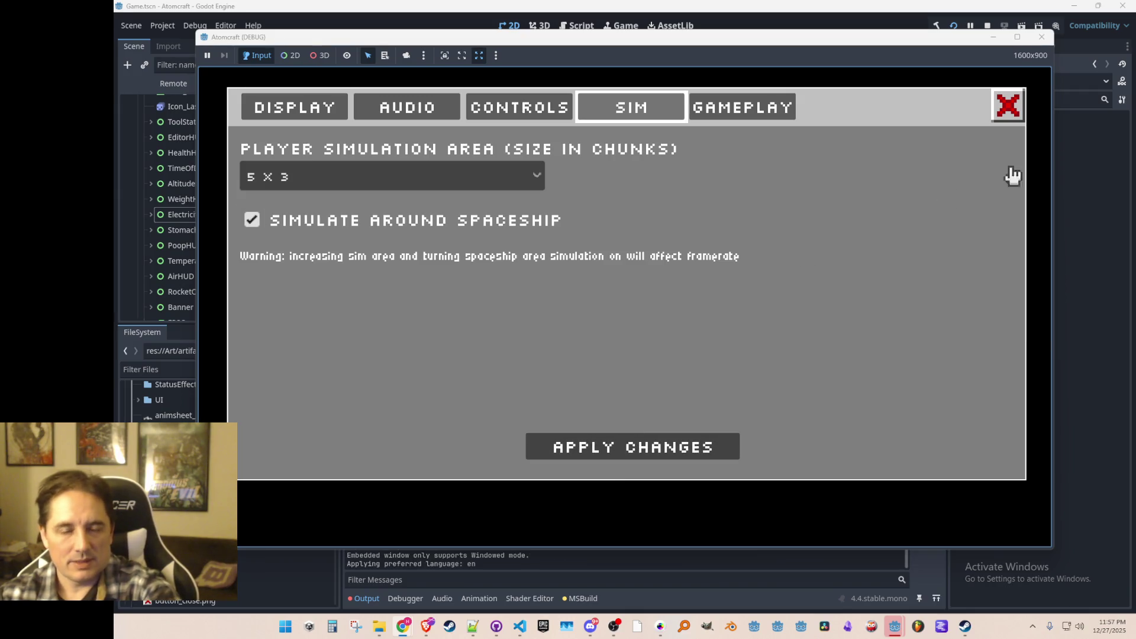
{"action": "left_click", "coordinate": [1017, 118]}
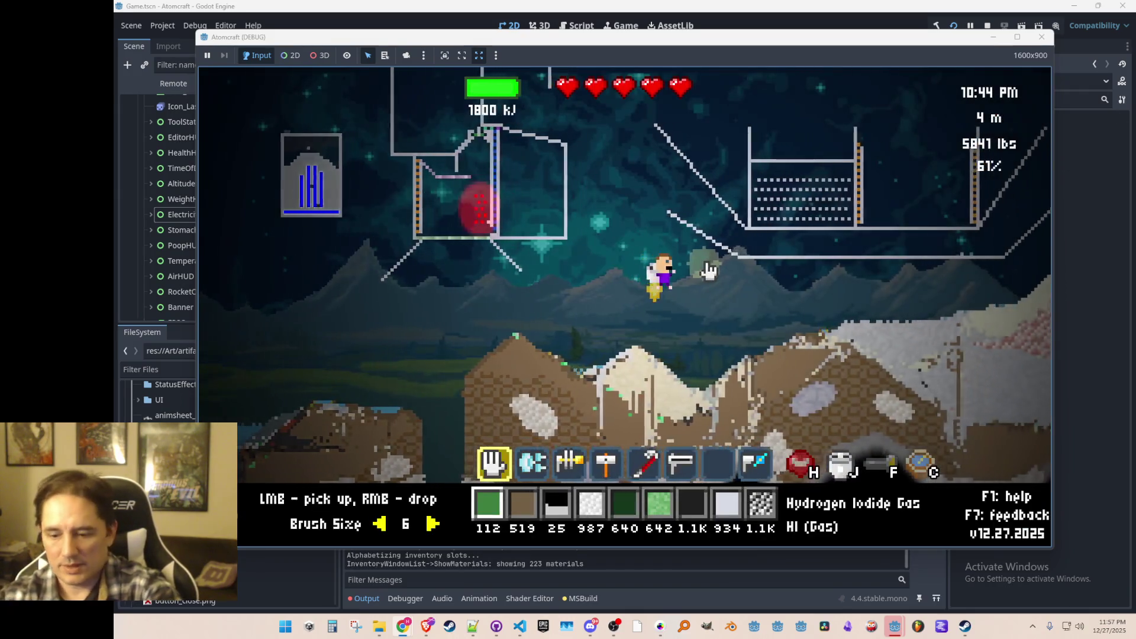
{"action": "key", "text": "F3"}
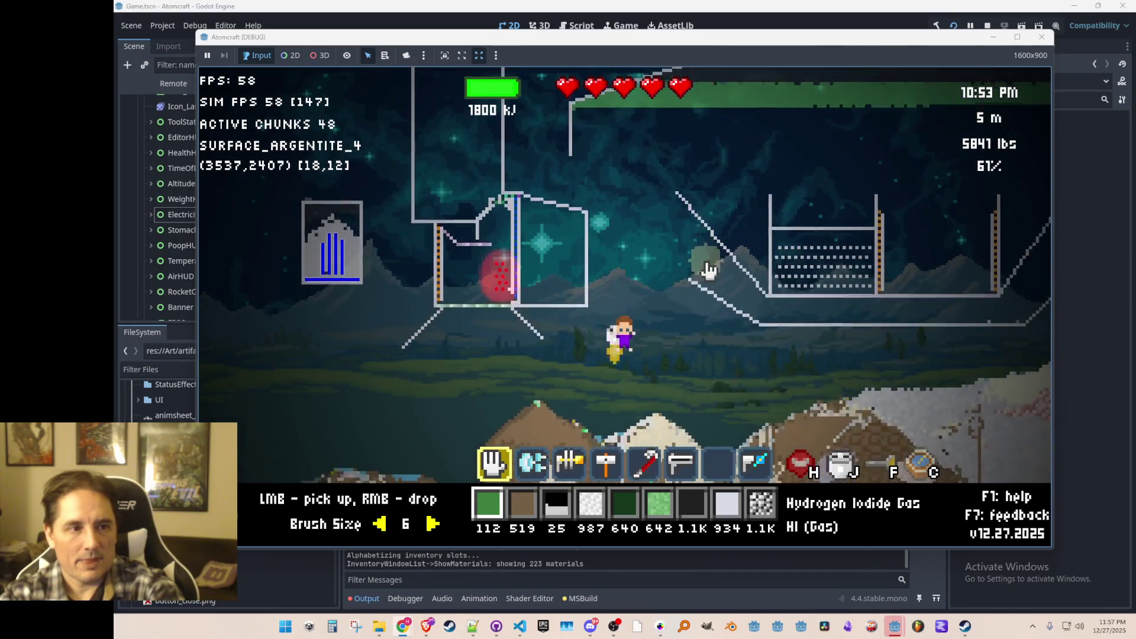
- Fly left toward the spaceship and back up to the base while watching active chunks, then pause
{"action": "key", "text": "a"}
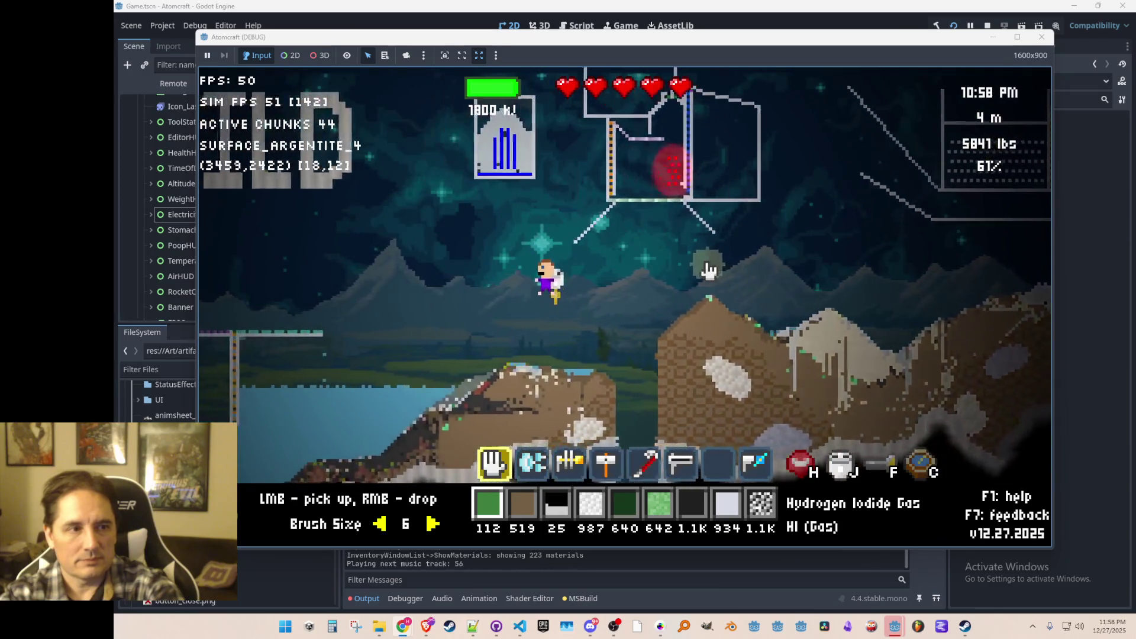
{"action": "key", "text": "a"}
{"action": "key", "text": "a"}
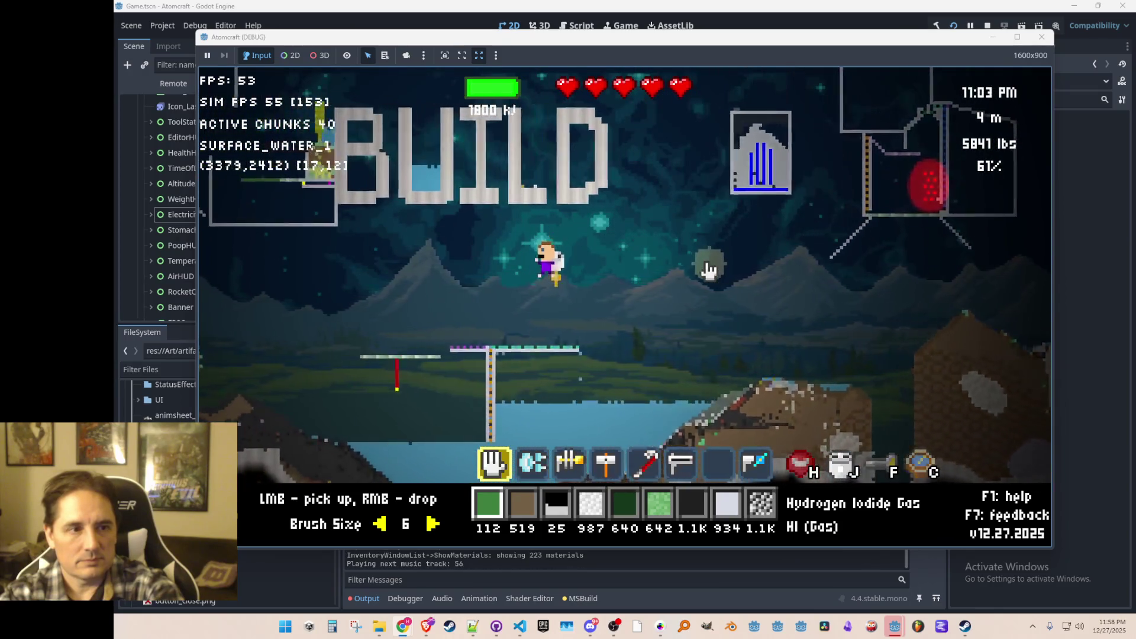
{"action": "key", "text": "a"}
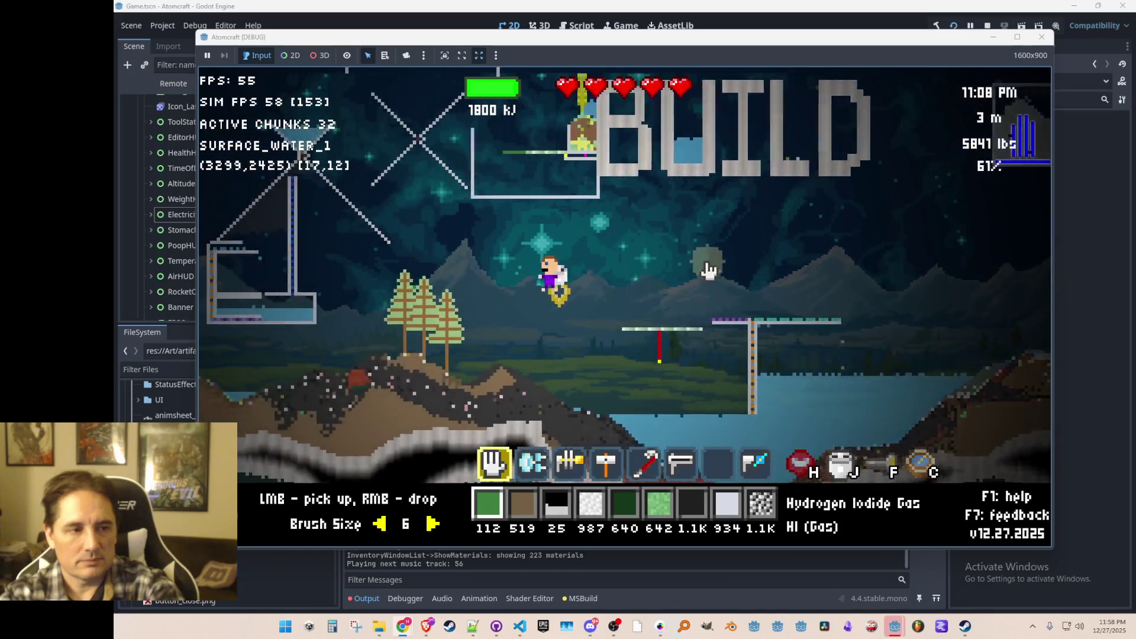
{"action": "key", "text": "a"}
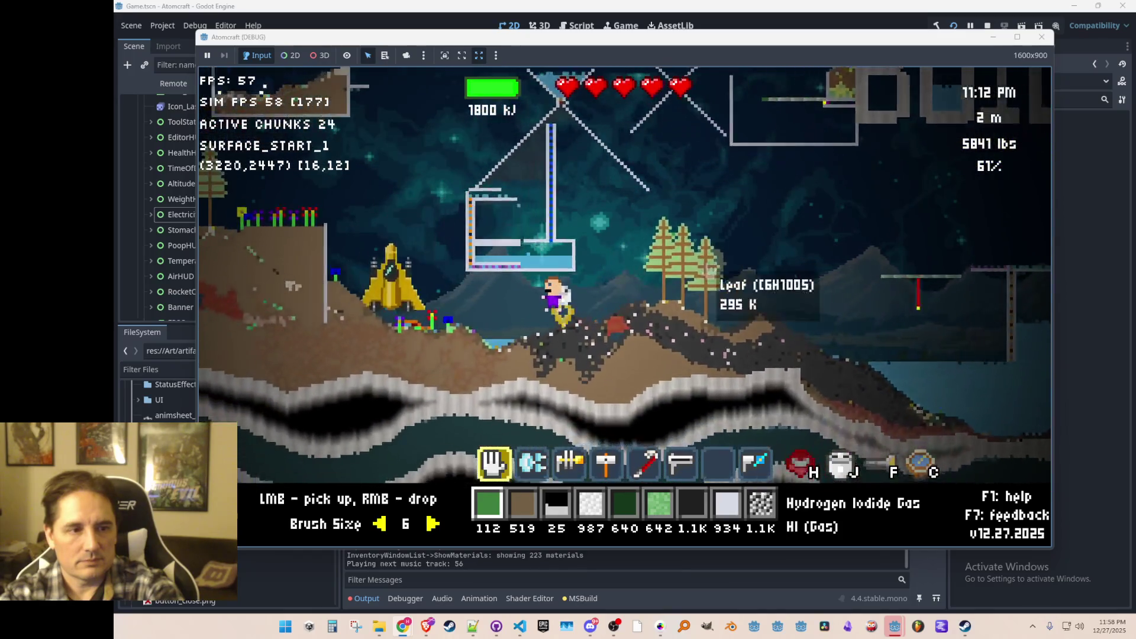
{"action": "key", "text": "a"}
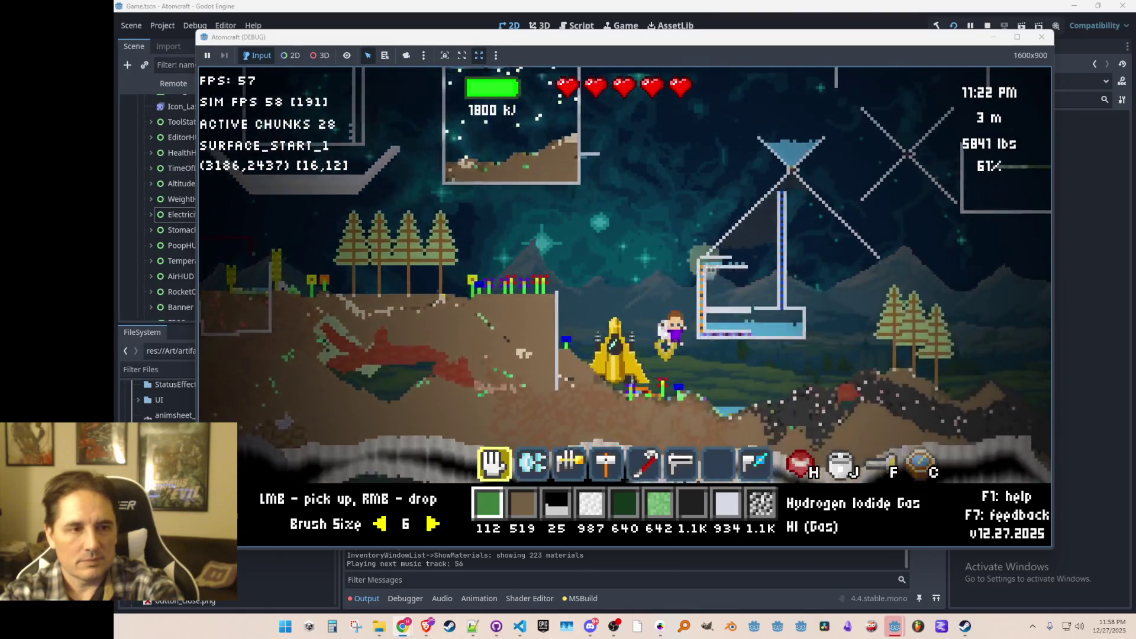
{"action": "key", "text": "d"}
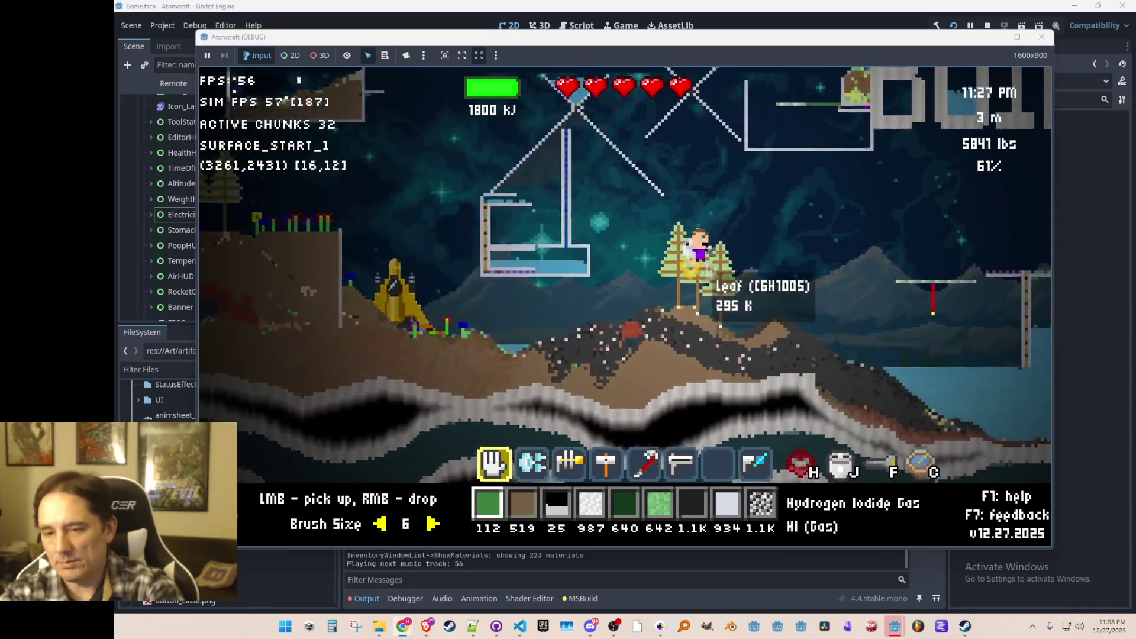
{"action": "key", "text": "d"}
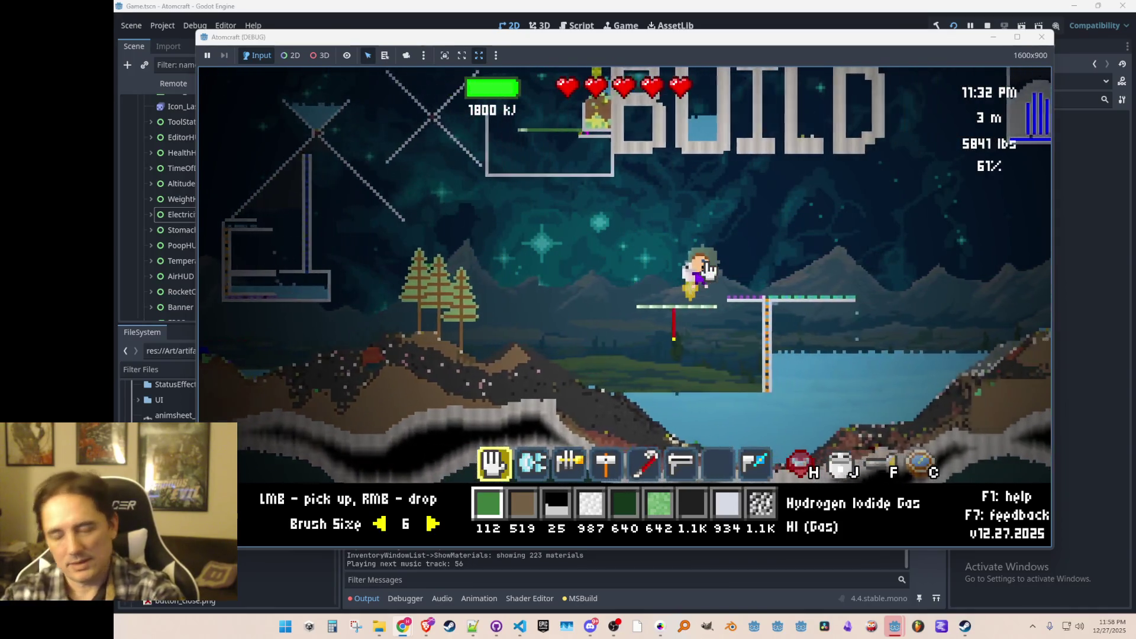
{"action": "key", "text": "d"}
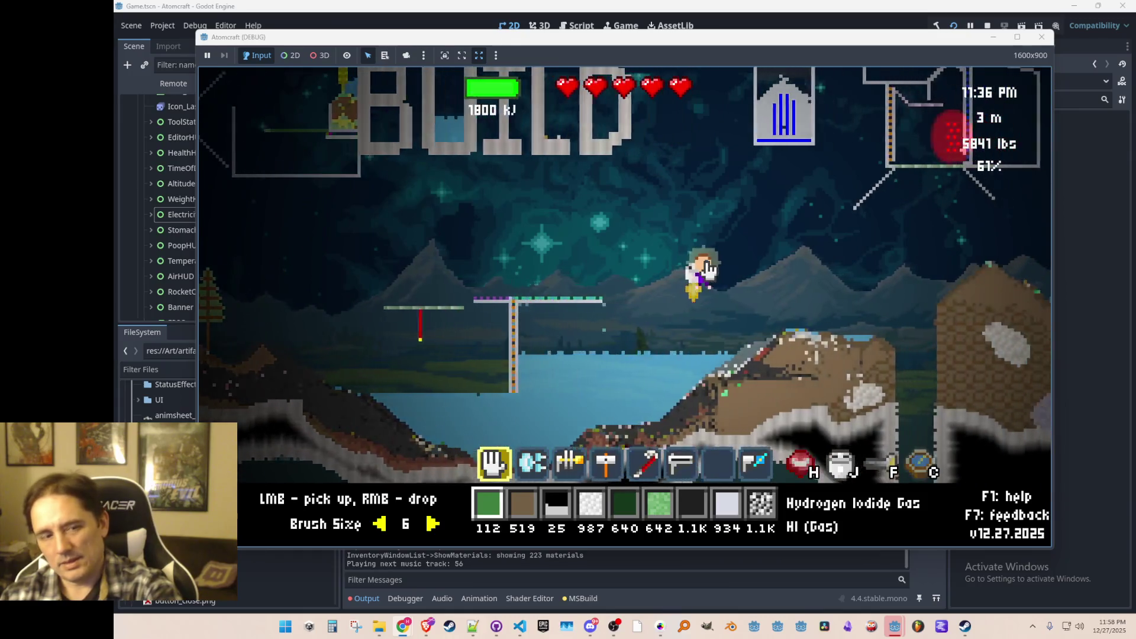
{"action": "key", "text": "d"}
{"action": "key", "text": "w"}
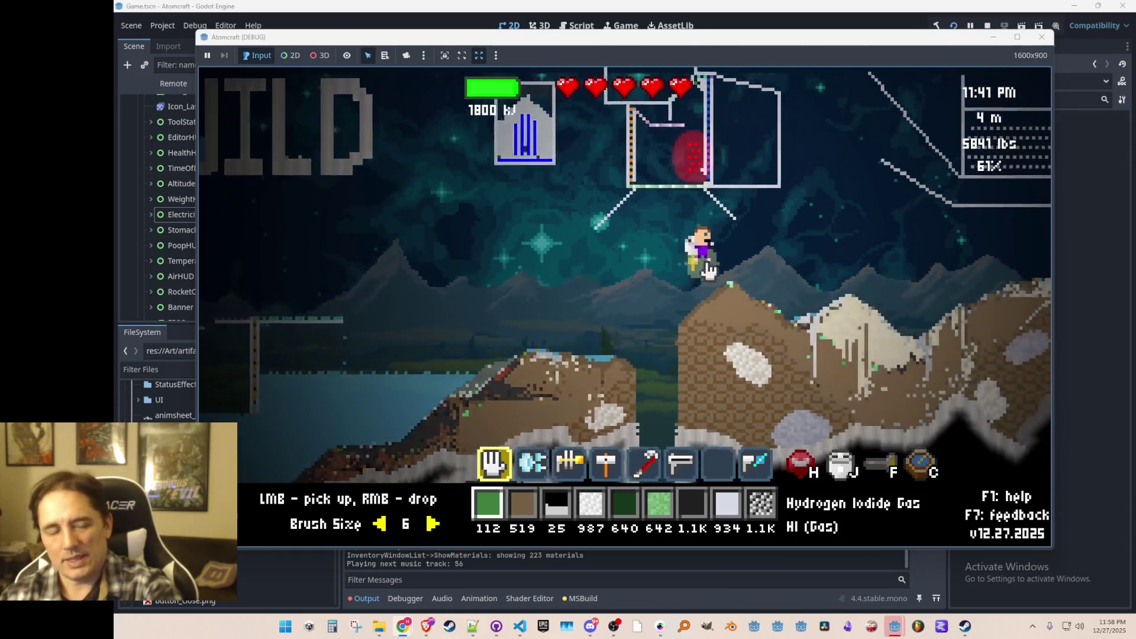
{"action": "key", "text": "d"}
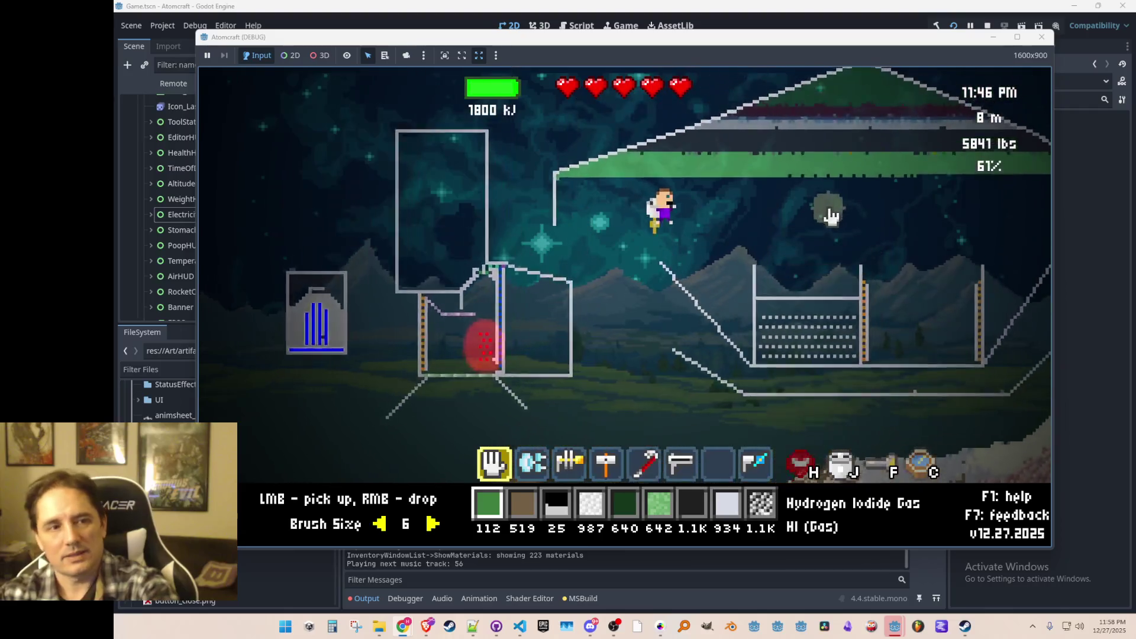
{"action": "key", "text": "Escape"}
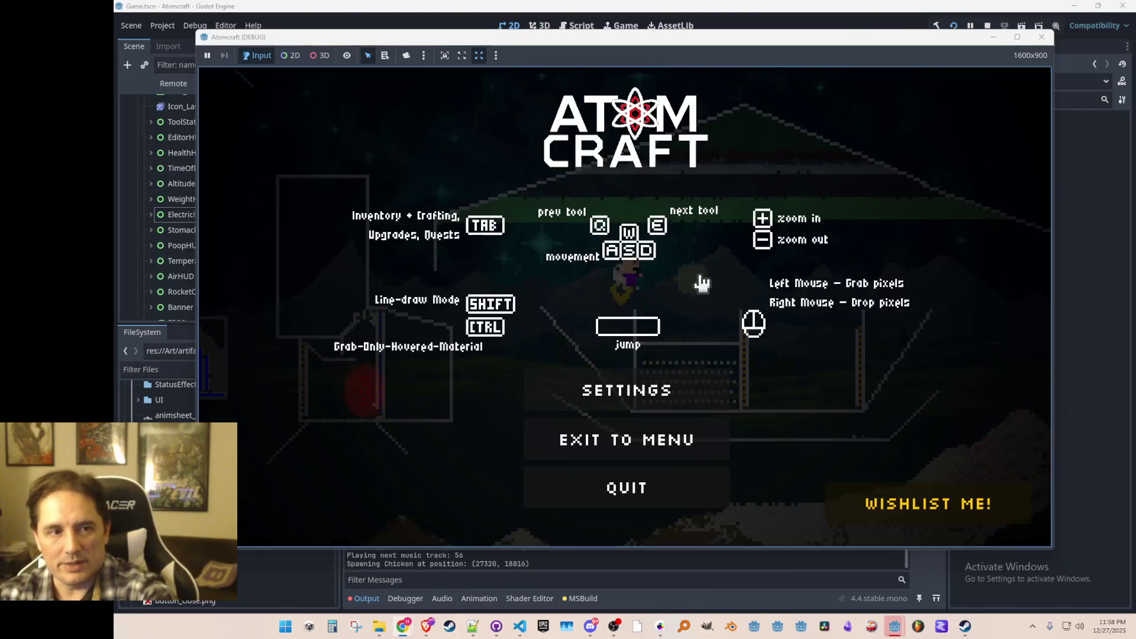
- Apply the SIM settings again from the pause menu and resume play at 24 active chunks
{"action": "left_click", "coordinate": [648, 385]}
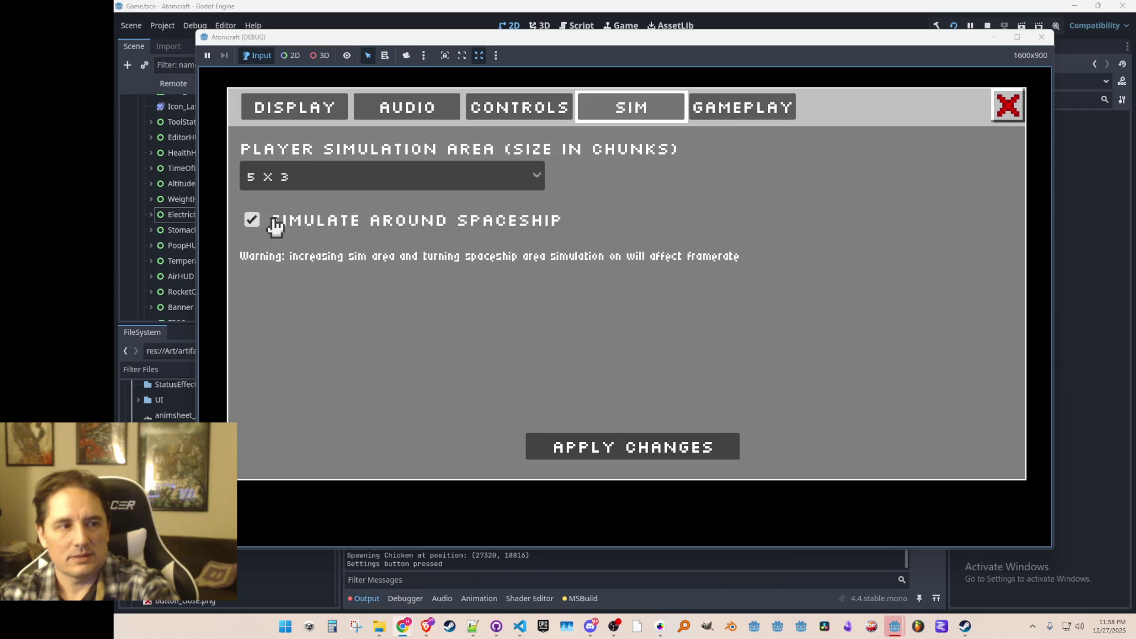
{"action": "left_click", "coordinate": [583, 453]}
{"action": "left_click", "coordinate": [1002, 114]}
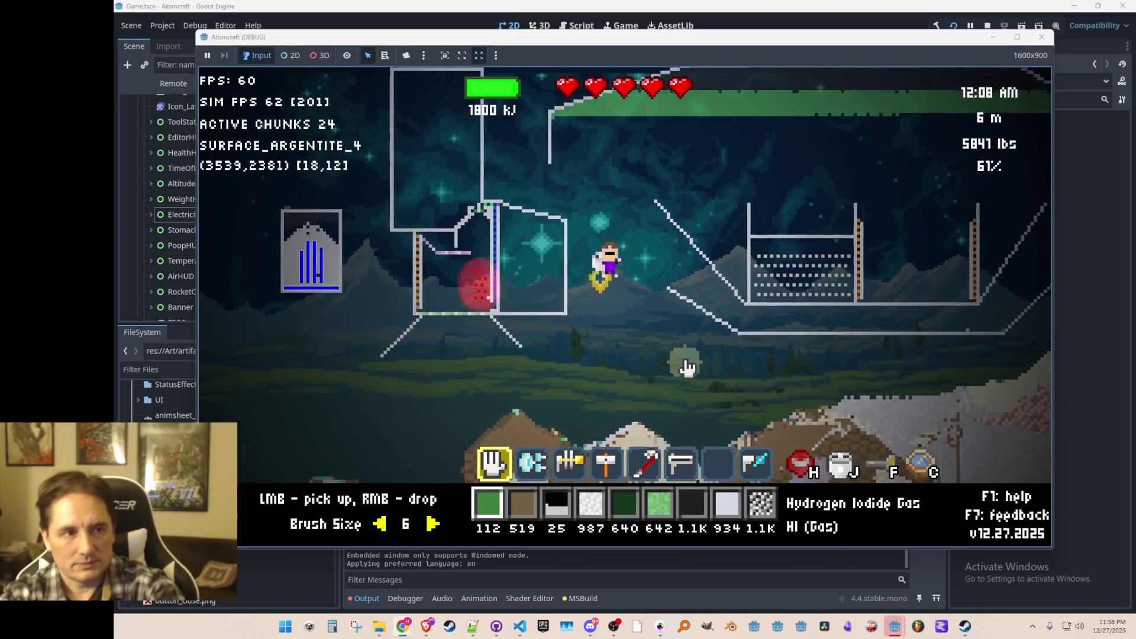
- Hide the F3 debug readout and briefly open and close the materials inventory
{"action": "key", "text": "F3"}
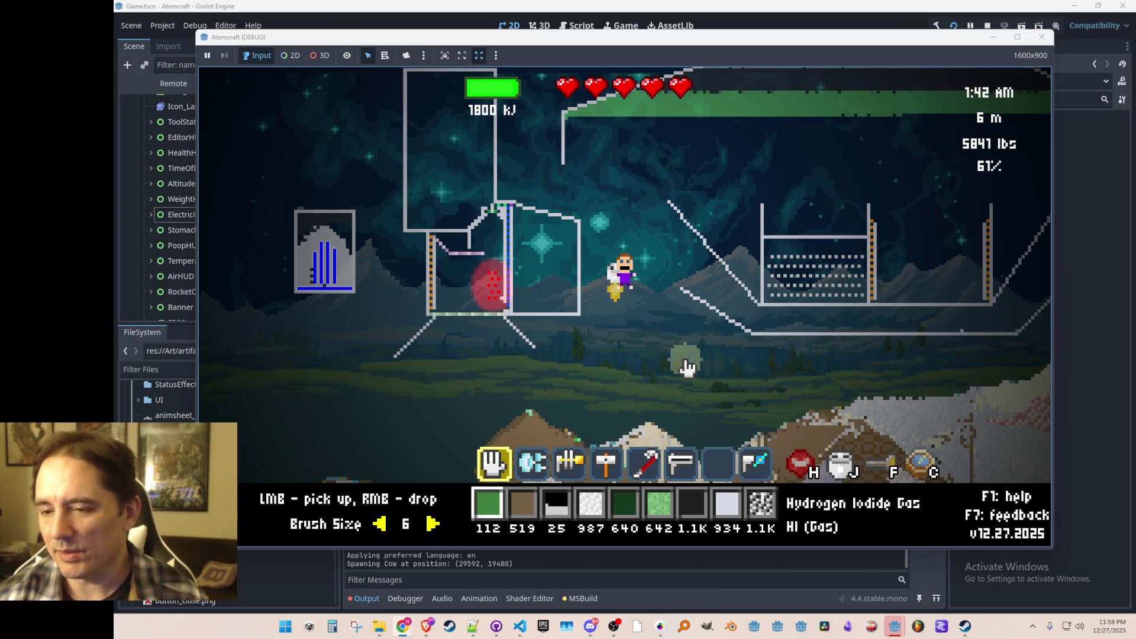
{"action": "key", "text": "i"}
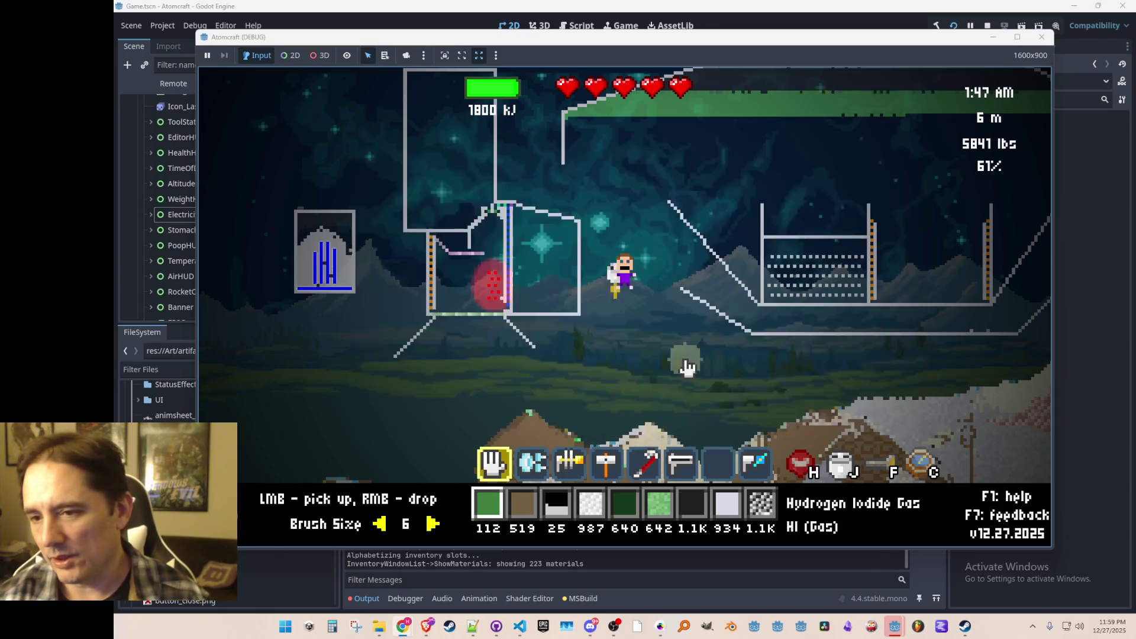
{"action": "key", "text": "i"}
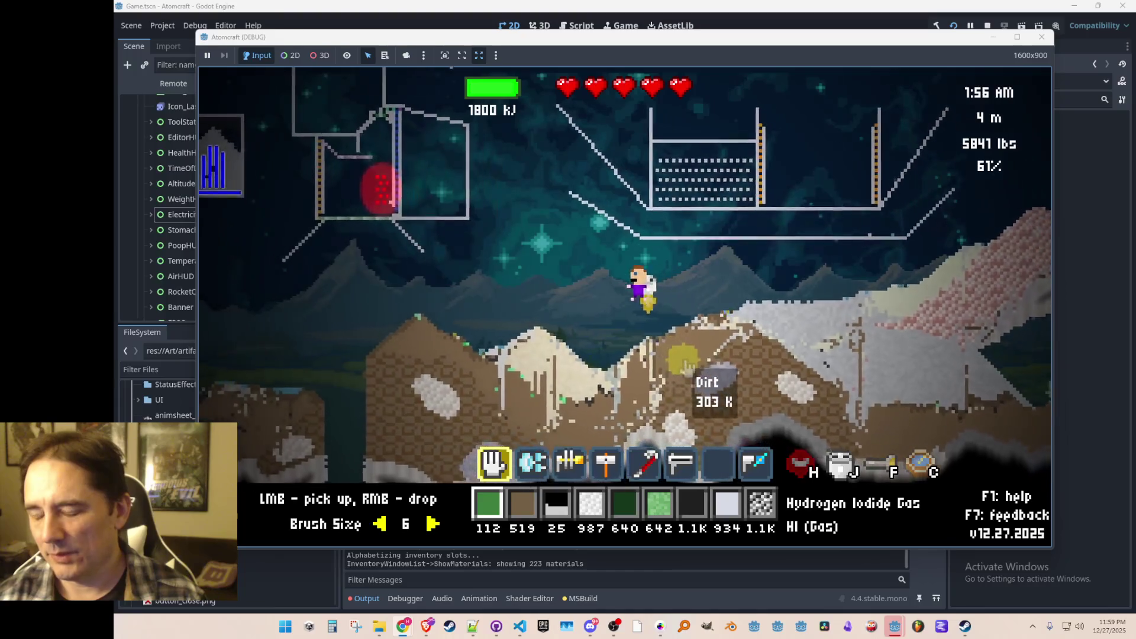
- Check the inventory again, then jetpack up and left back to hover beside the boiler build
{"action": "key", "text": "a"}
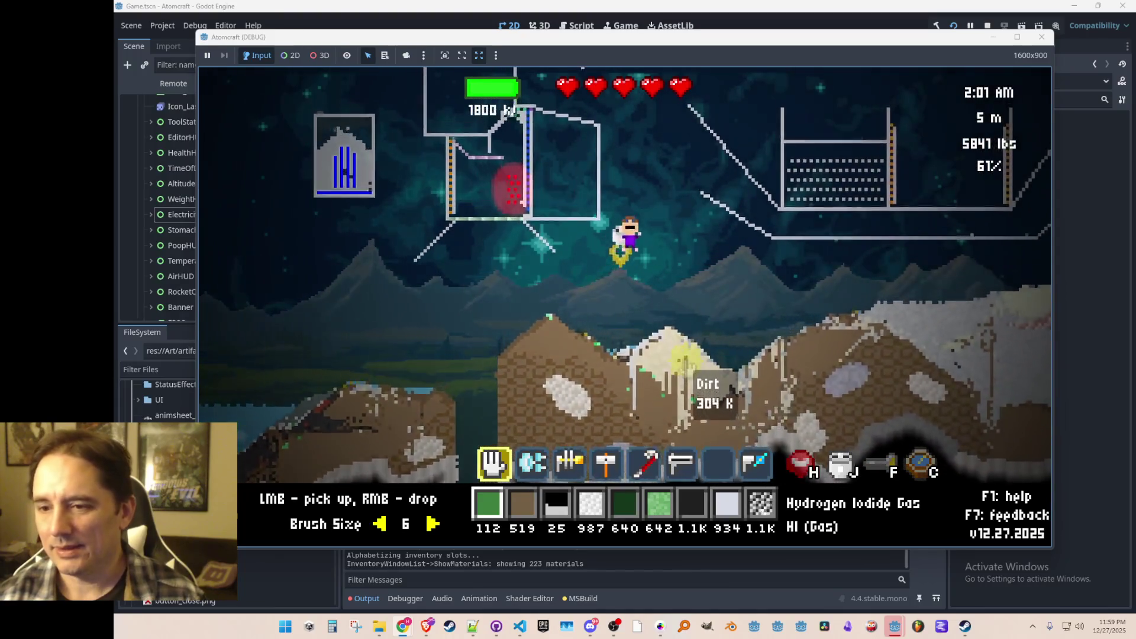
{"action": "key", "text": "i"}
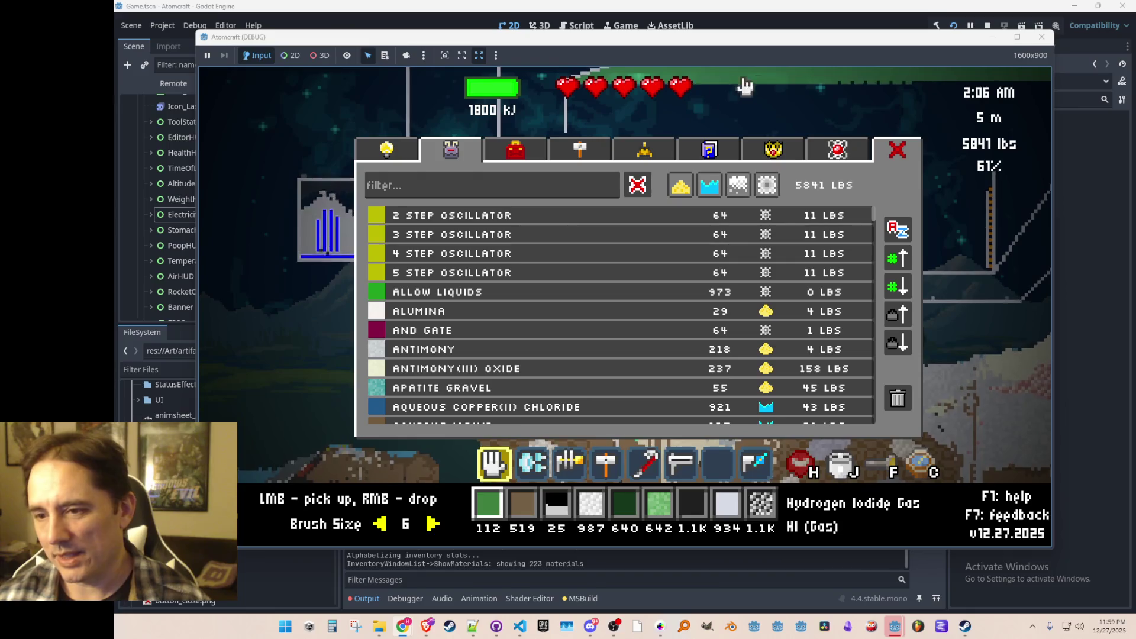
{"action": "key", "text": "i"}
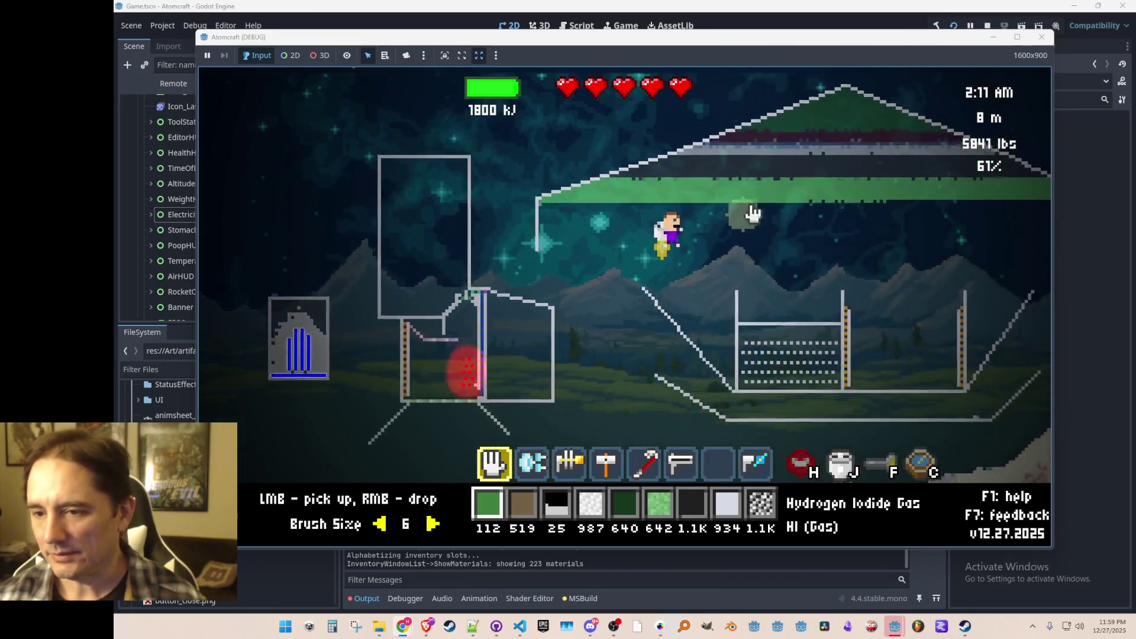
{"action": "key", "text": "a"}
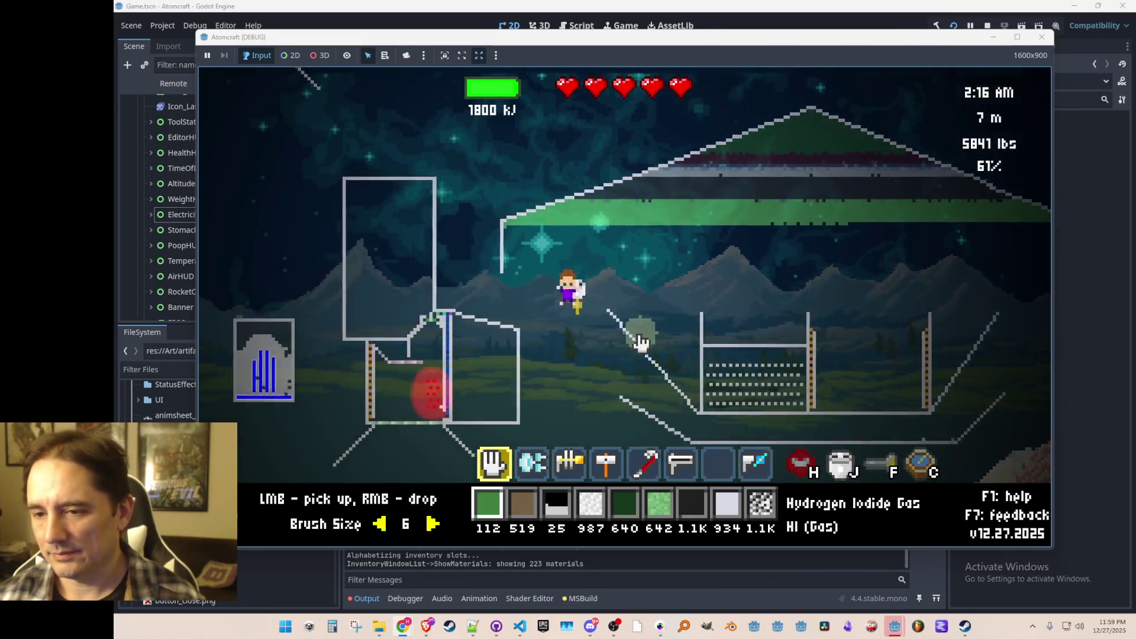
{"action": "key", "text": "w"}
{"action": "key", "text": "w"}
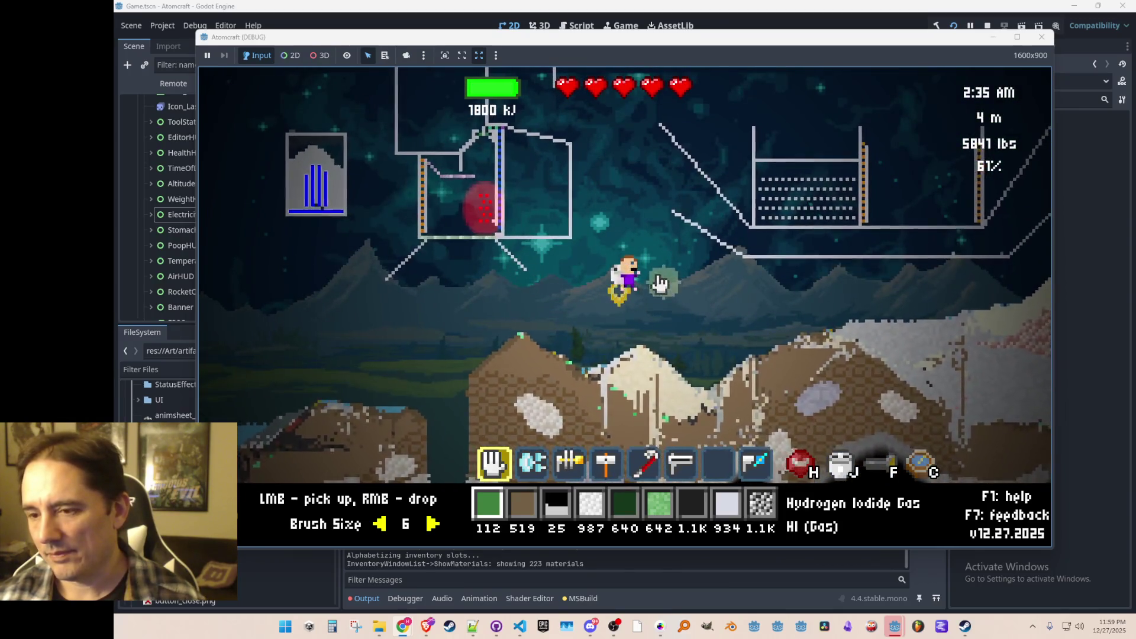
{"action": "key", "text": "w"}
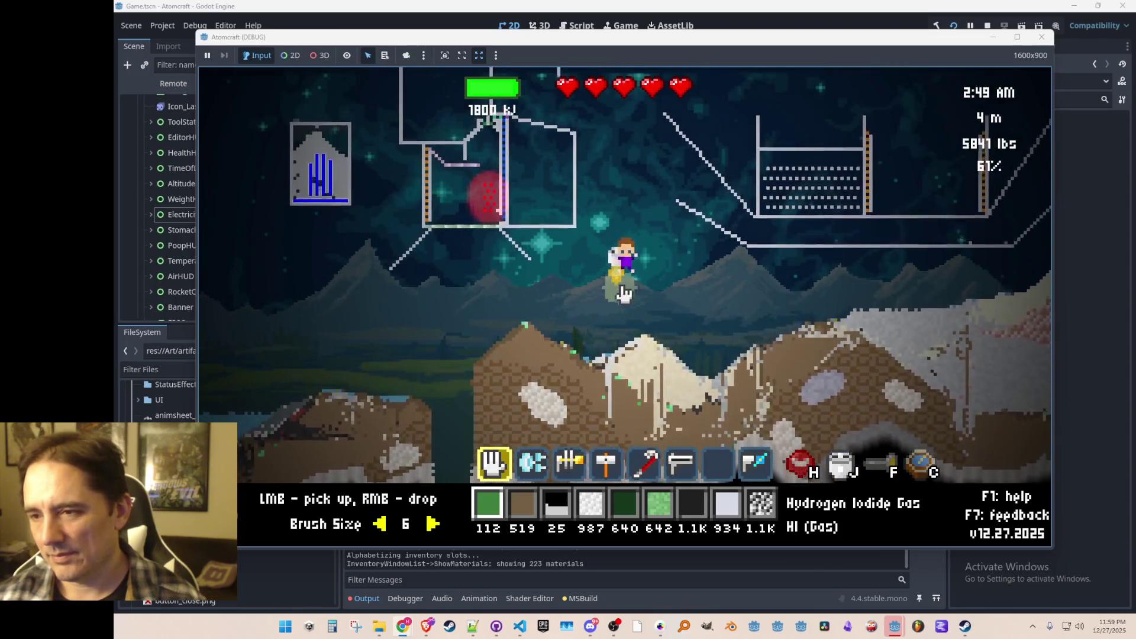
{"action": "key", "text": "w"}
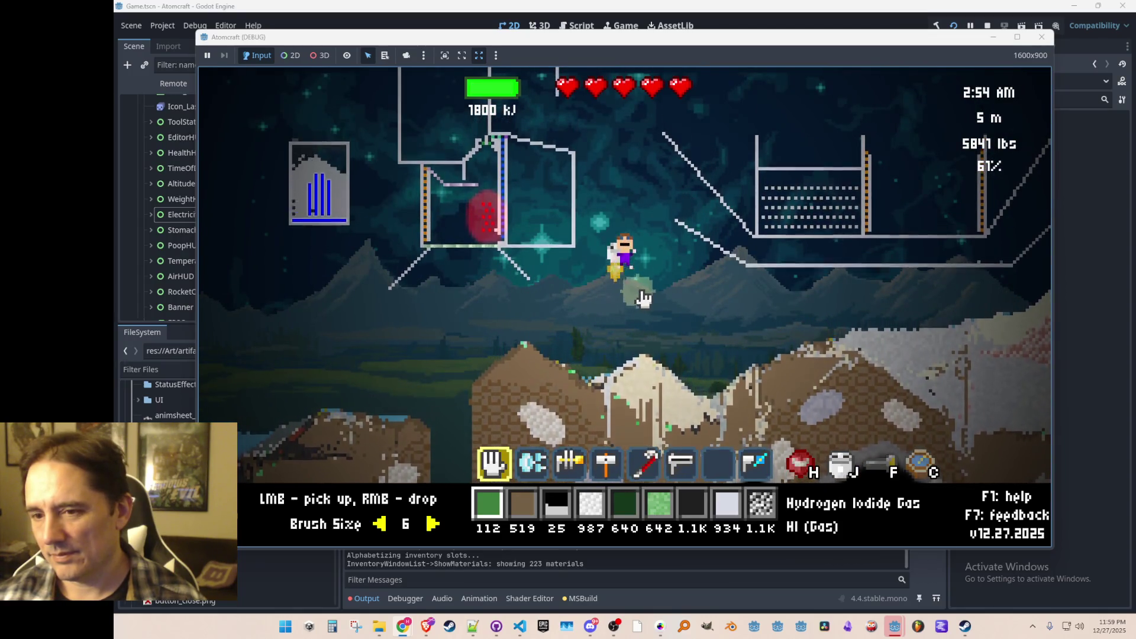
{"action": "key", "text": "a"}
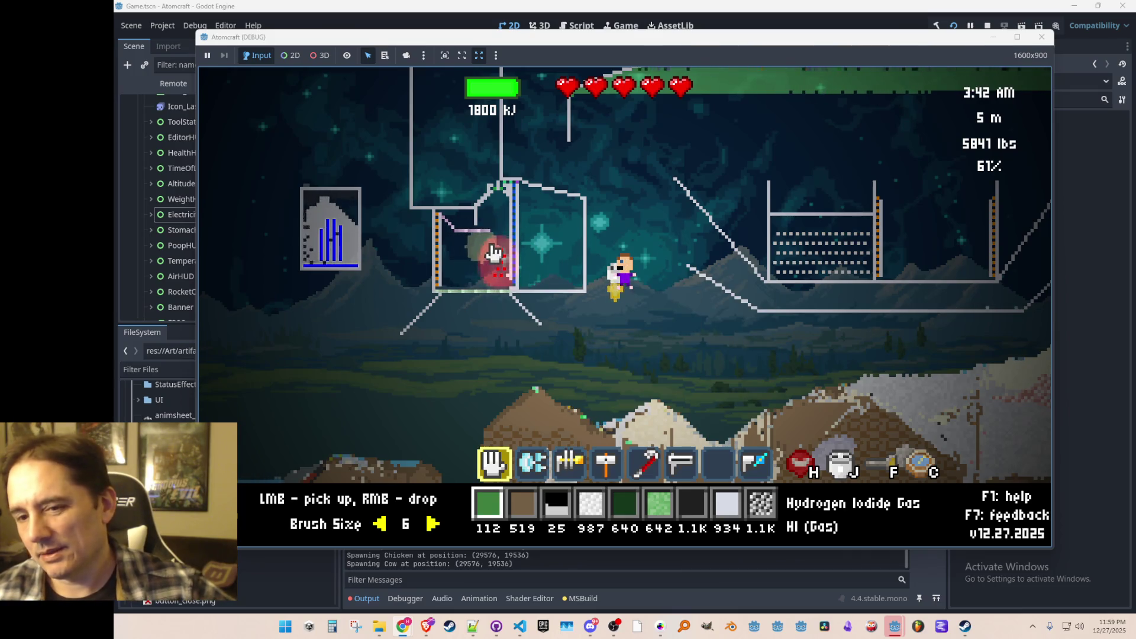
{"action": "mouse_move", "coordinate": [501, 267]}
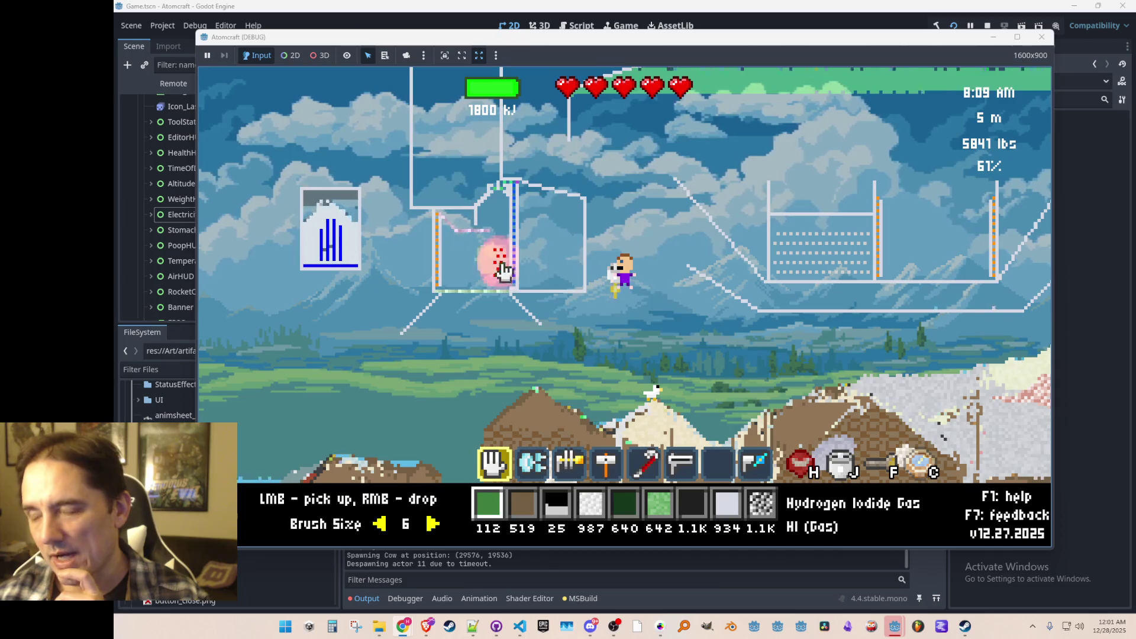
- Deselect the pick-up tool by choosing the empty hotbar slot
{"action": "mouse_move", "coordinate": [522, 282]}
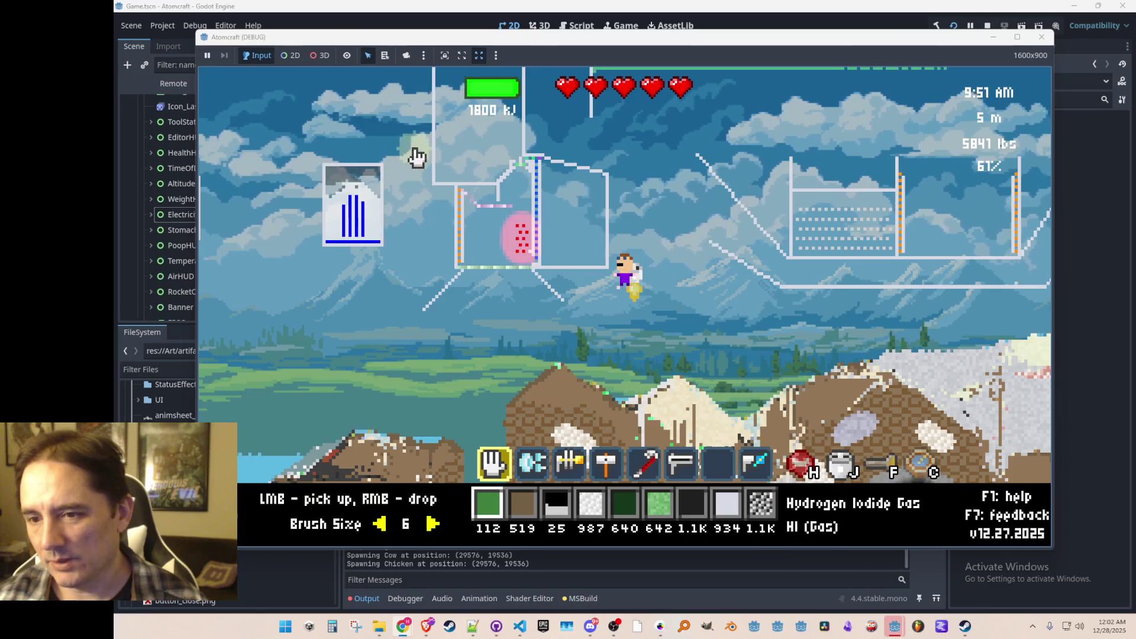
{"action": "left_click", "coordinate": [718, 471]}
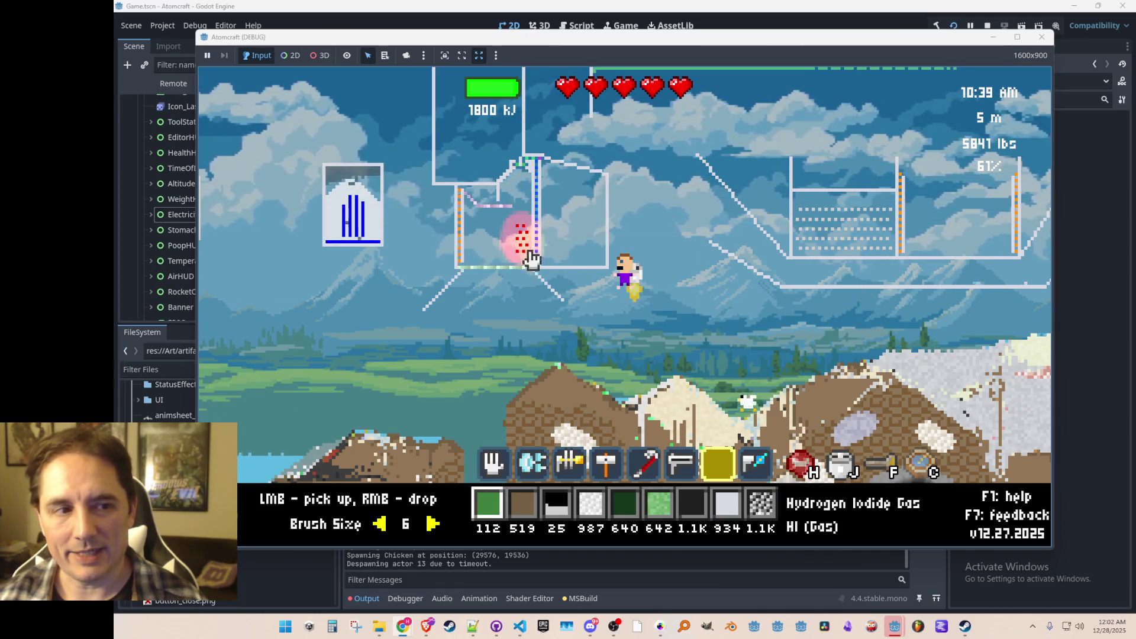
- Release Hydrogen Iodide gas in the chamber and inspect the conveyor, heating element and blender info
{"action": "right_click", "coordinate": [500, 222]}
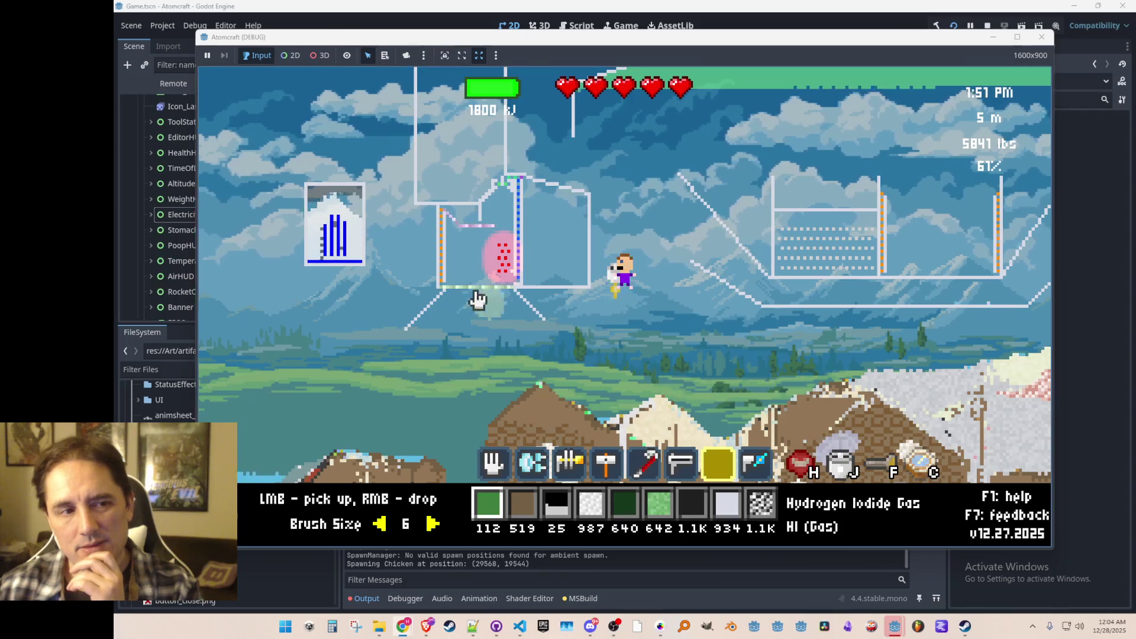
{"action": "mouse_move", "coordinate": [471, 290]}
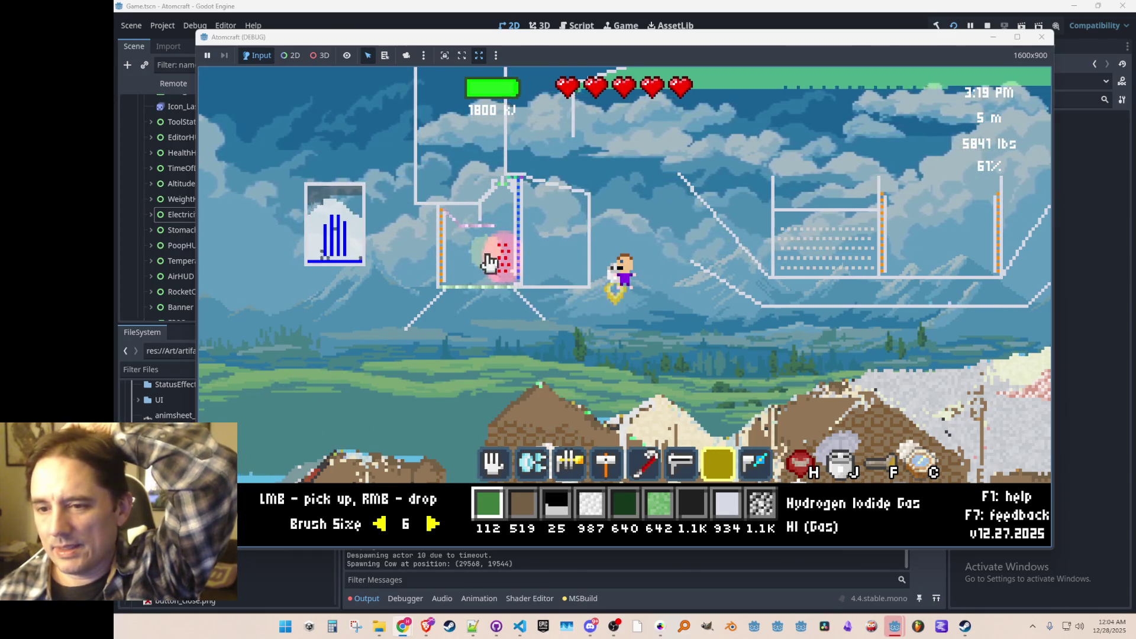
{"action": "mouse_move", "coordinate": [504, 276]}
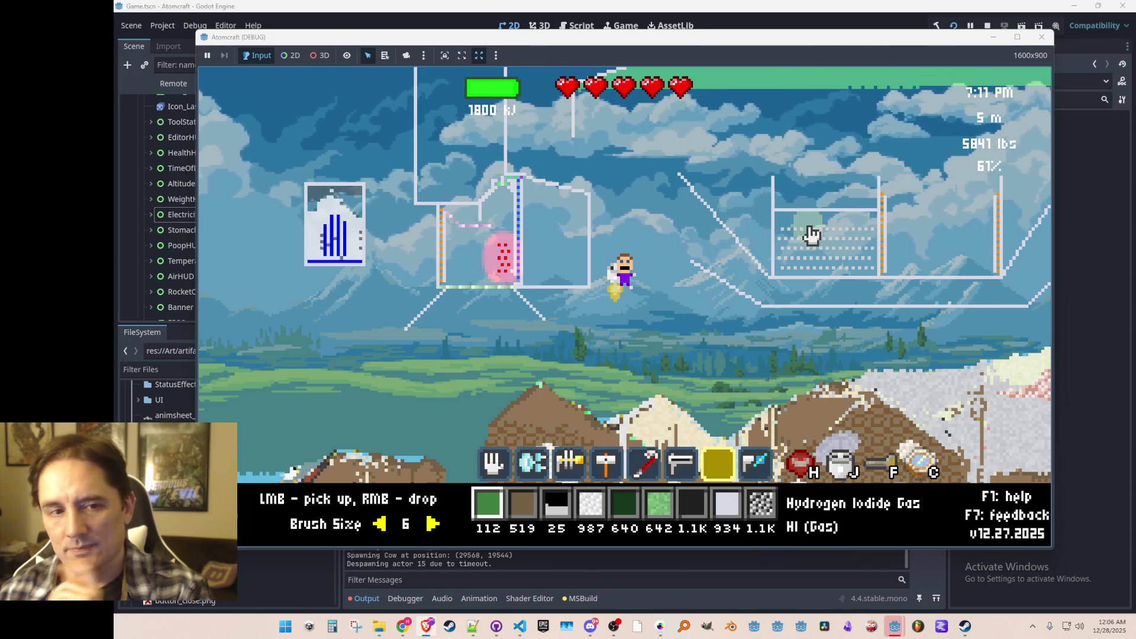
{"action": "mouse_move", "coordinate": [809, 237]}
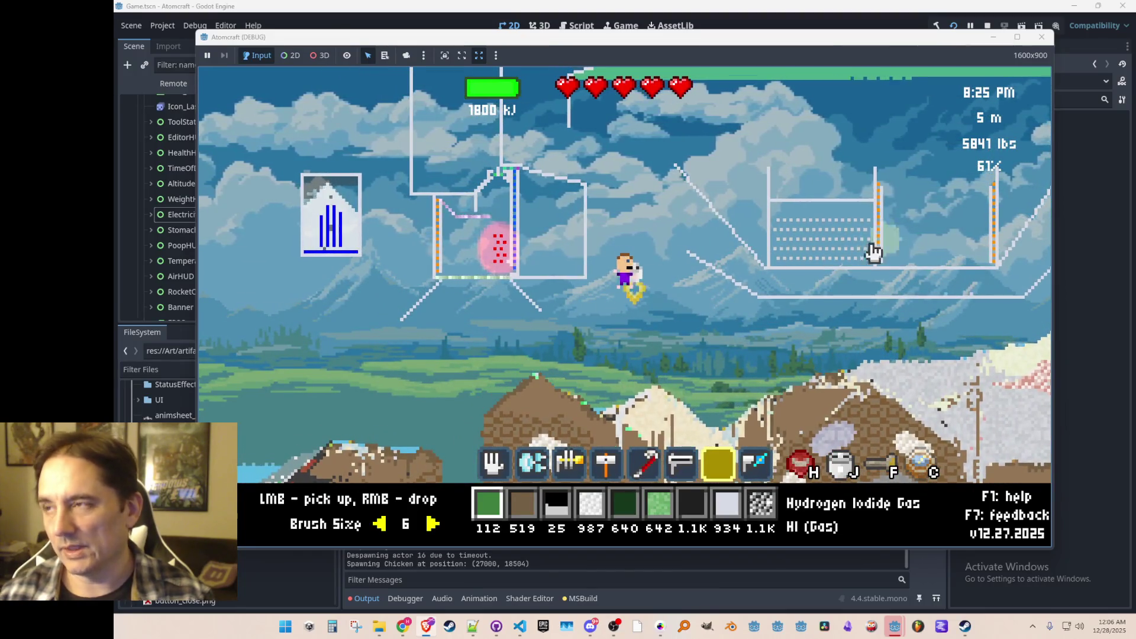
{"action": "key", "text": "a"}
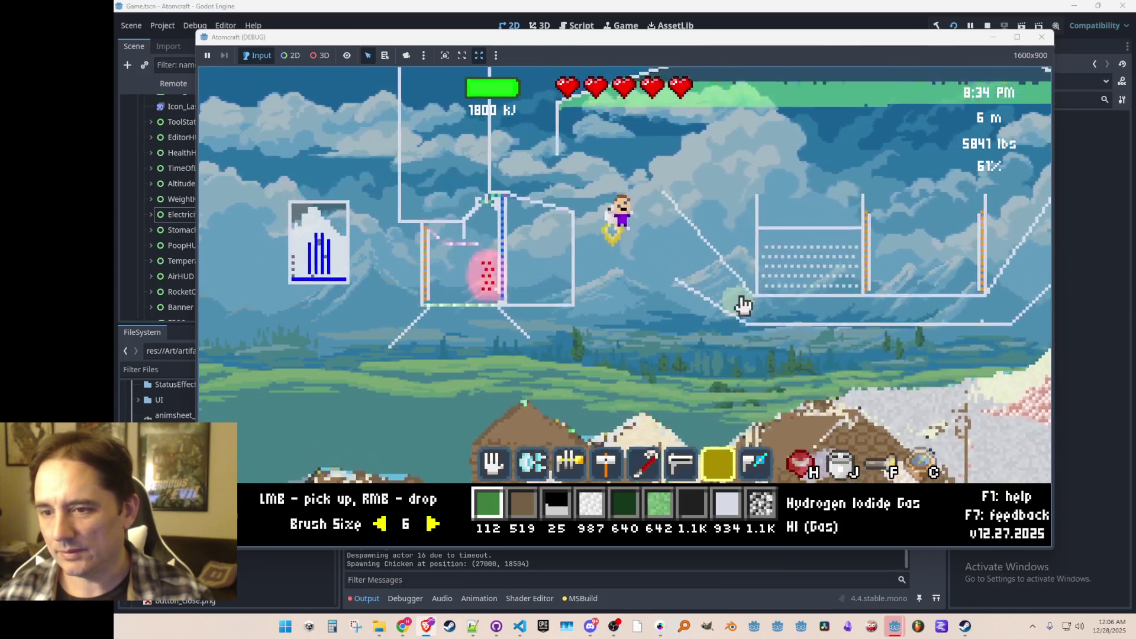
- Jetpack up and right to about 6 m, then drift back left over the base
{"action": "key", "text": "d"}
{"action": "key", "text": "a"}
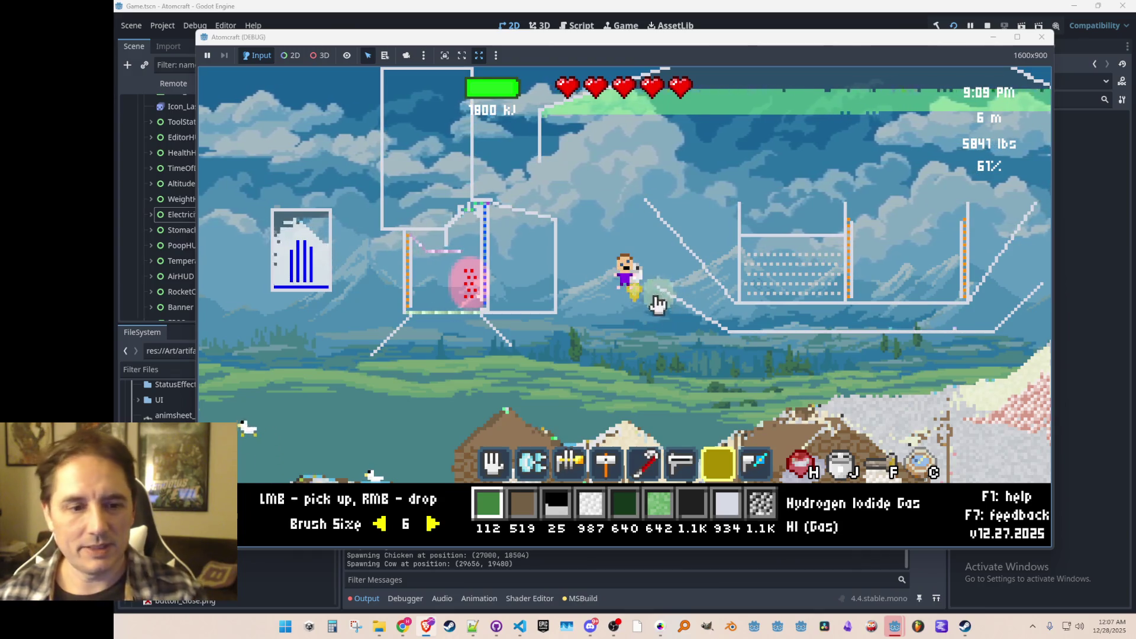
- Give the player Turbine via the console, filter the inventory for 'turbine', and equip it in slot one
{"action": "key", "text": "i"}
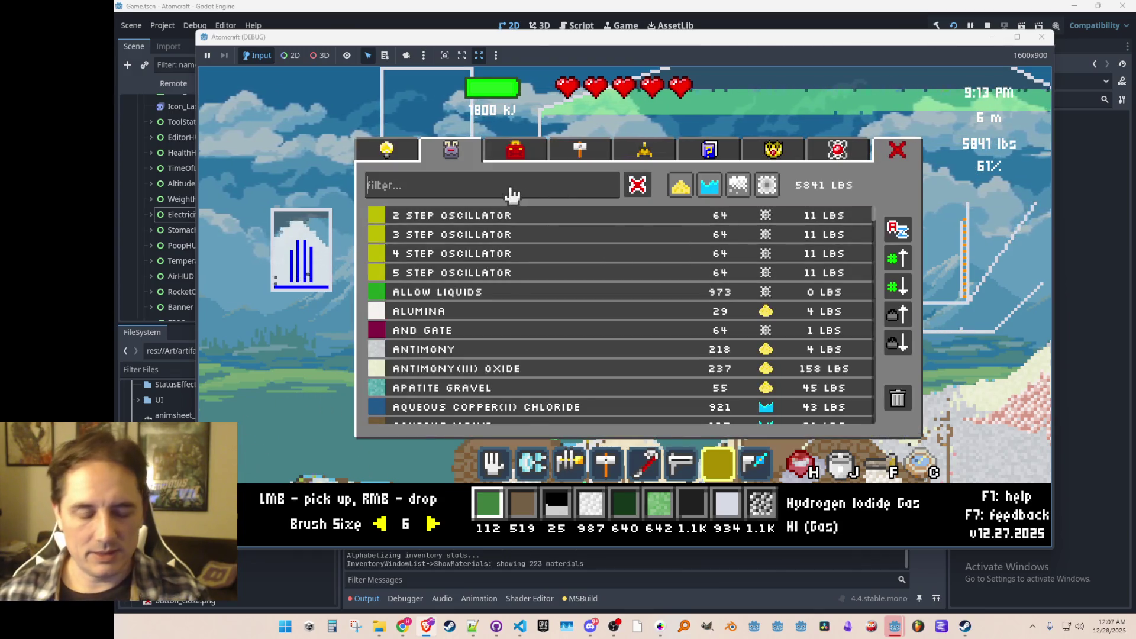
{"action": "key", "text": "grave"}
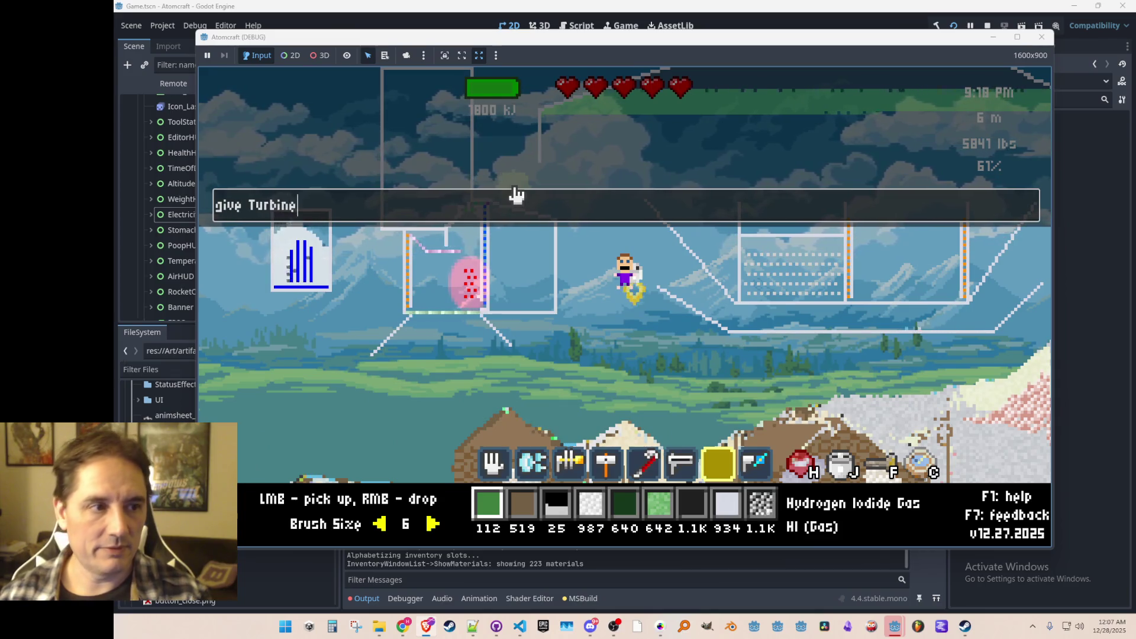
{"action": "key", "text": "Return"}
{"action": "type", "text": "turbine"}
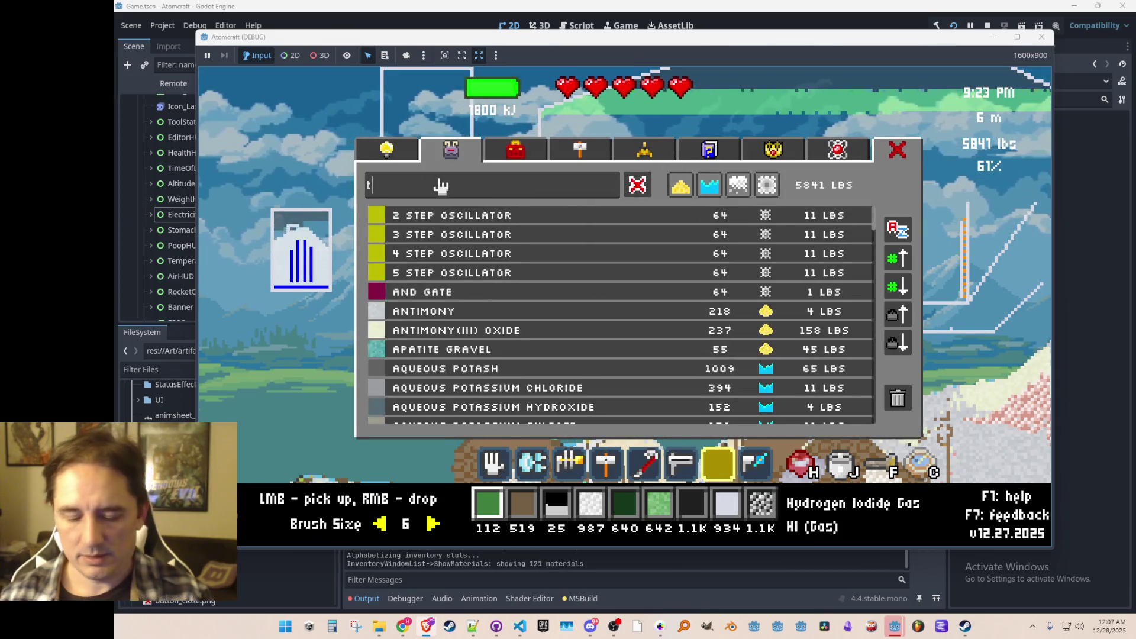
{"action": "left_click", "coordinate": [456, 225]}
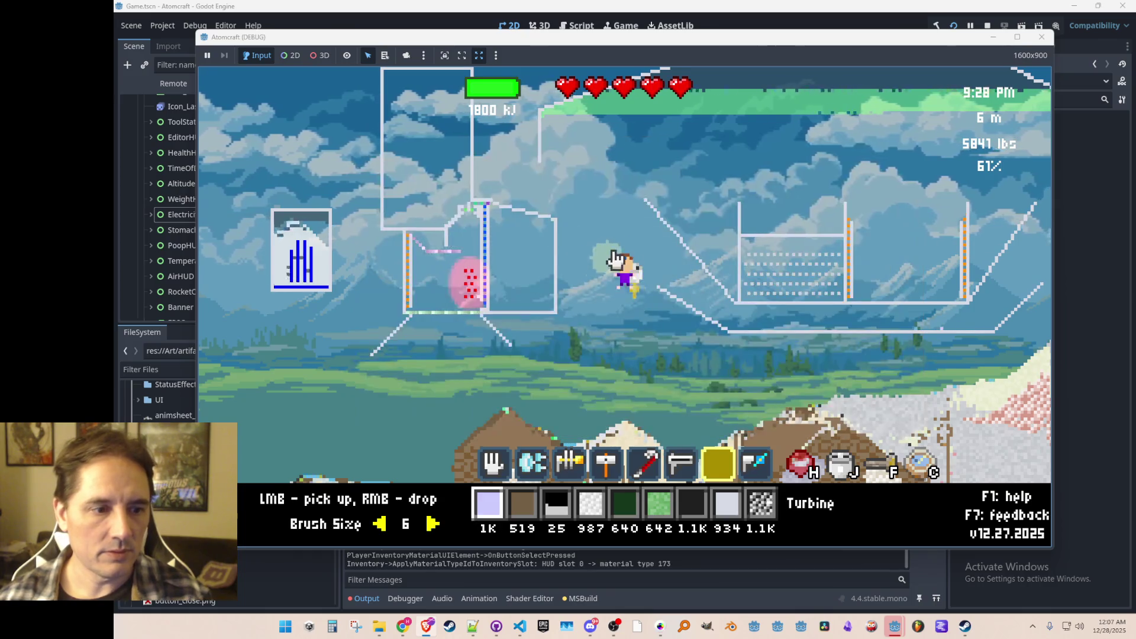
{"action": "scroll", "coordinate": [599, 319], "scroll_direction": "down", "scroll_amount": 3}
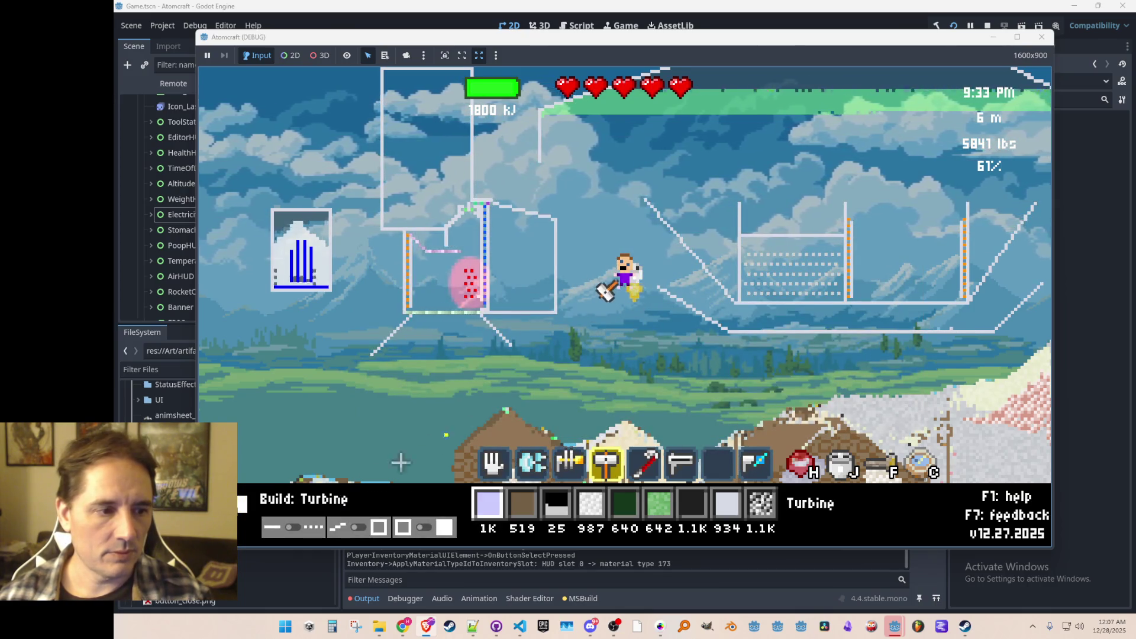
- Fly the character left and choose Ceramic as the build material
{"action": "key", "text": "a"}
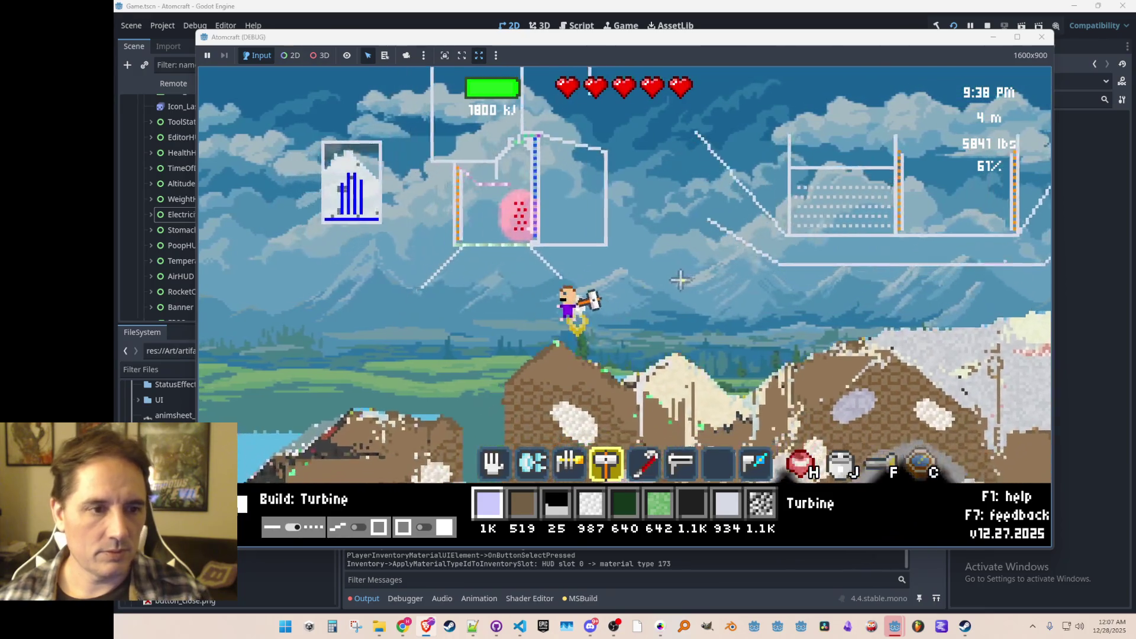
{"action": "key", "text": "space"}
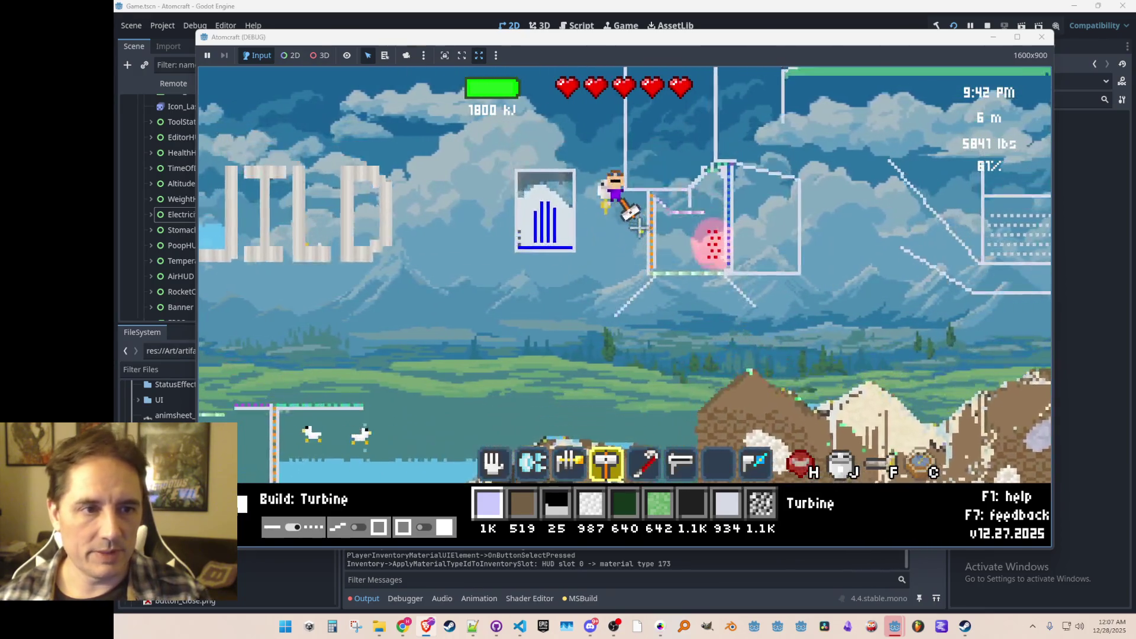
{"action": "key", "text": "a"}
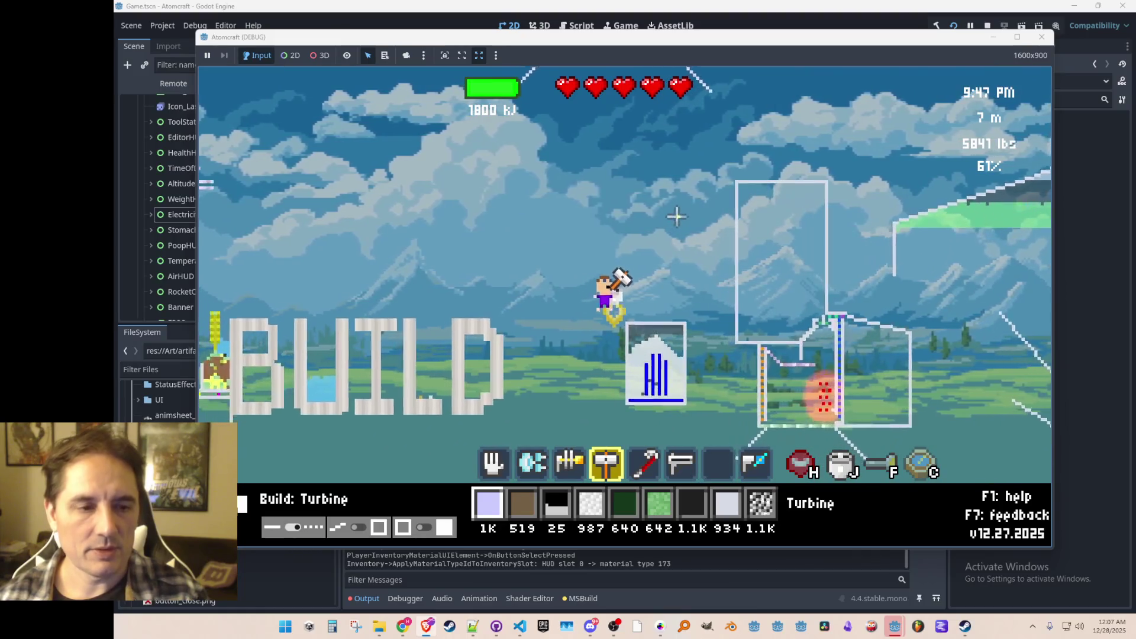
{"action": "mouse_move", "coordinate": [691, 252]}
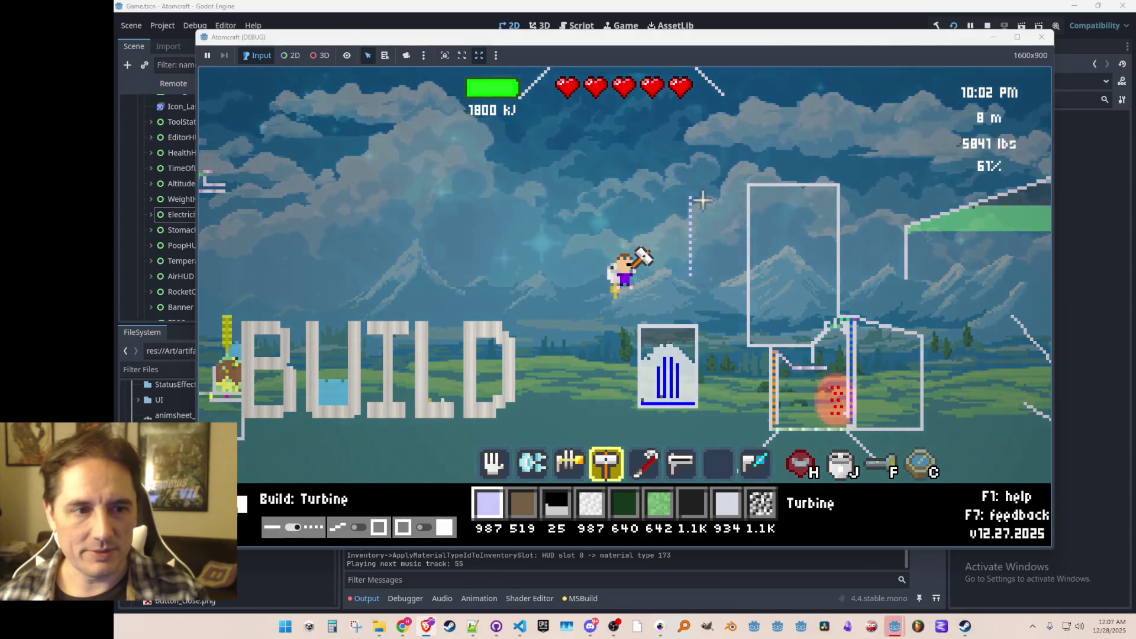
{"action": "key", "text": "2"}
{"action": "key", "text": "6"}
{"action": "key", "text": "7"}
{"action": "key", "text": "8"}
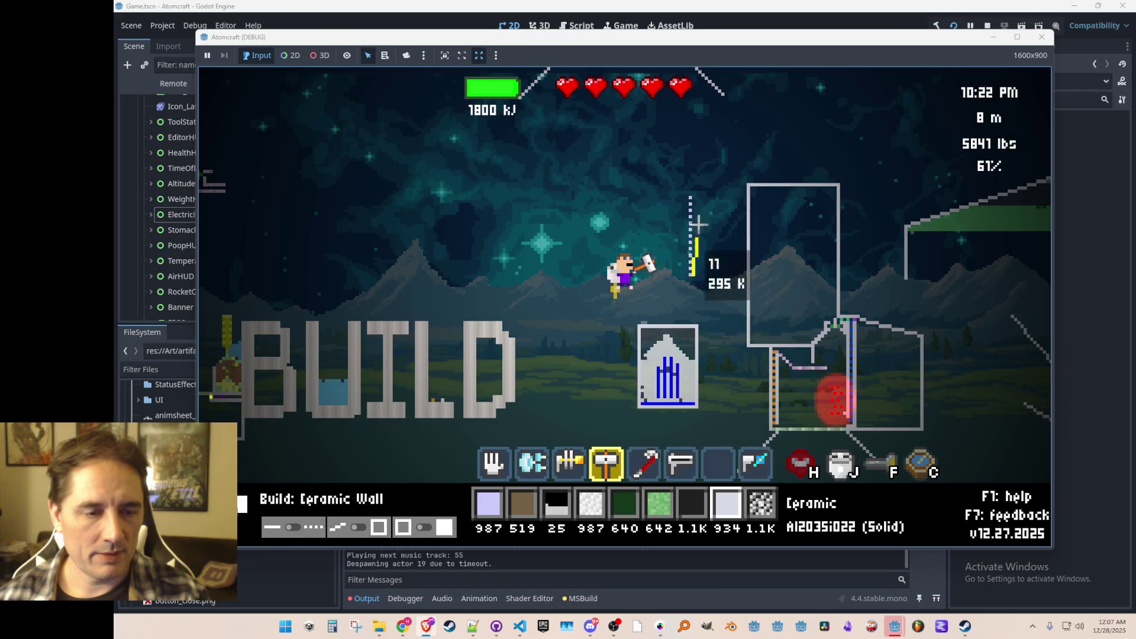
- Build a vertical ceramic wall column on the pole and extend it upward
{"action": "left_click_drag", "start_coordinate": [694, 193], "coordinate": [695, 194]}
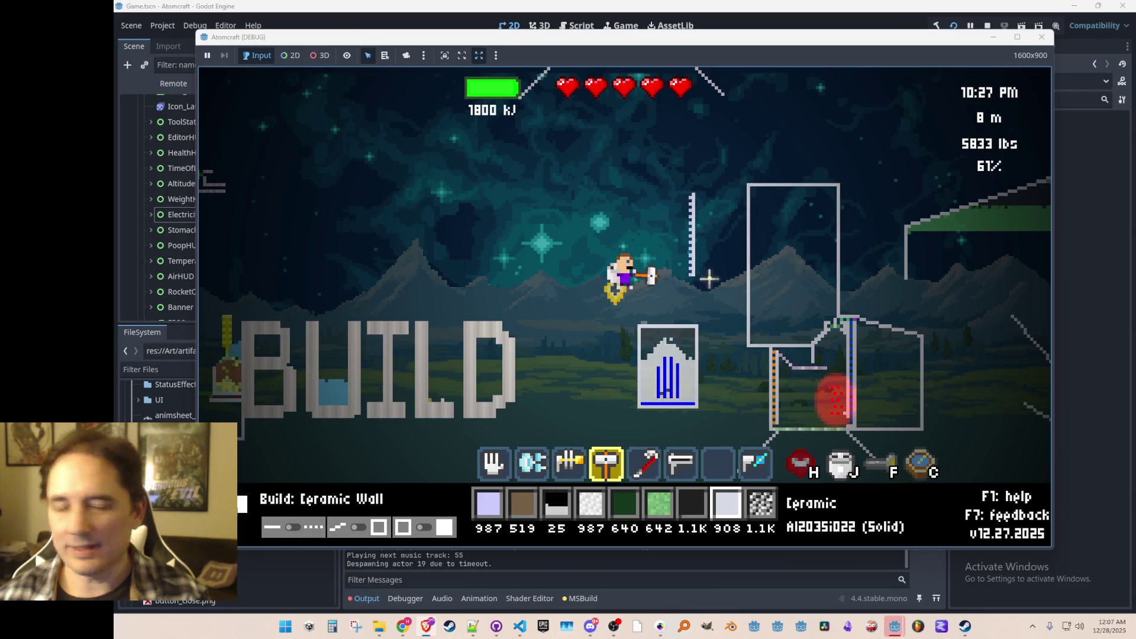
{"action": "key", "text": "d"}
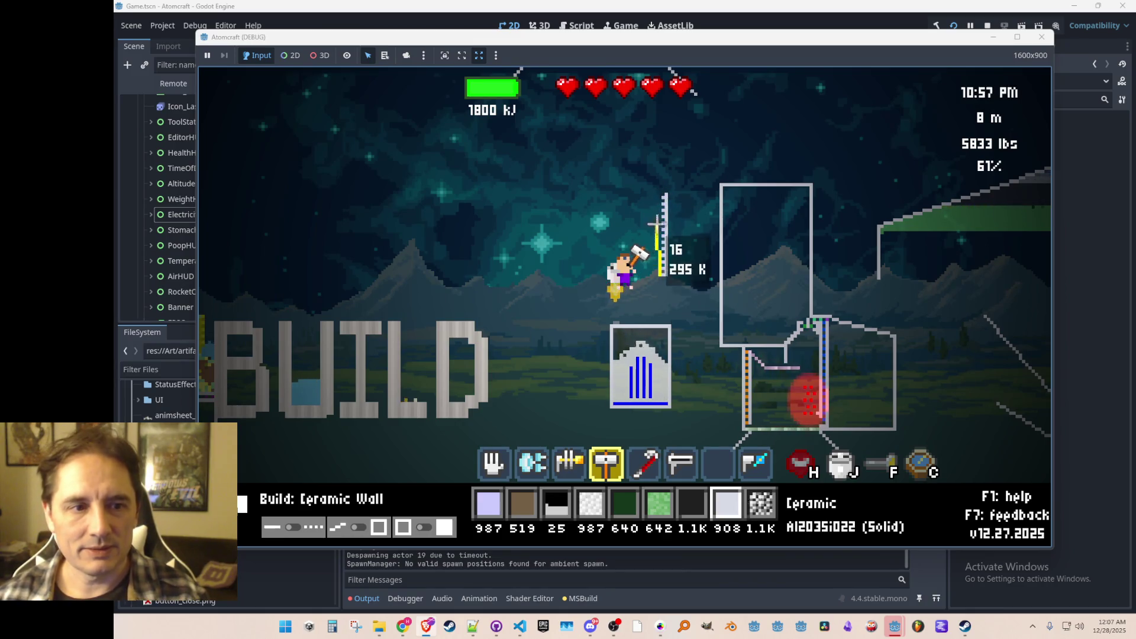
{"action": "left_click", "coordinate": [661, 195]}
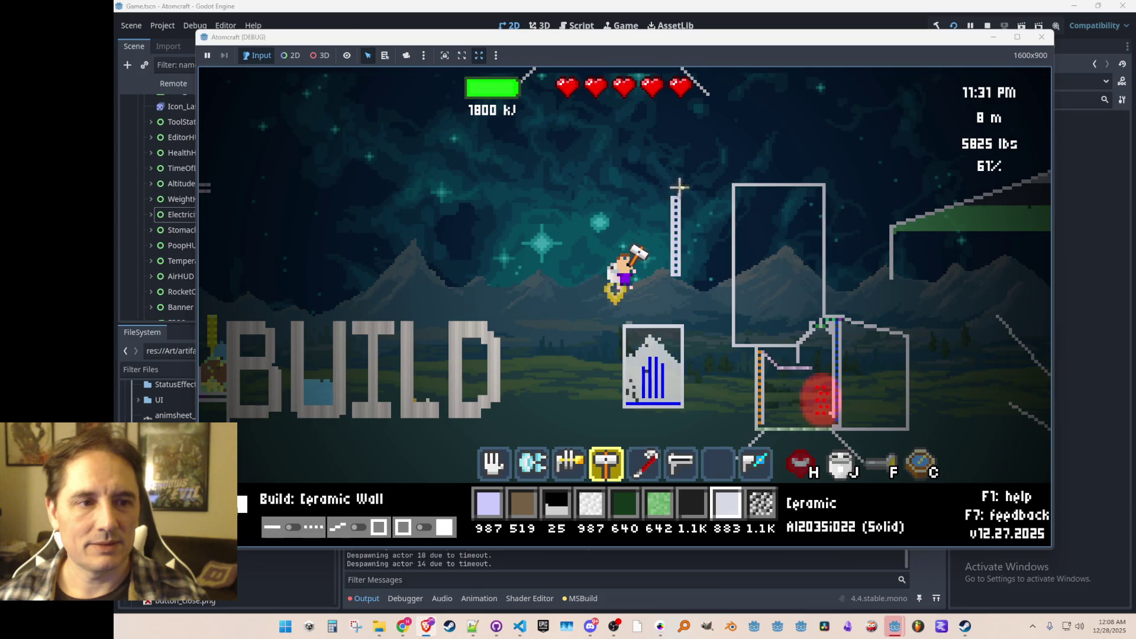
{"action": "mouse_move", "coordinate": [680, 196]}
{"action": "left_mouse_down"}
{"action": "mouse_move", "coordinate": [731, 137]}
{"action": "mouse_move", "coordinate": [678, 131]}
{"action": "left_mouse_up"}
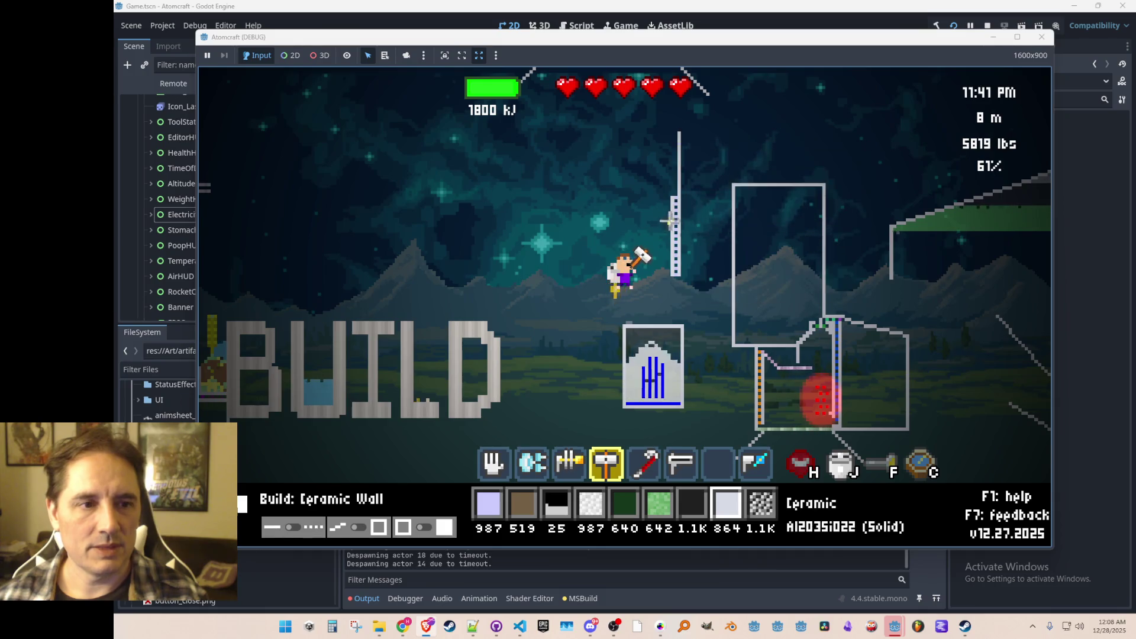
- Drag a 20-tile ceramic wall horizontally out from the ladder
{"action": "key", "text": "a"}
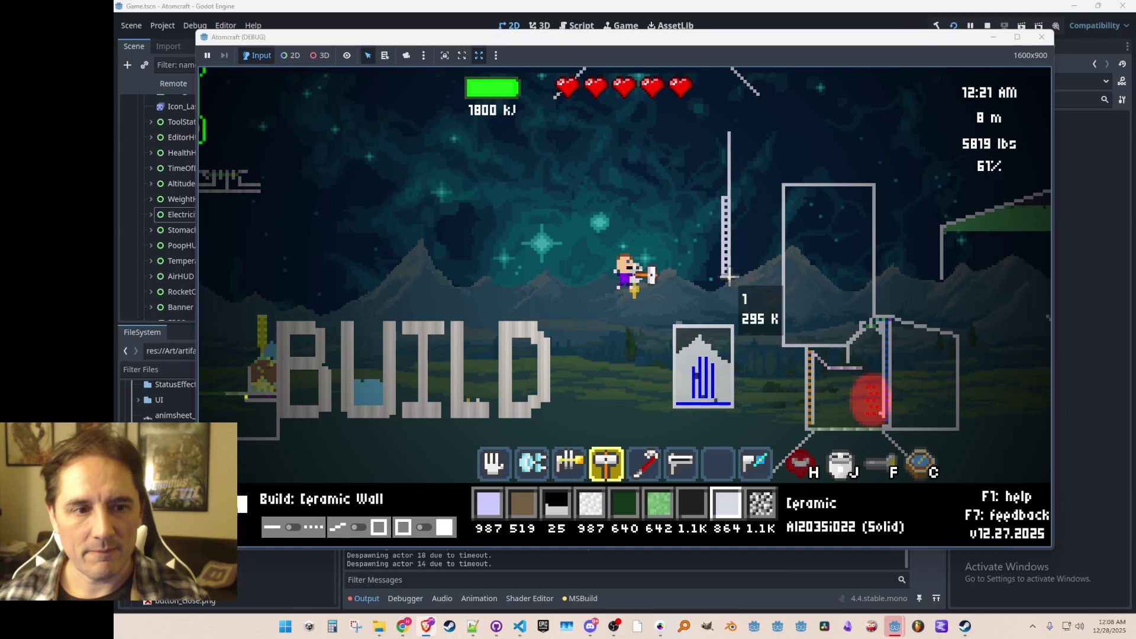
{"action": "mouse_move", "coordinate": [716, 281]}
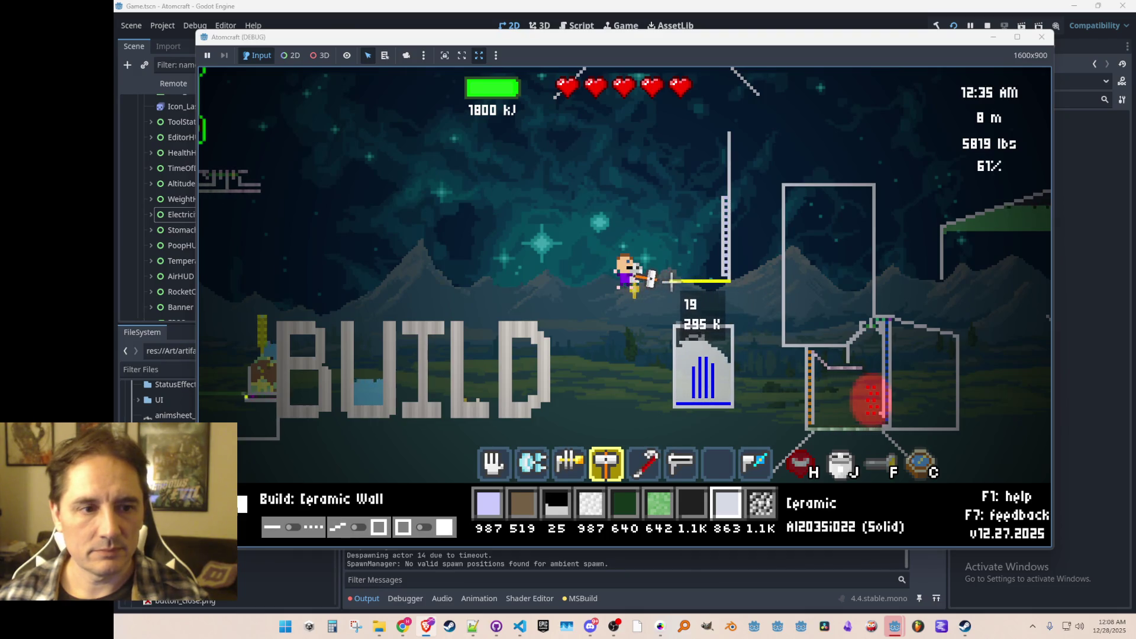
{"action": "left_click_drag", "start_coordinate": [669, 280], "coordinate": [668, 281]}
{"action": "key", "text": "a"}
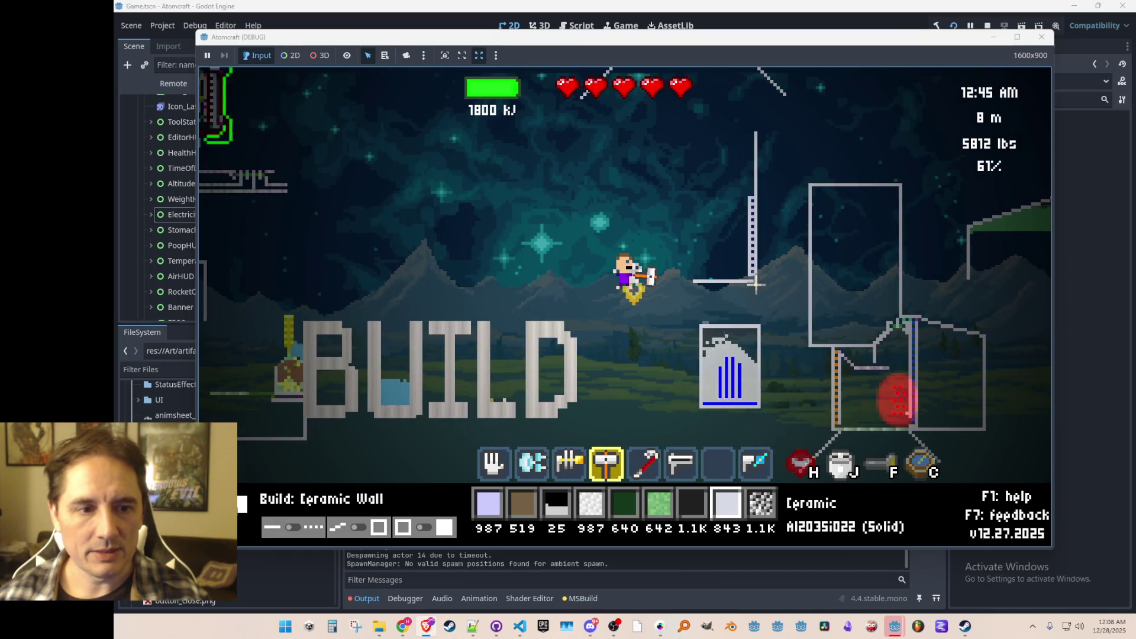
{"action": "scroll", "coordinate": [746, 236], "scroll_direction": "down", "scroll_amount": 6}
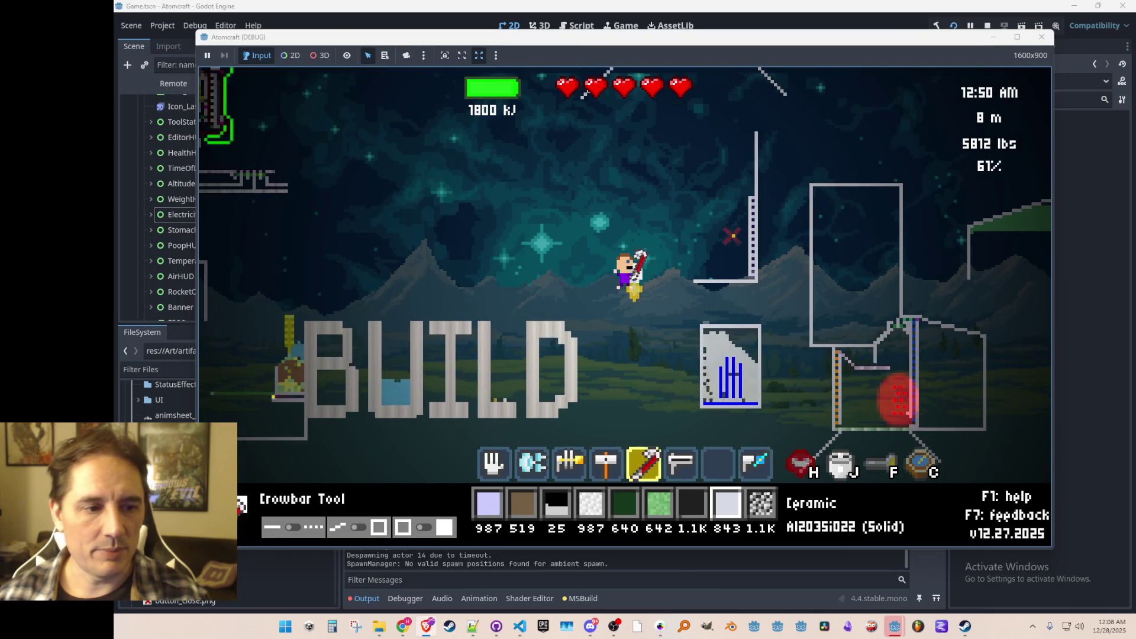
- Tear down the platform beside the ladder
{"action": "key", "text": "d"}
{"action": "mouse_move", "coordinate": [728, 236]}
{"action": "left_mouse_down"}
{"action": "mouse_move", "coordinate": [659, 219]}
{"action": "mouse_move", "coordinate": [637, 280]}
{"action": "left_mouse_up"}
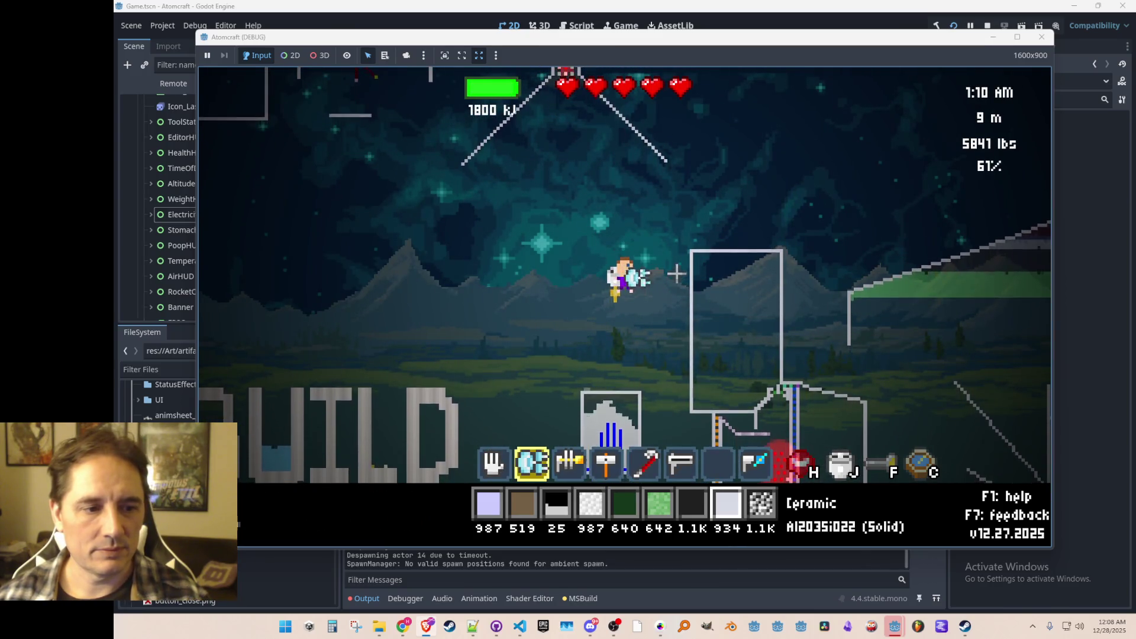
{"action": "scroll", "coordinate": [677, 279], "scroll_direction": "down", "scroll_amount": 2}
- Fly the player up and left to 12 m altitude near the suspended rig
{"action": "key", "text": "d"}
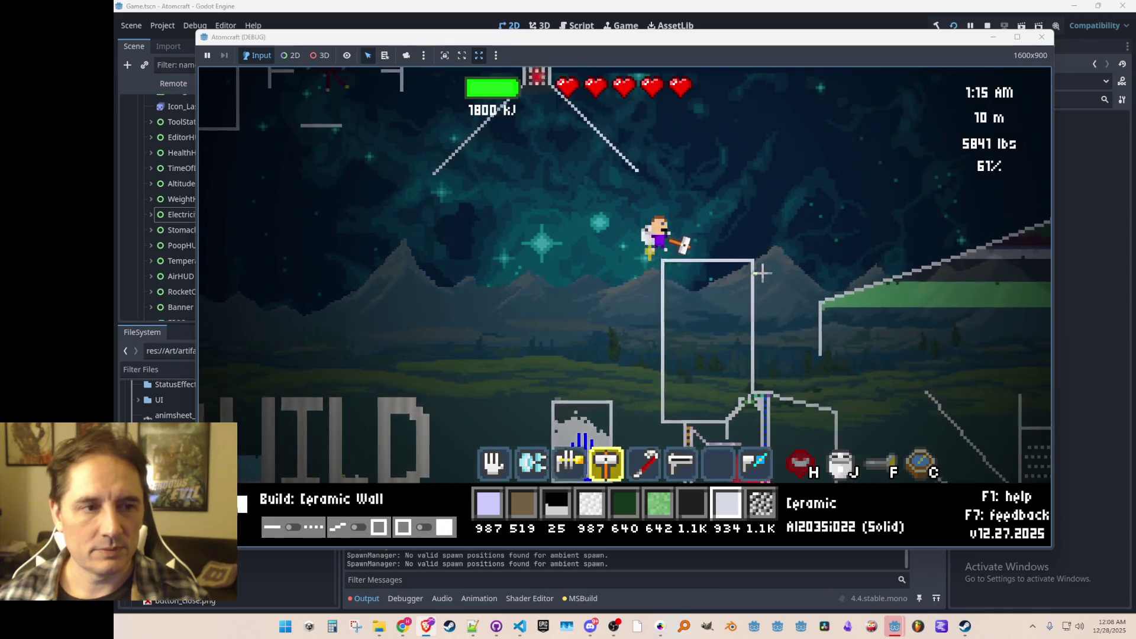
{"action": "key", "text": "d"}
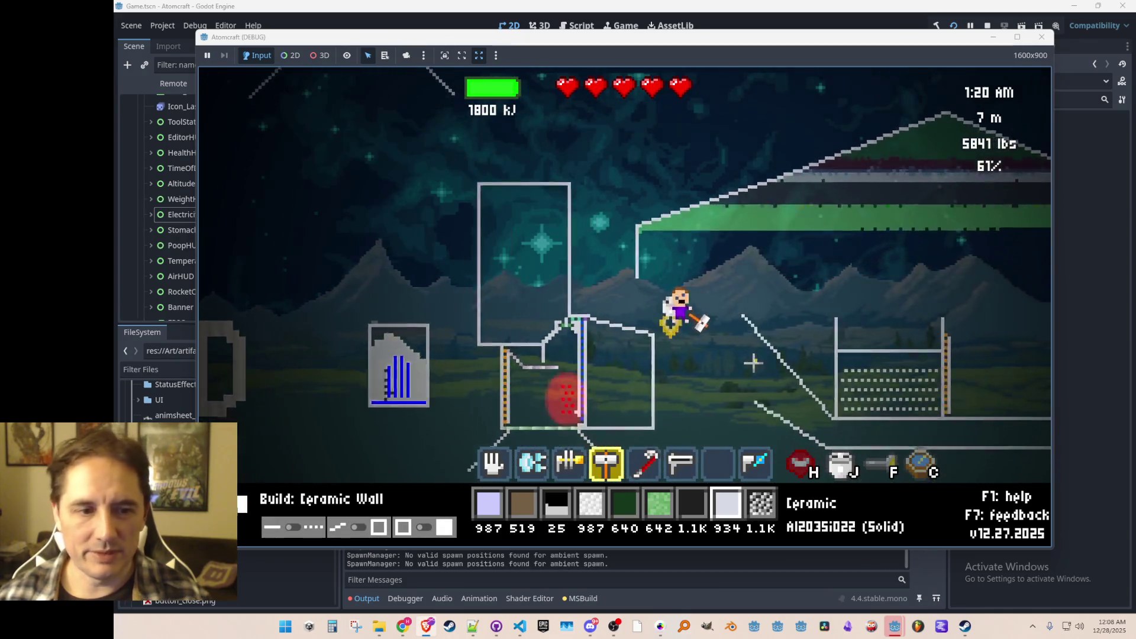
{"action": "key", "text": "a"}
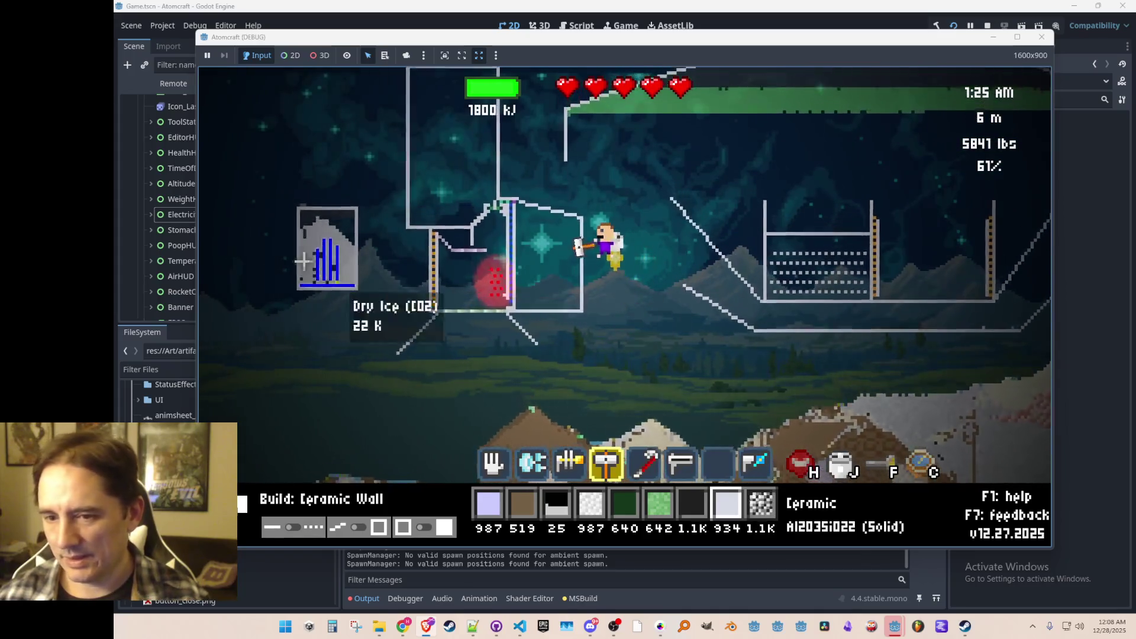
{"action": "key", "text": "w"}
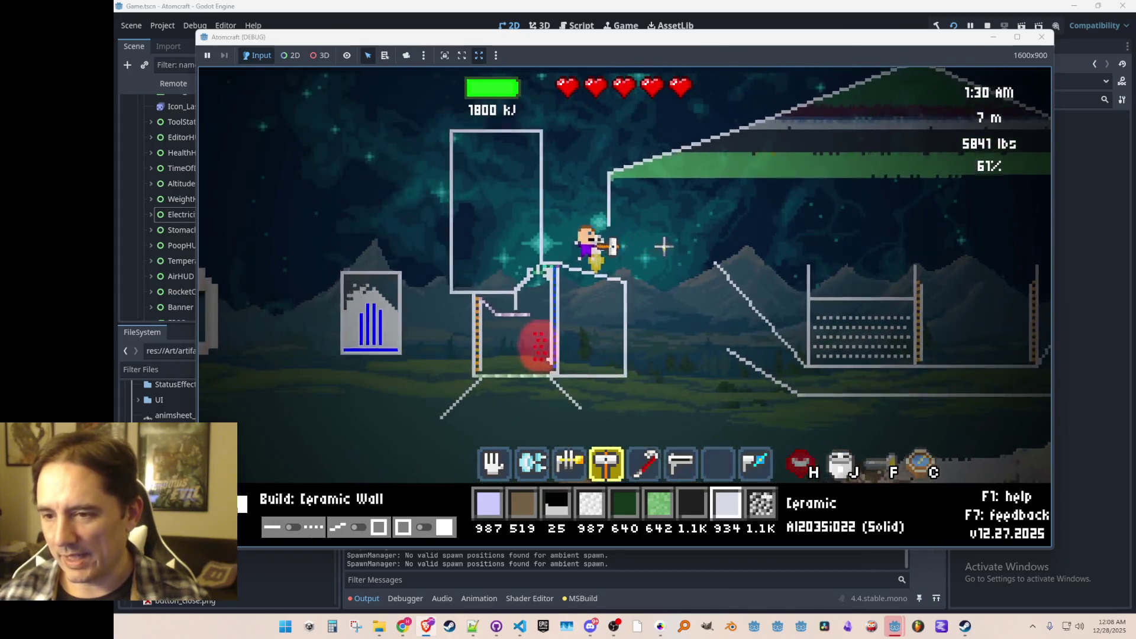
{"action": "key", "text": "w"}
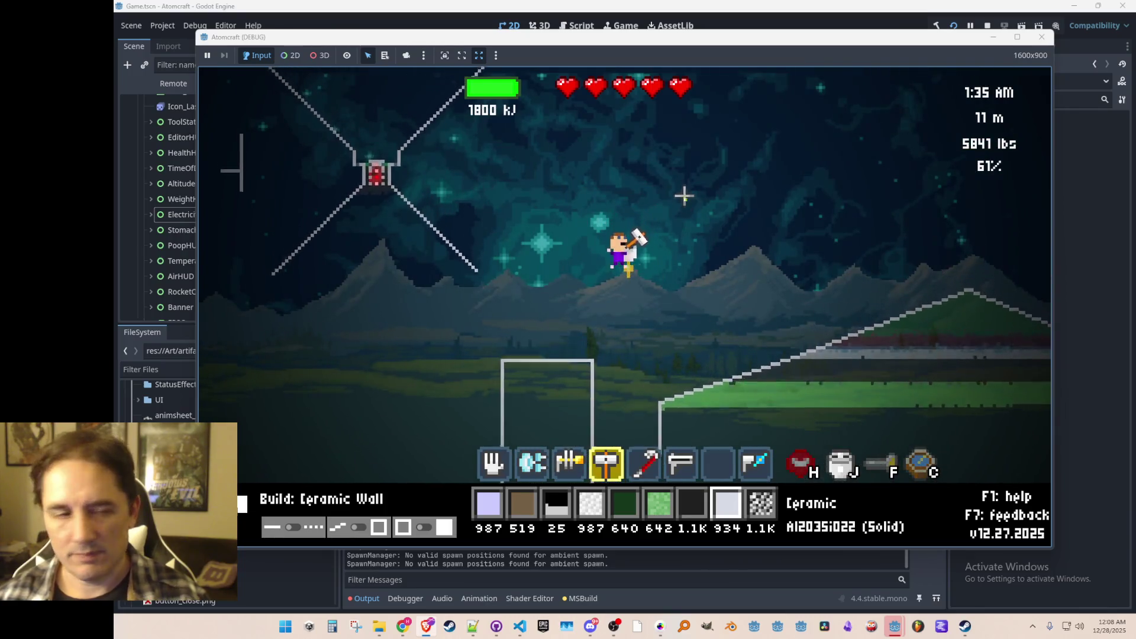
{"action": "key", "text": "a"}
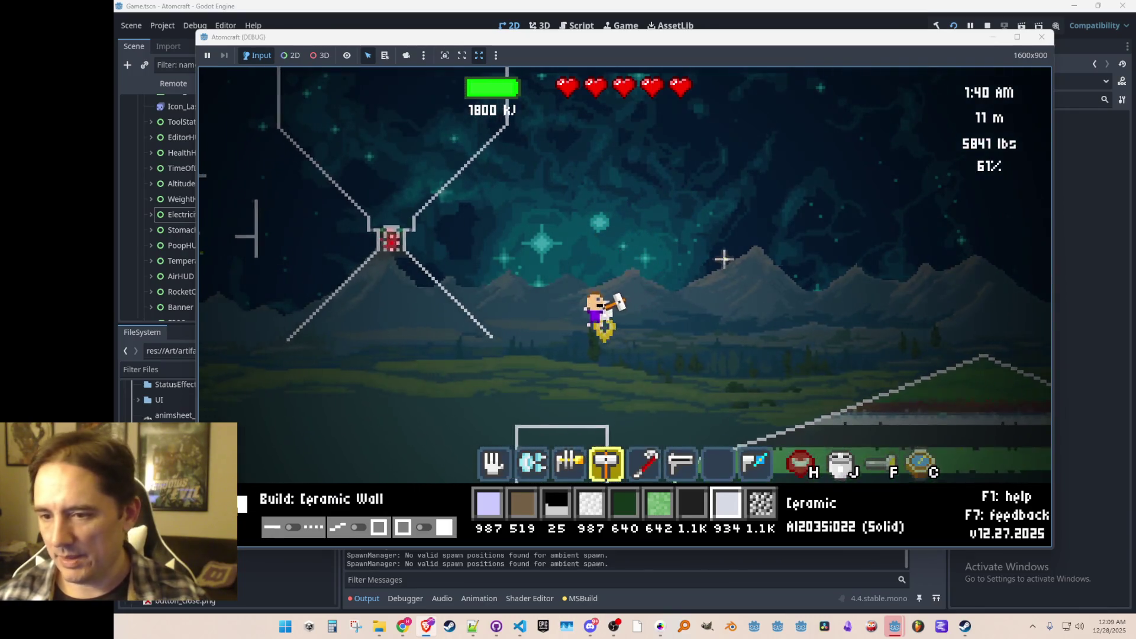
{"action": "key", "text": "w"}
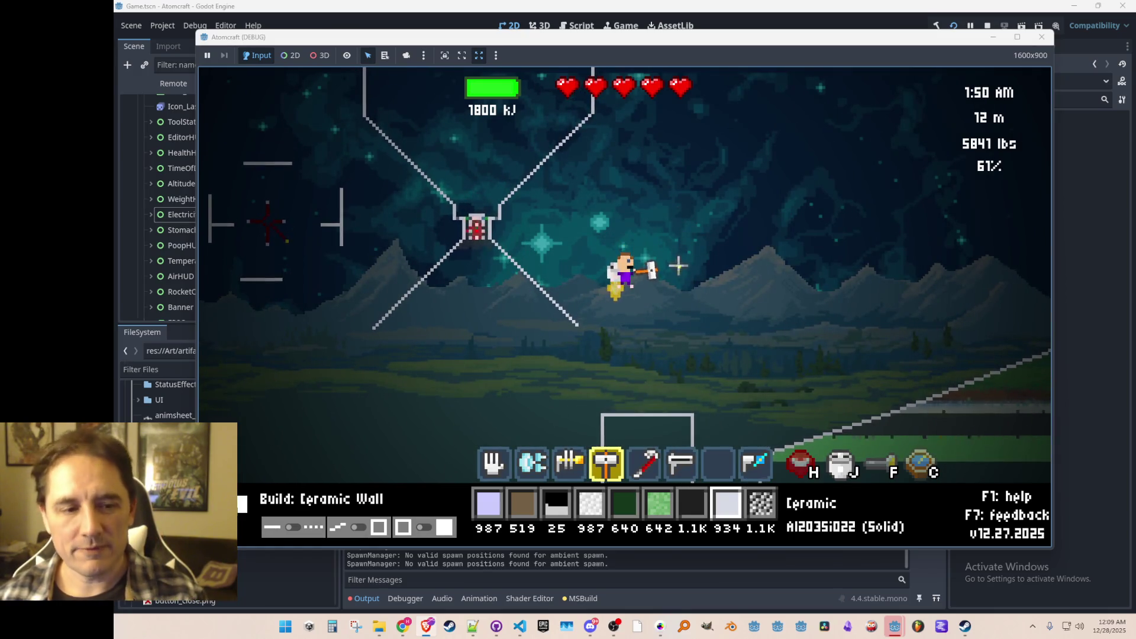
- Lay out a 38-tile vertical ceramic wall in the sky
{"action": "key", "text": "3"}
{"action": "key", "text": "4"}
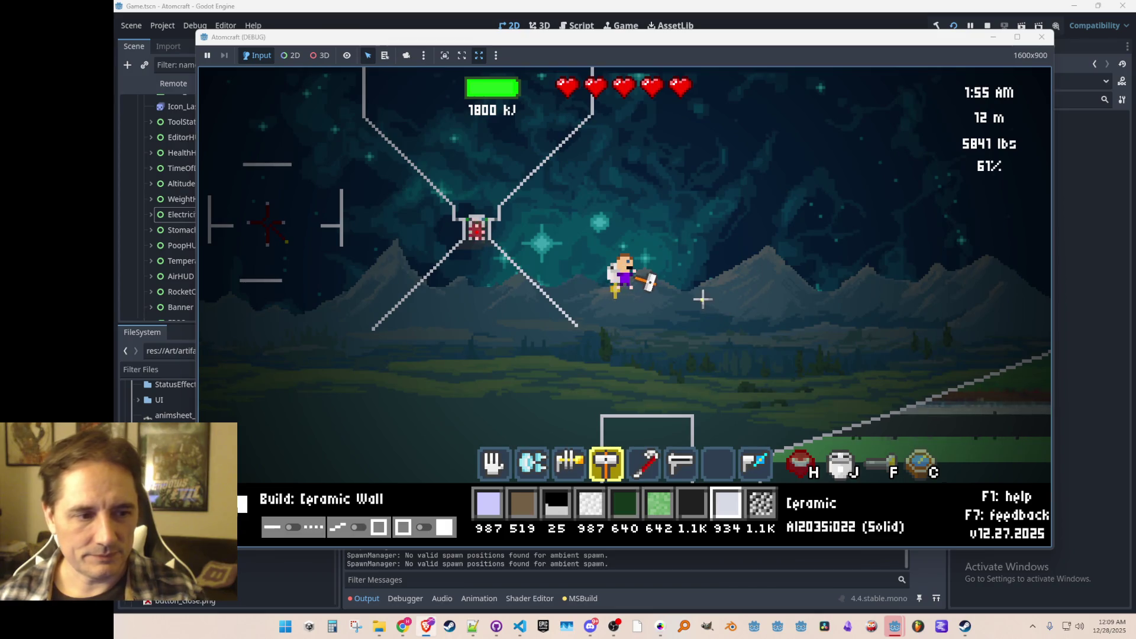
{"action": "key", "text": "a"}
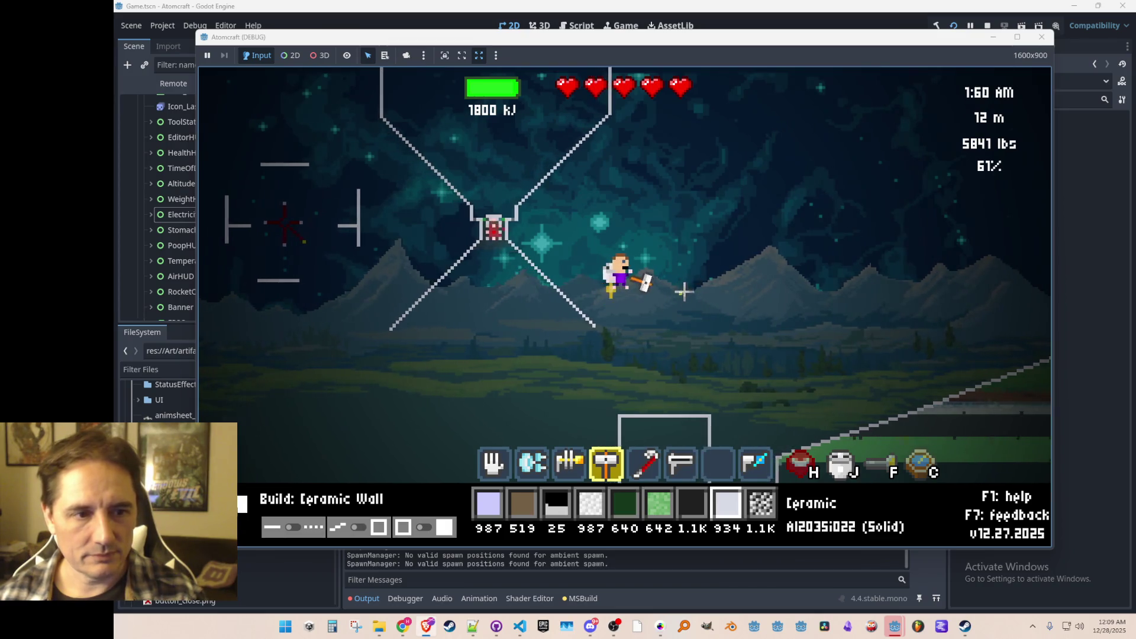
{"action": "left_click_drag", "start_coordinate": [751, 173], "coordinate": [750, 294]}
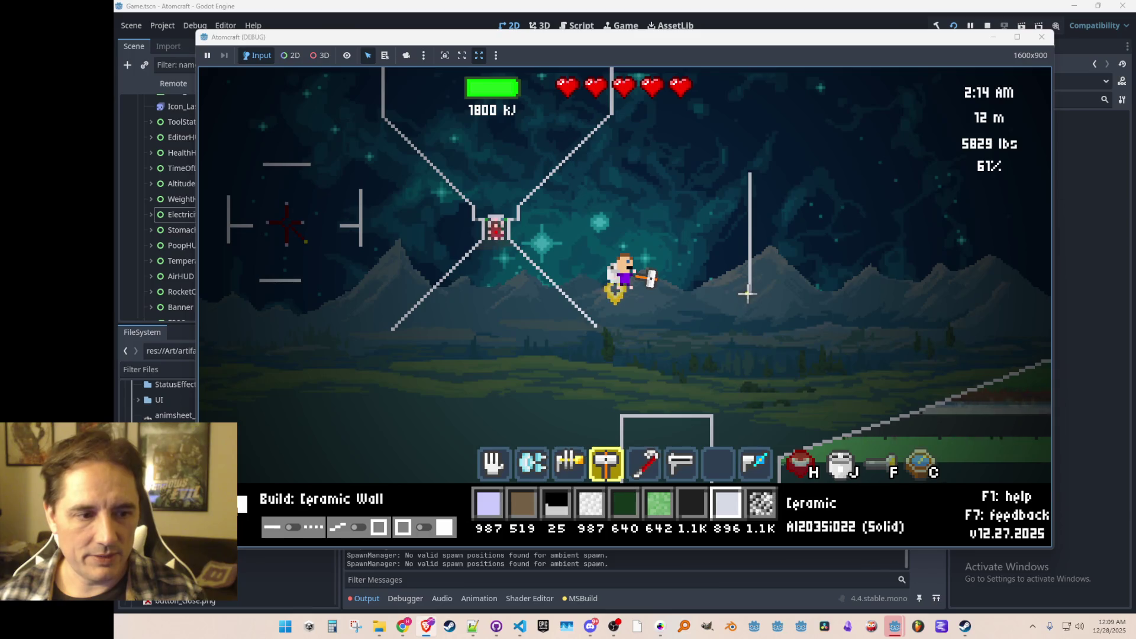
- Select Turbine and draw a turbine column beside the ceramic wall
{"action": "key", "text": "1"}
{"action": "key", "text": "2"}
{"action": "key", "text": "1"}
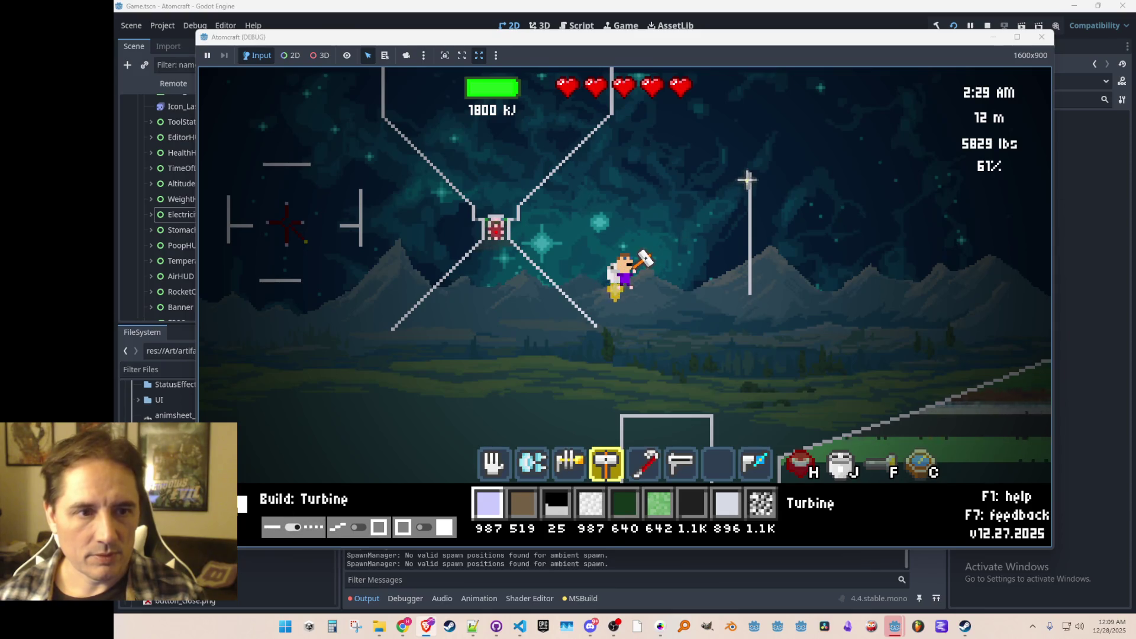
{"action": "left_click_drag", "start_coordinate": [749, 176], "coordinate": [747, 290]}
- Draw horizontal ceramic wall segments out from the wall base
{"action": "key", "text": "8"}
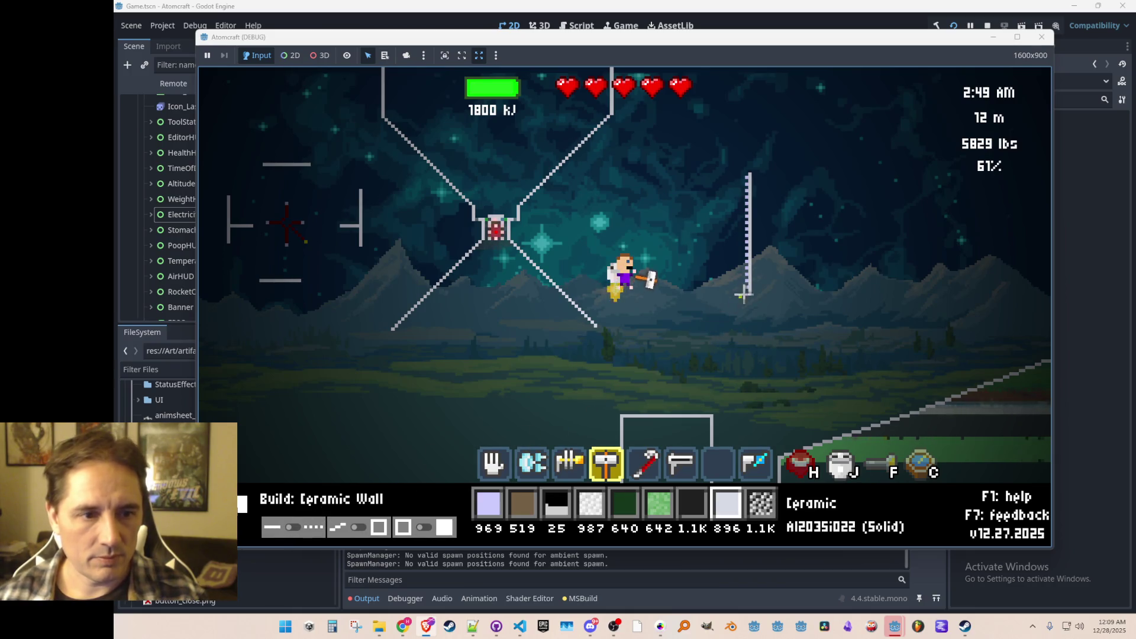
{"action": "mouse_move", "coordinate": [748, 294]}
{"action": "left_mouse_down"}
{"action": "mouse_move", "coordinate": [646, 292]}
{"action": "mouse_move", "coordinate": [672, 293]}
{"action": "left_mouse_up"}
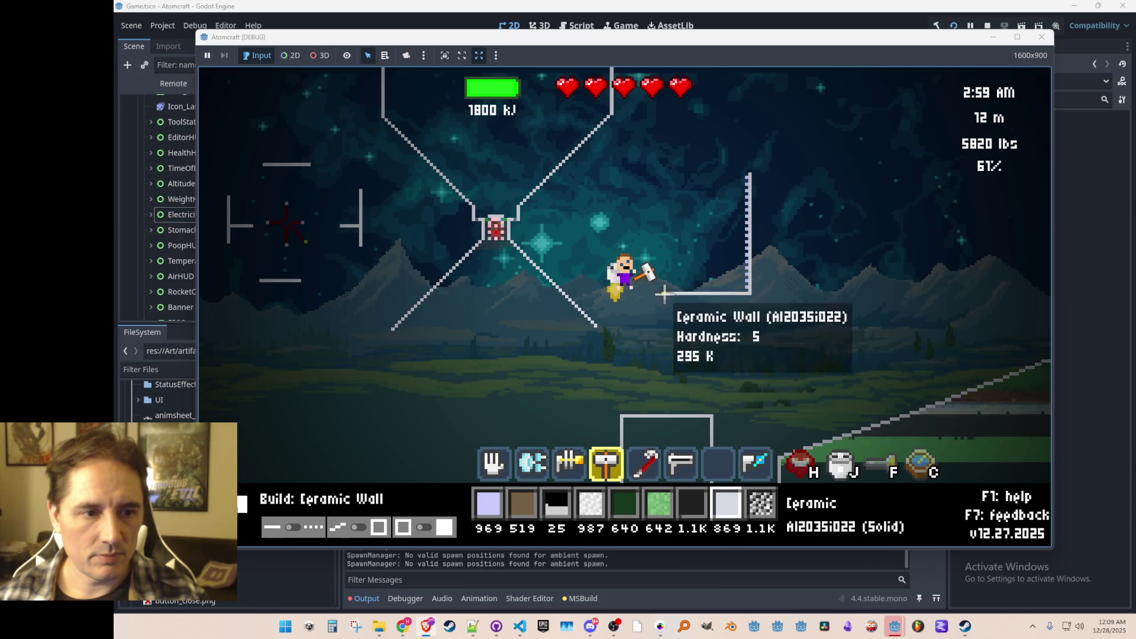
{"action": "mouse_move", "coordinate": [663, 334]}
{"action": "left_mouse_down"}
{"action": "mouse_move", "coordinate": [750, 335]}
{"action": "mouse_move", "coordinate": [700, 332]}
{"action": "left_mouse_up"}
{"action": "mouse_move", "coordinate": [708, 335]}
{"action": "left_mouse_down"}
{"action": "mouse_move", "coordinate": [709, 300]}
{"action": "mouse_move", "coordinate": [711, 322]}
{"action": "left_mouse_up"}
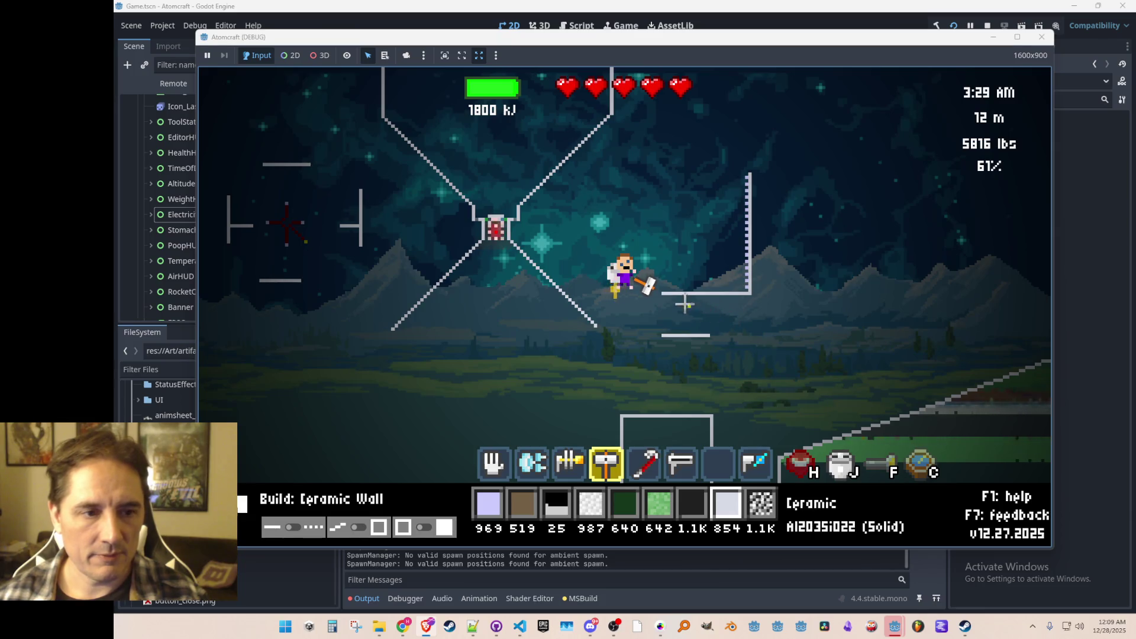
- Pry off the misplaced ceramic wall, collect its fragments, and start a new ceramic wall
{"action": "key", "text": "5"}
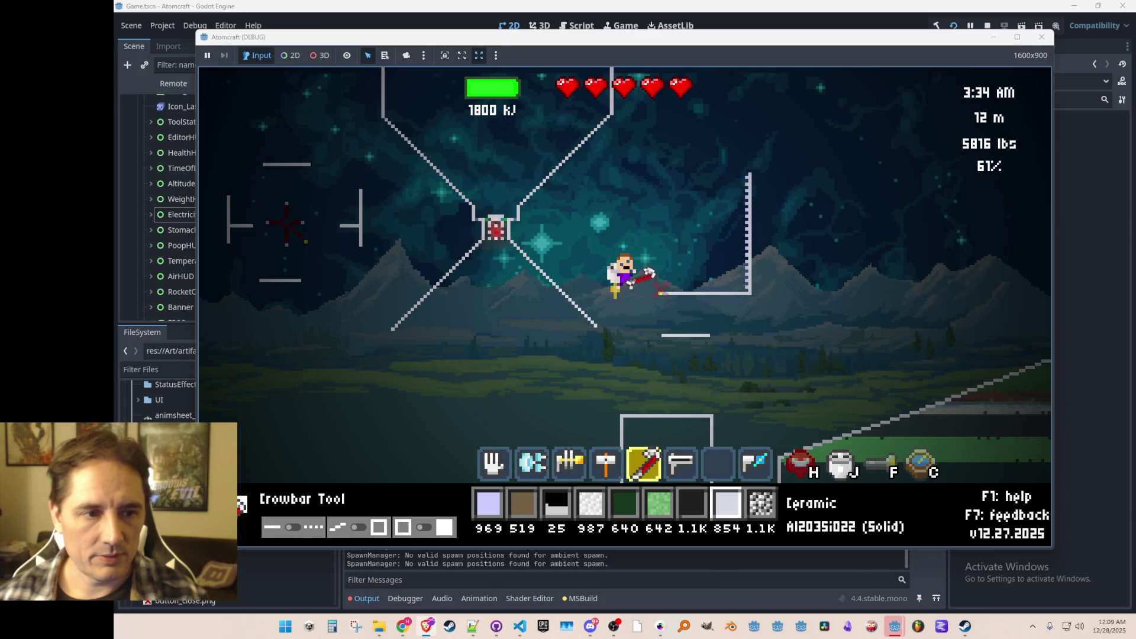
{"action": "left_click_drag", "start_coordinate": [662, 292], "coordinate": [750, 296]}
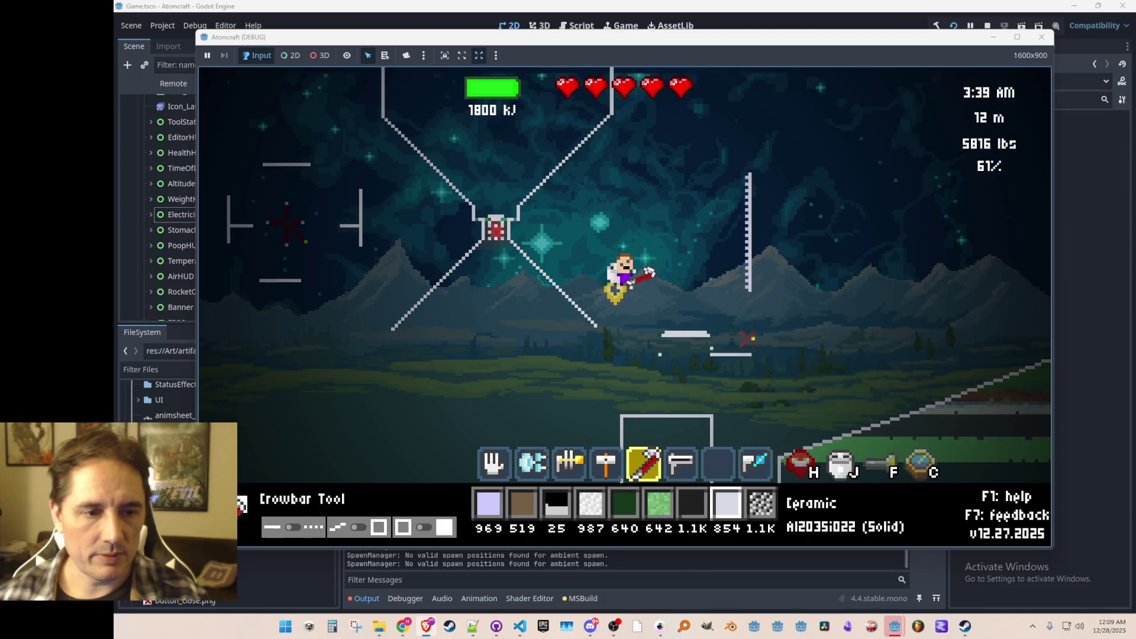
{"action": "scroll", "coordinate": [699, 363], "scroll_direction": "up", "scroll_amount": 4}
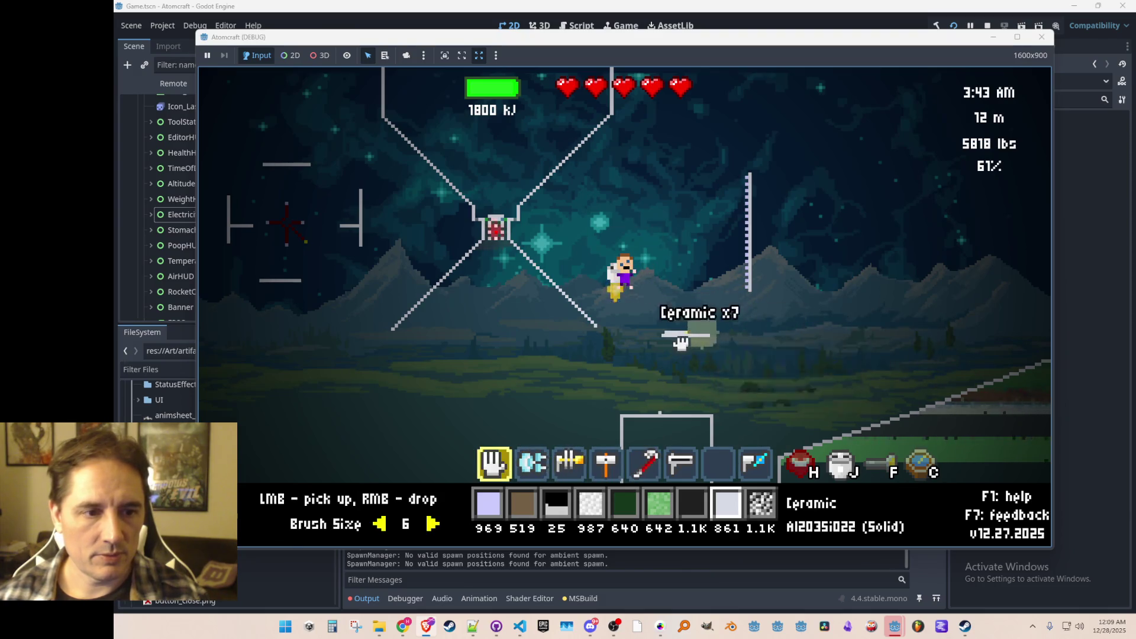
{"action": "scroll", "coordinate": [699, 349], "scroll_direction": "down", "scroll_amount": 3}
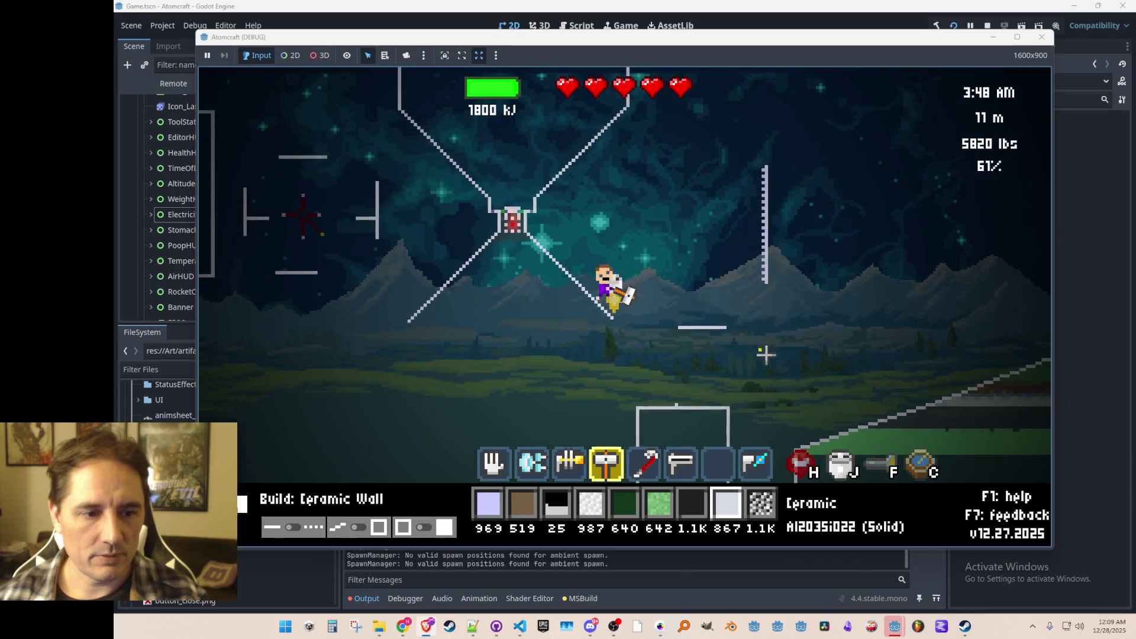
{"action": "scroll", "coordinate": [677, 344], "scroll_direction": "up", "scroll_amount": 1}
{"action": "scroll", "coordinate": [677, 344], "scroll_direction": "up", "scroll_amount": 2}
{"action": "left_click", "coordinate": [681, 330]}
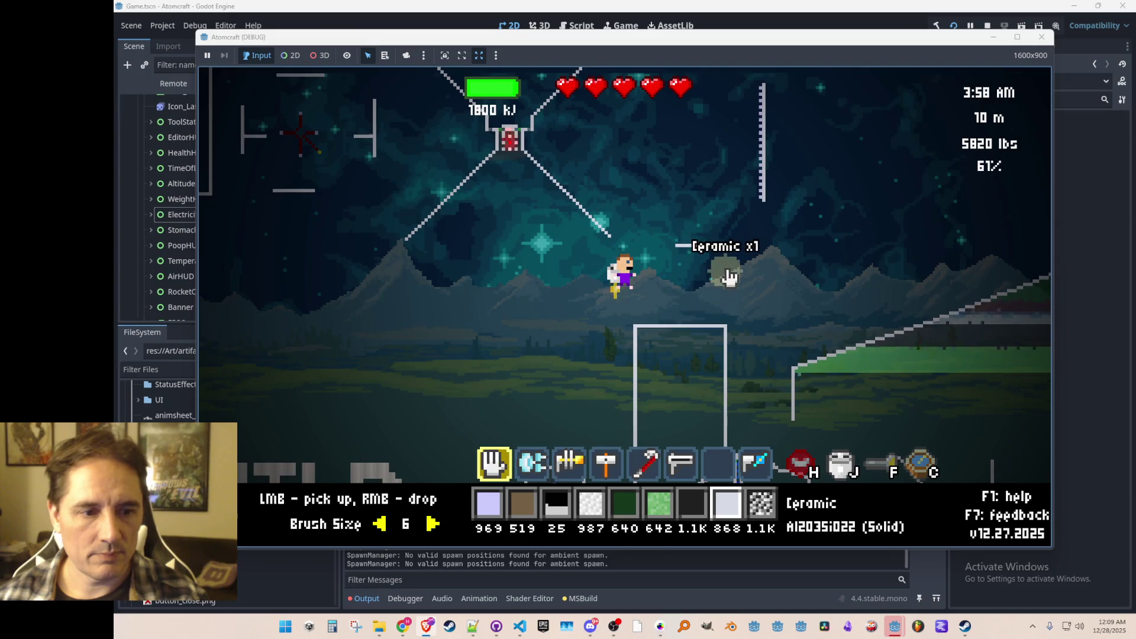
{"action": "scroll", "coordinate": [729, 272], "scroll_direction": "down", "scroll_amount": 2}
{"action": "scroll", "coordinate": [727, 270], "scroll_direction": "down", "scroll_amount": 1}
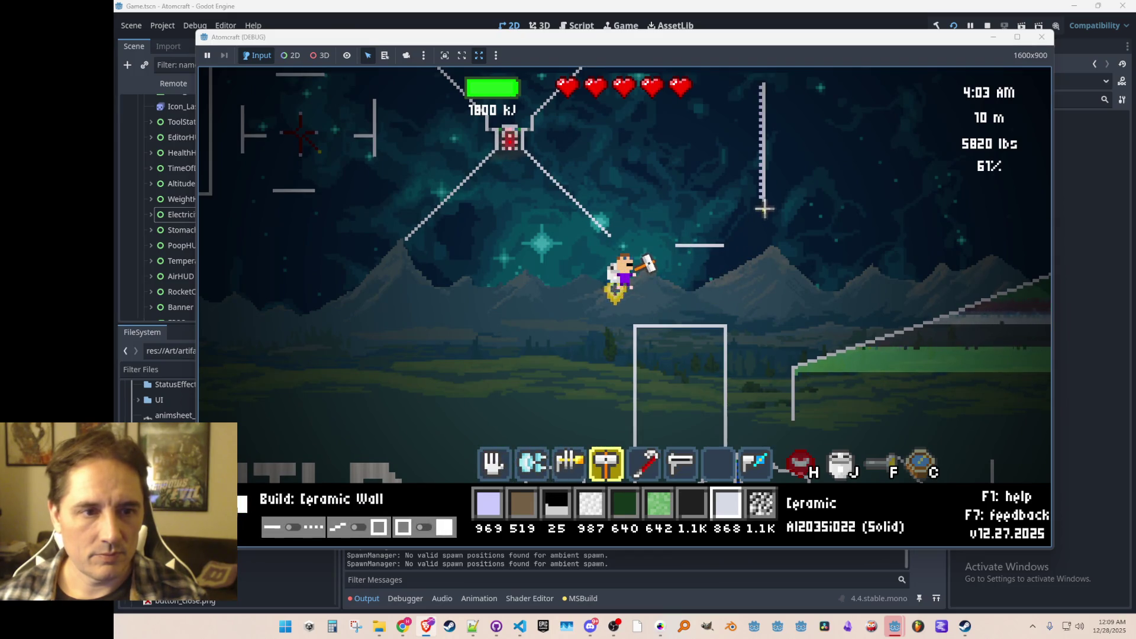
{"action": "mouse_move", "coordinate": [763, 203]}
{"action": "left_mouse_down"}
{"action": "mouse_move", "coordinate": [719, 247]}
{"action": "mouse_move", "coordinate": [659, 243]}
{"action": "mouse_move", "coordinate": [659, 129]}
{"action": "left_mouse_up"}
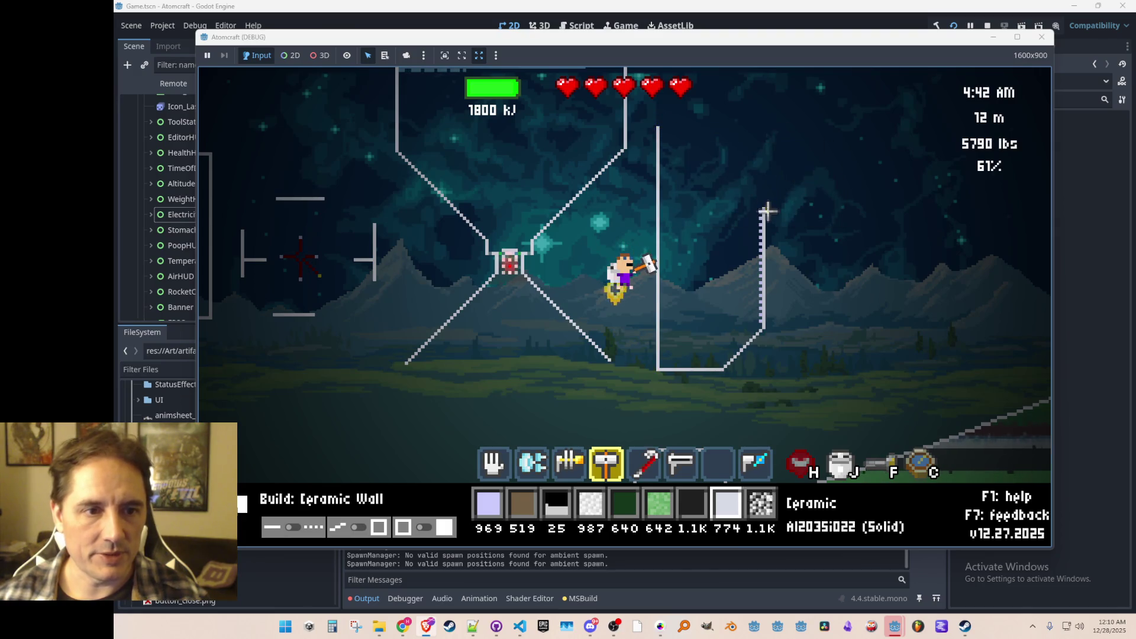
- Drag ceramic walls upward, across the top and down the right side around the turbine
{"action": "mouse_move", "coordinate": [763, 206]}
{"action": "left_mouse_down"}
{"action": "mouse_move", "coordinate": [762, 123]}
{"action": "mouse_move", "coordinate": [659, 123]}
{"action": "left_mouse_up"}
{"action": "left_click_drag", "start_coordinate": [757, 210], "coordinate": [757, 321]}
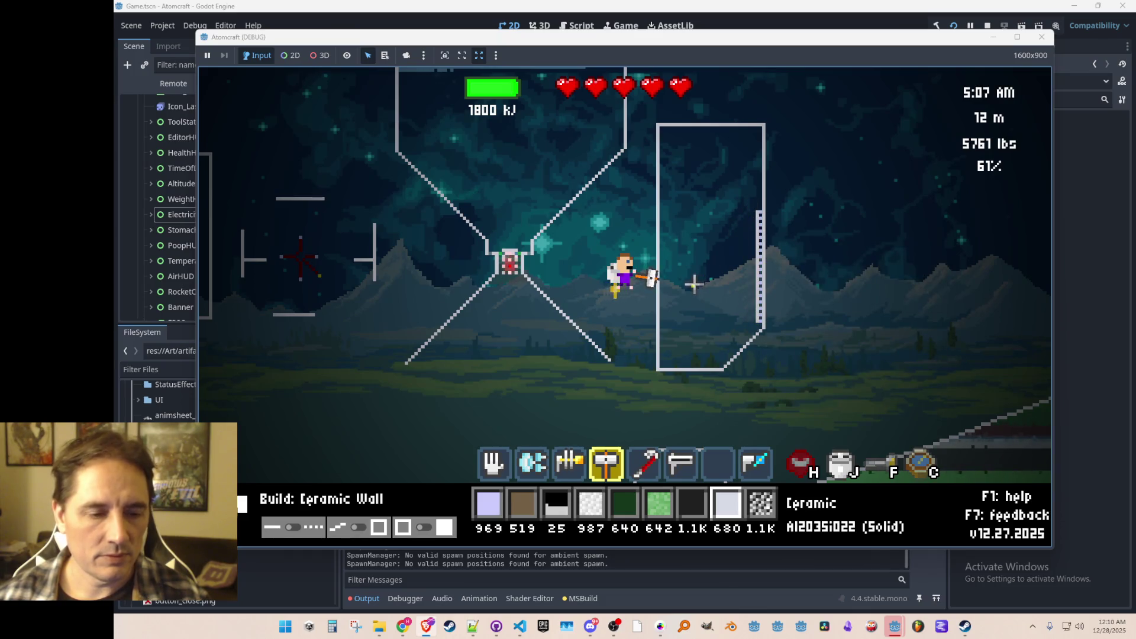
- Search the inventory for 'allow' and select Allow Gases as the build material
{"action": "key", "text": "3"}
{"action": "key", "text": "4"}
{"action": "key", "text": "7"}
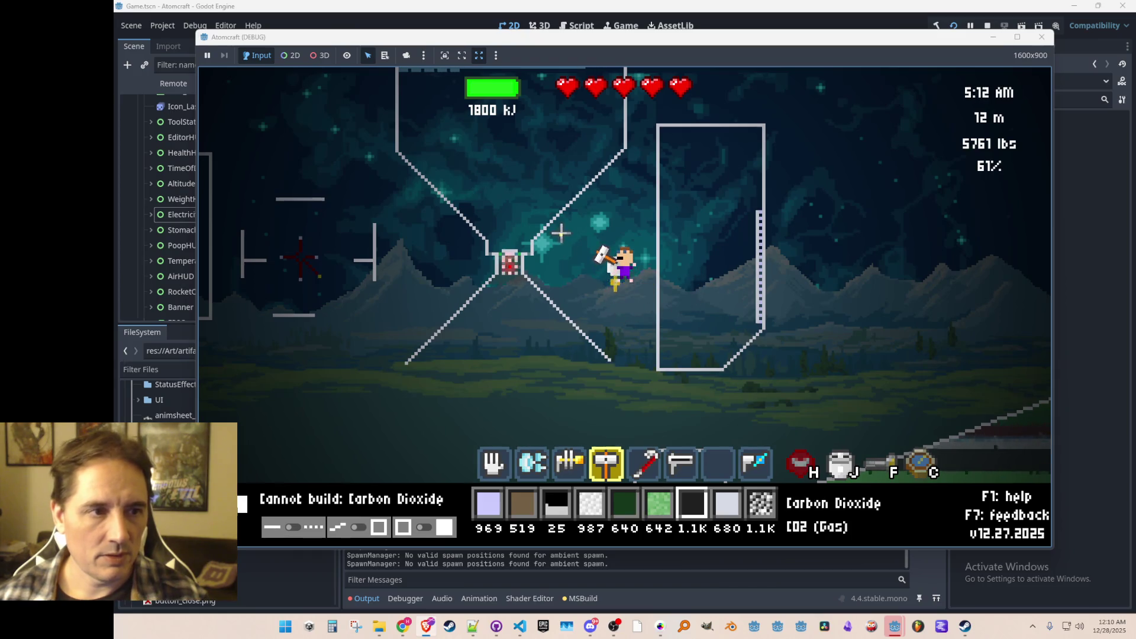
{"action": "key", "text": "Tab"}
{"action": "key", "text": "Escape"}
{"action": "key", "text": "6"}
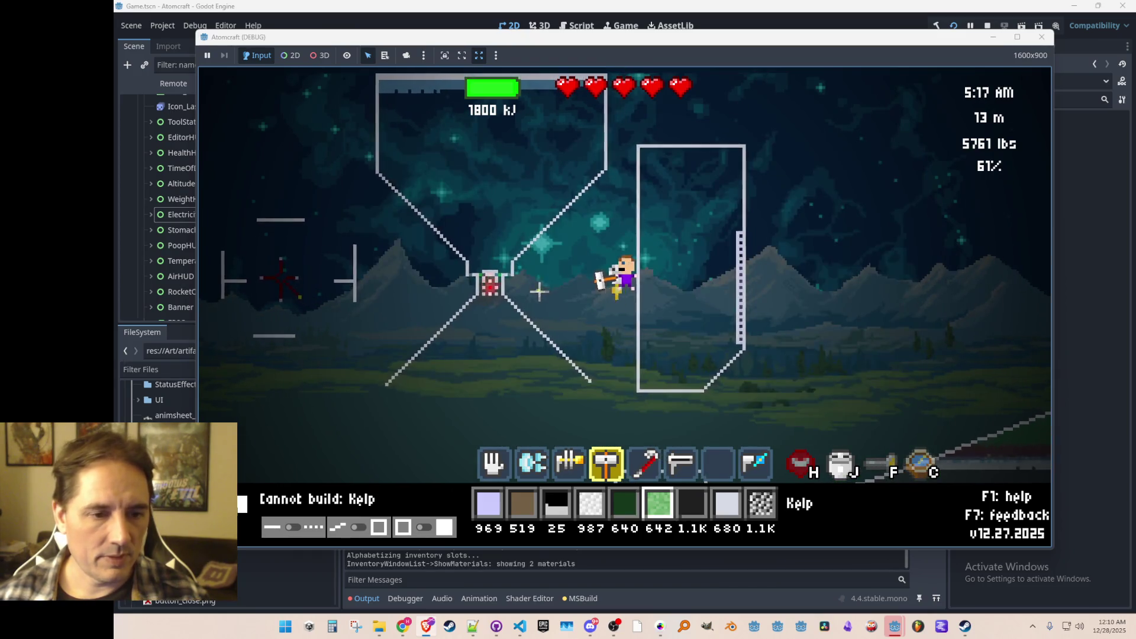
{"action": "key", "text": "Tab"}
{"action": "double_click", "coordinate": [419, 185]}
{"action": "type", "text": "allow"}
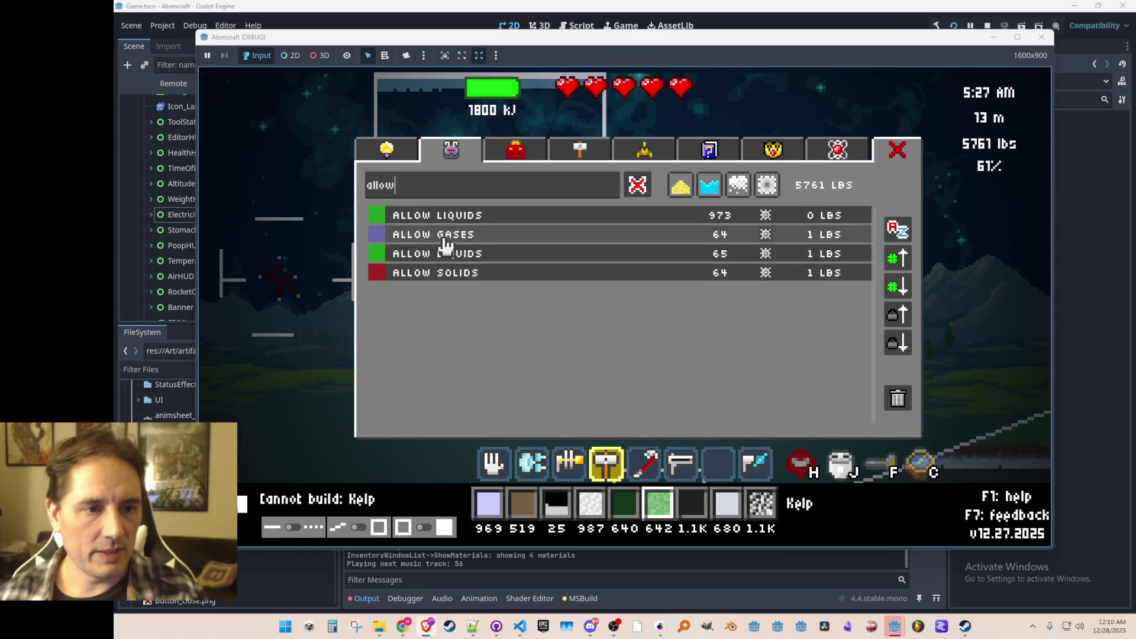
{"action": "left_click", "coordinate": [445, 240]}
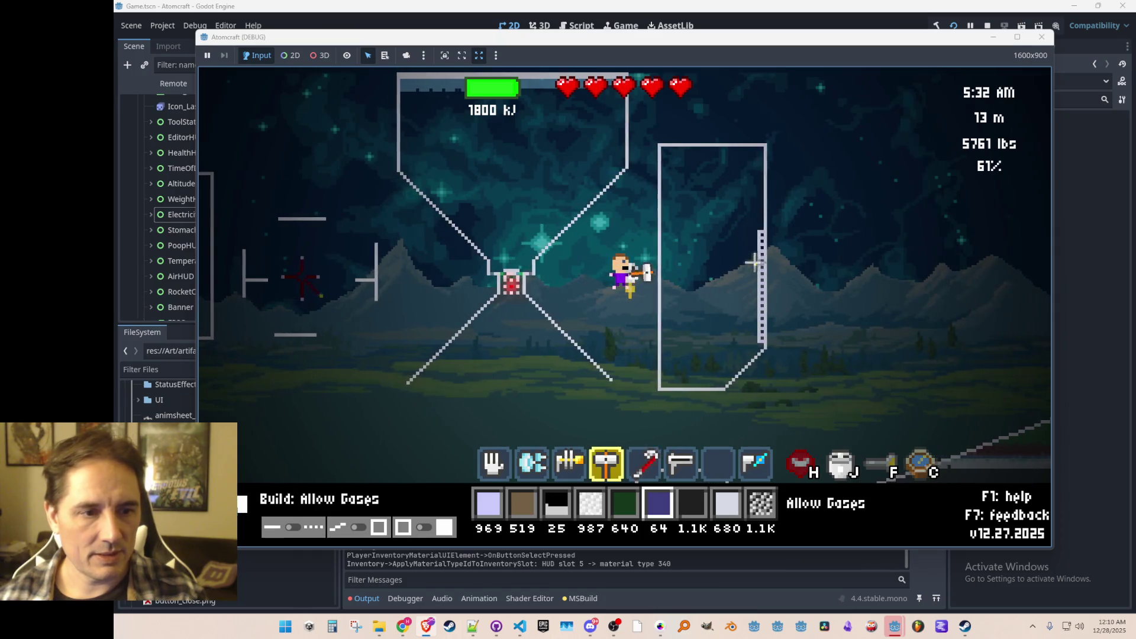
- Draw an Allow Gases layer across the chamber, then cancel a stray ceramic wall preview
{"action": "left_click_drag", "start_coordinate": [761, 232], "coordinate": [665, 230]}
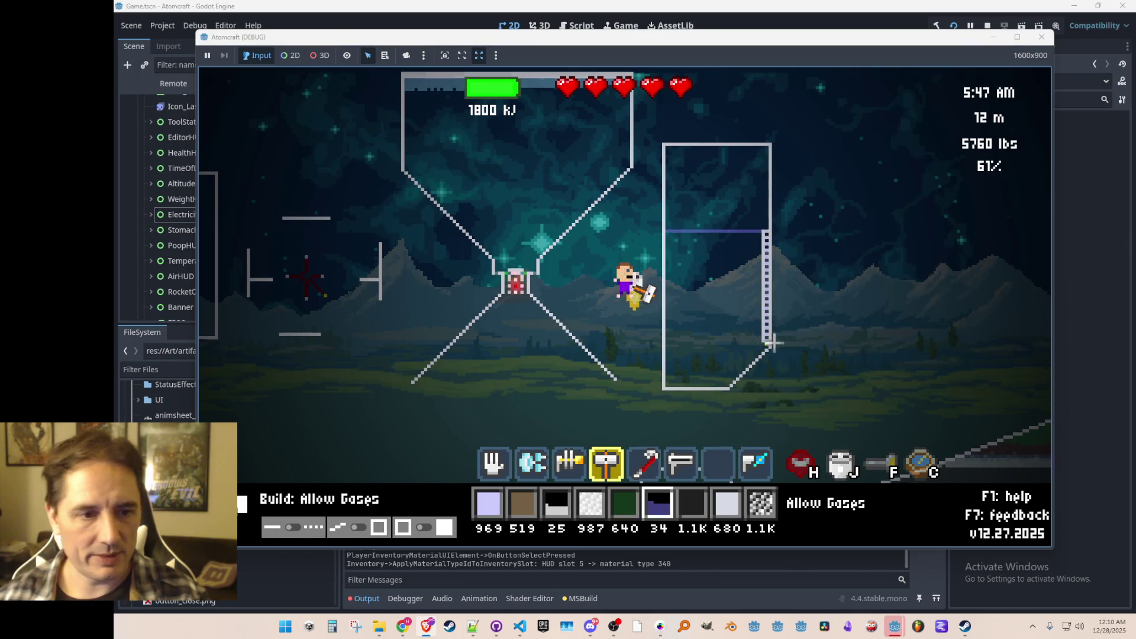
{"action": "scroll", "coordinate": [734, 354], "scroll_direction": "down", "scroll_amount": 2}
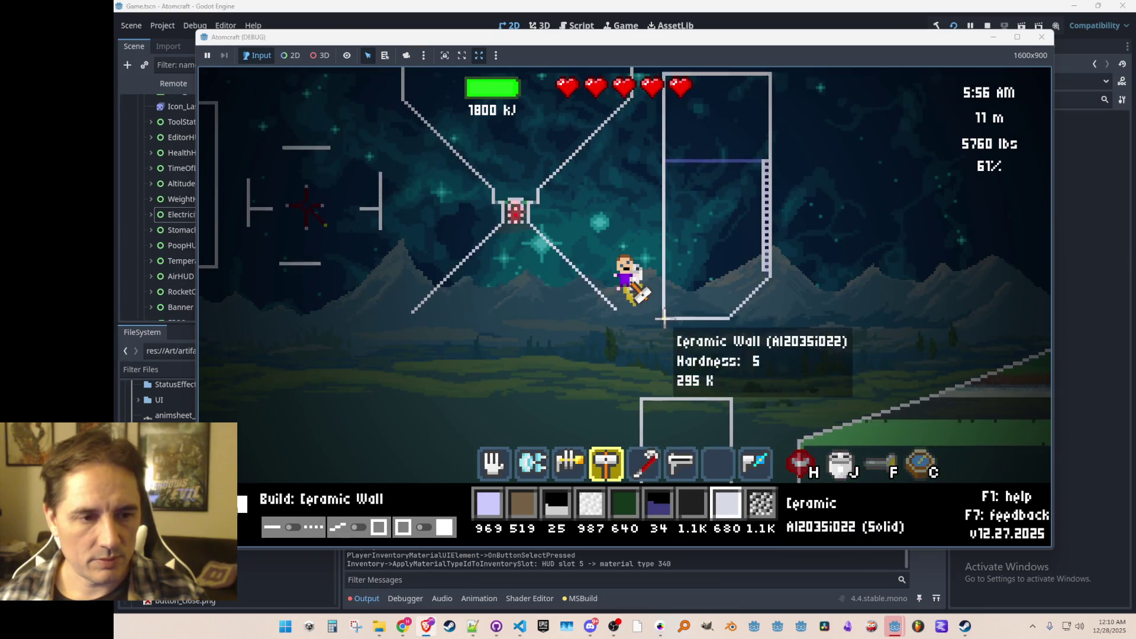
{"action": "mouse_move", "coordinate": [664, 319]}
{"action": "left_mouse_down"}
{"action": "mouse_move", "coordinate": [664, 365]}
{"action": "mouse_move", "coordinate": [733, 368]}
{"action": "left_mouse_up"}
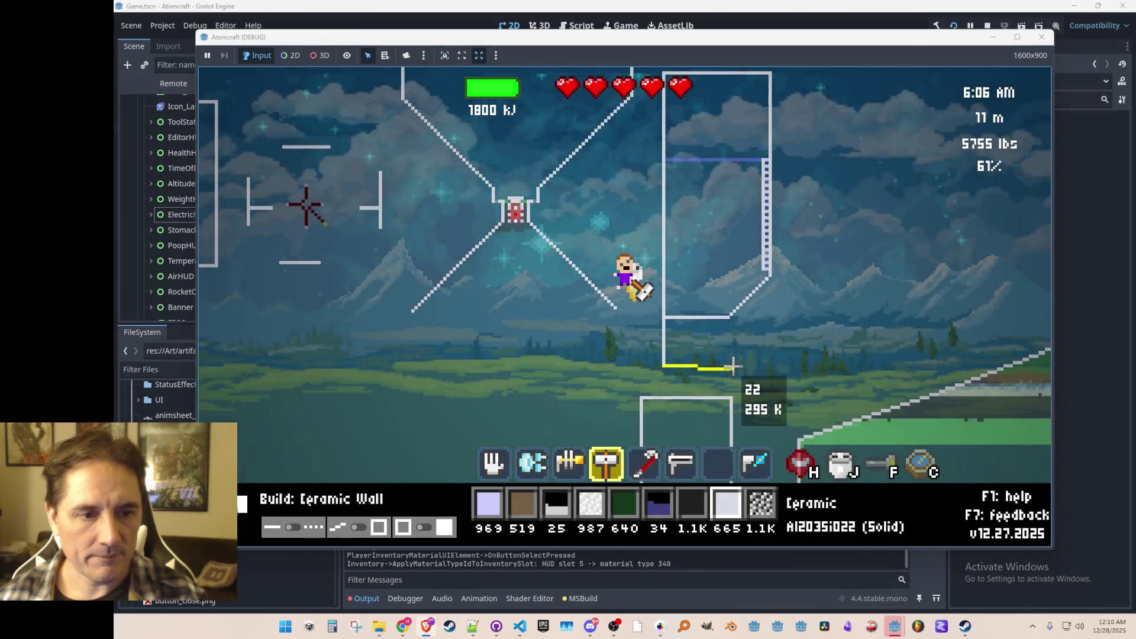
{"action": "right_click", "coordinate": [733, 368]}
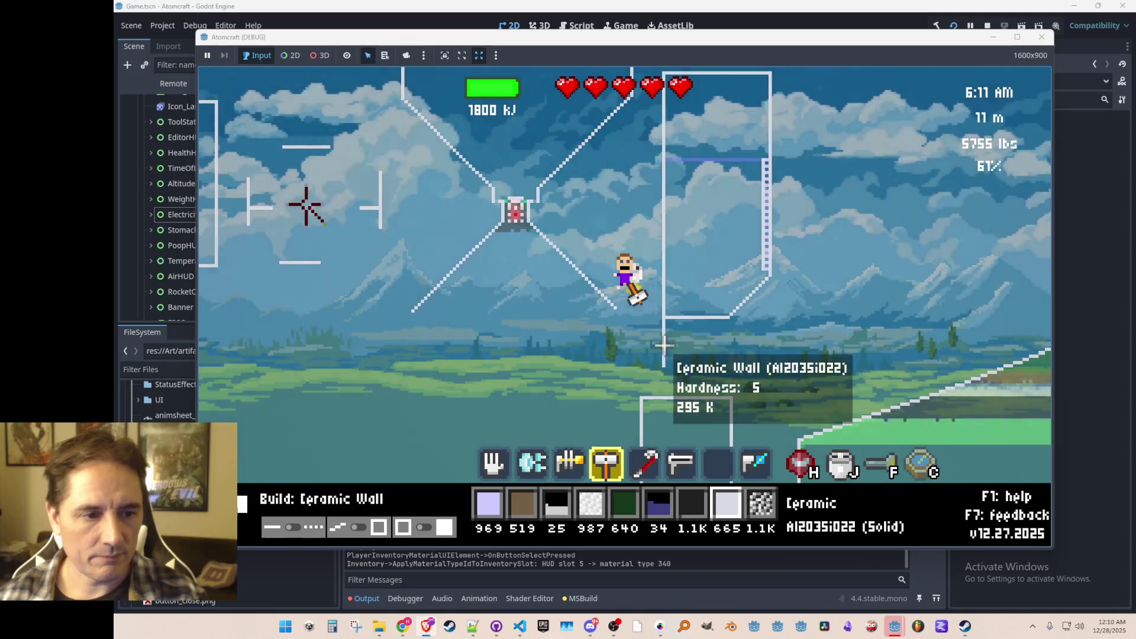
- Drop coal into the bottom of the ceramic frame and pick up the stray pile
{"action": "key", "text": "5"}
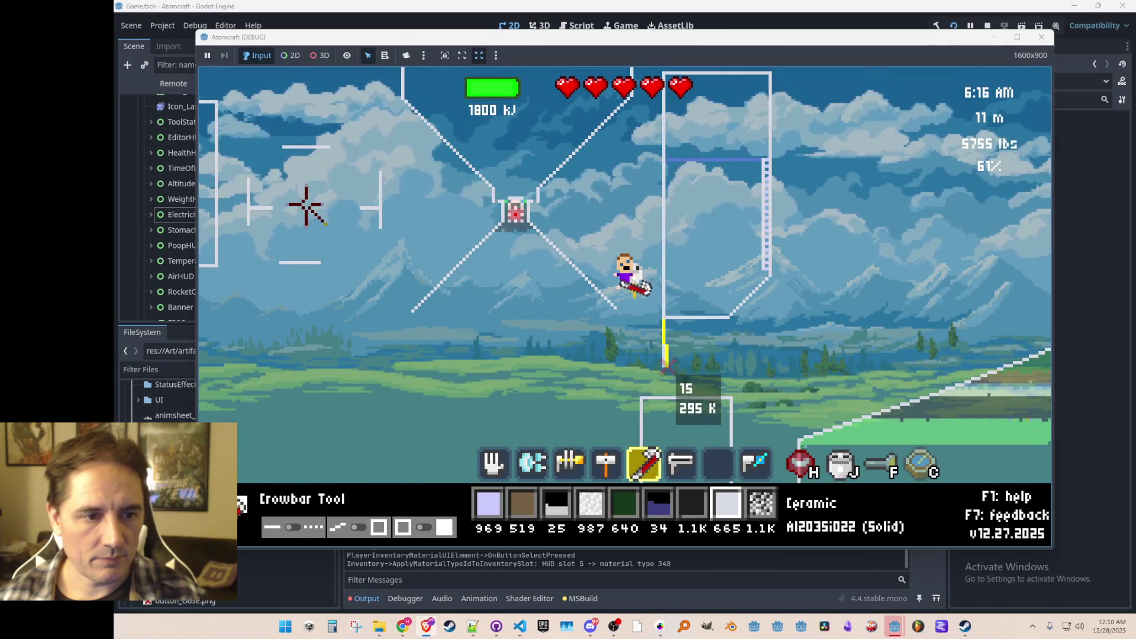
{"action": "left_click", "coordinate": [667, 364]}
{"action": "key", "text": "2"}
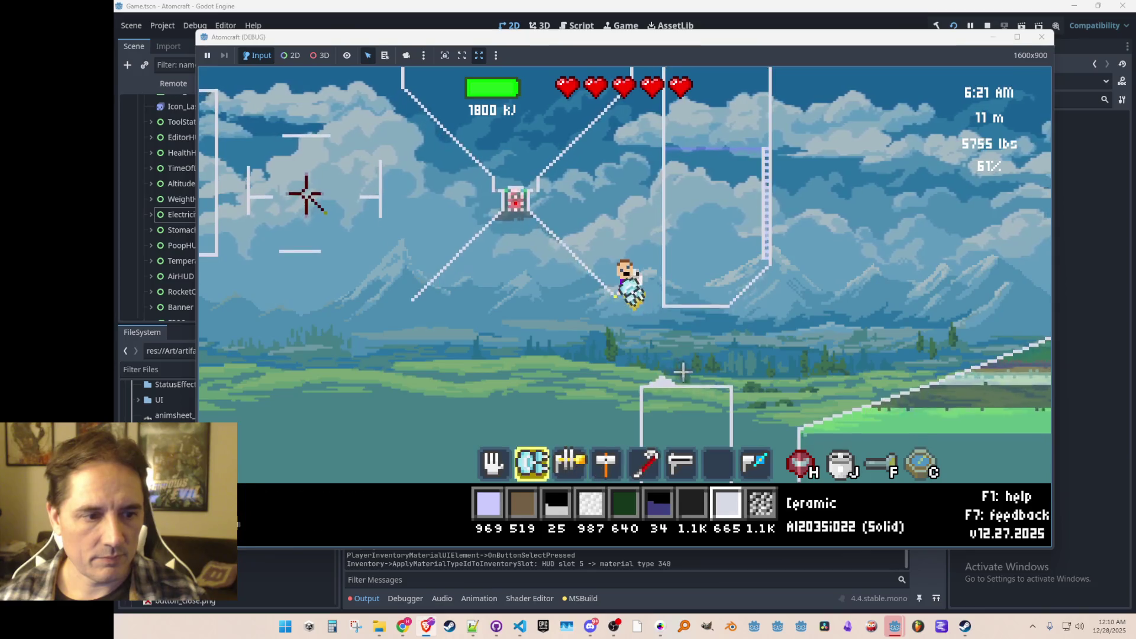
{"action": "key", "text": "4"}
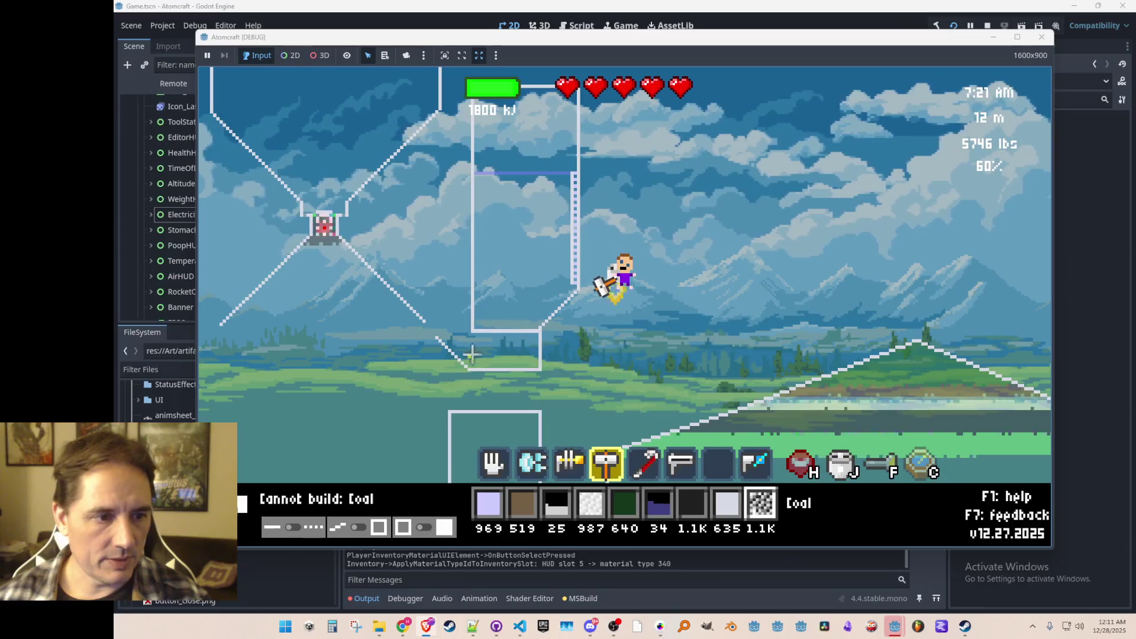
{"action": "right_click", "coordinate": [469, 355]}
{"action": "right_click", "coordinate": [509, 388]}
{"action": "key", "text": "1"}
{"action": "left_click", "coordinate": [518, 402]}
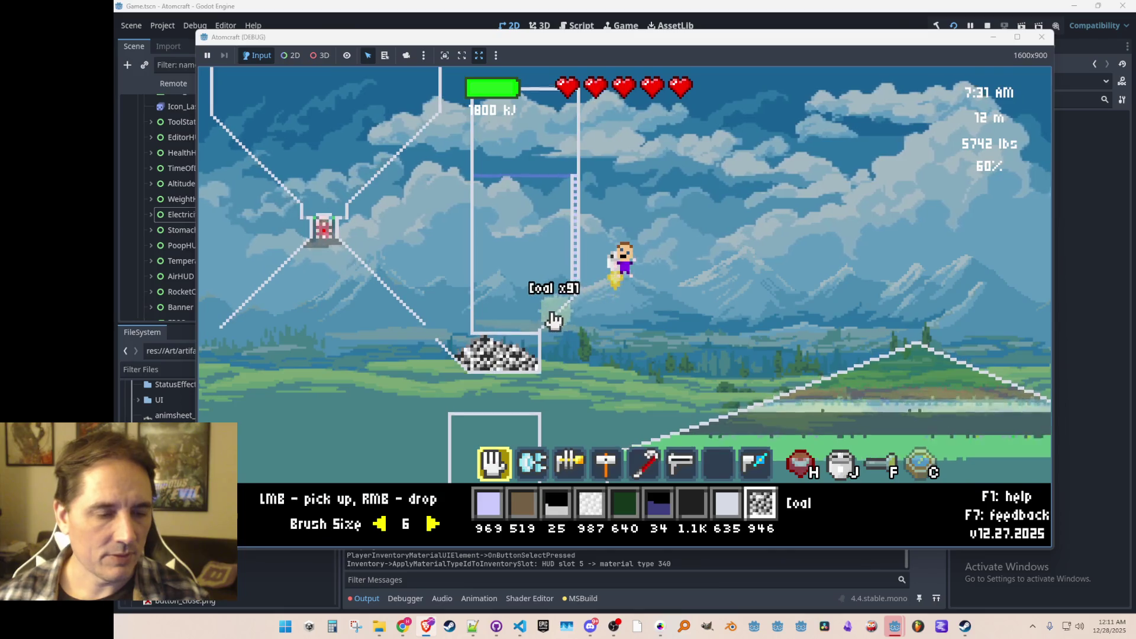
- Search the inventory for 'water', assign Water to the material bar, and heat the coal
{"action": "key", "text": "i"}
{"action": "key", "text": "ctrl+a"}
{"action": "type", "text": "water"}
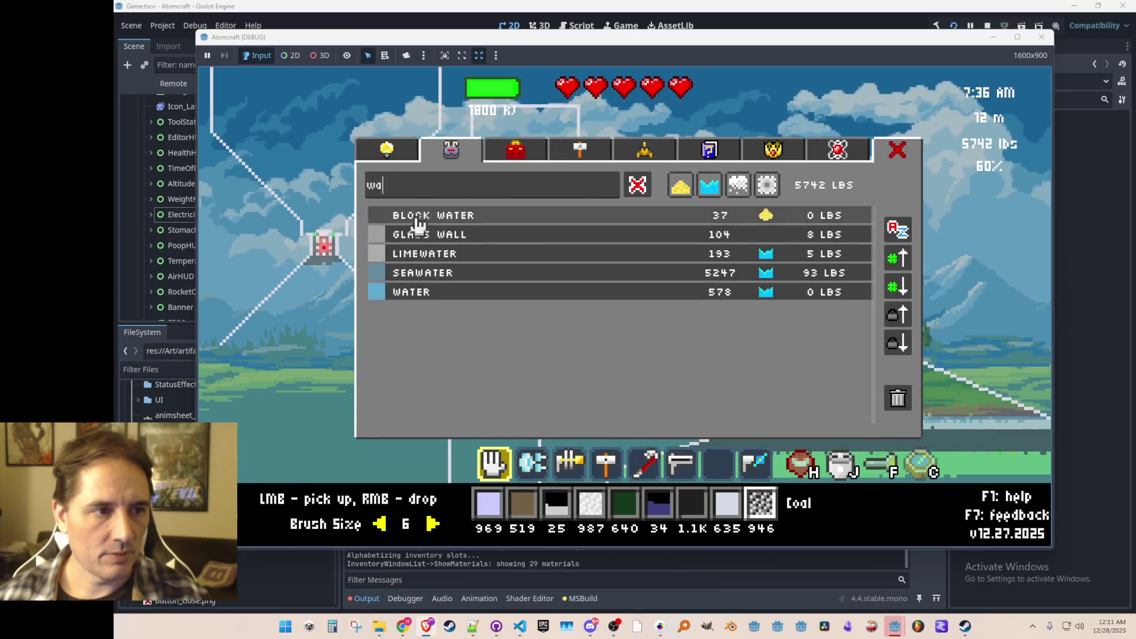
{"action": "left_click", "coordinate": [431, 274]}
{"action": "key", "text": "i"}
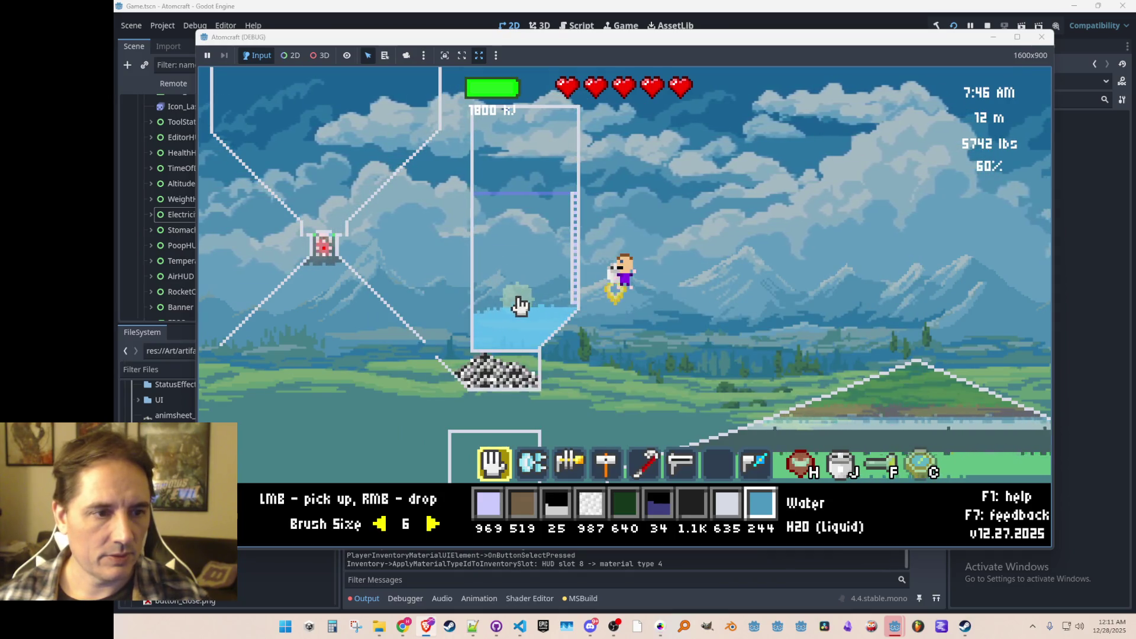
{"action": "scroll", "coordinate": [524, 361], "scroll_direction": "down", "scroll_amount": 2}
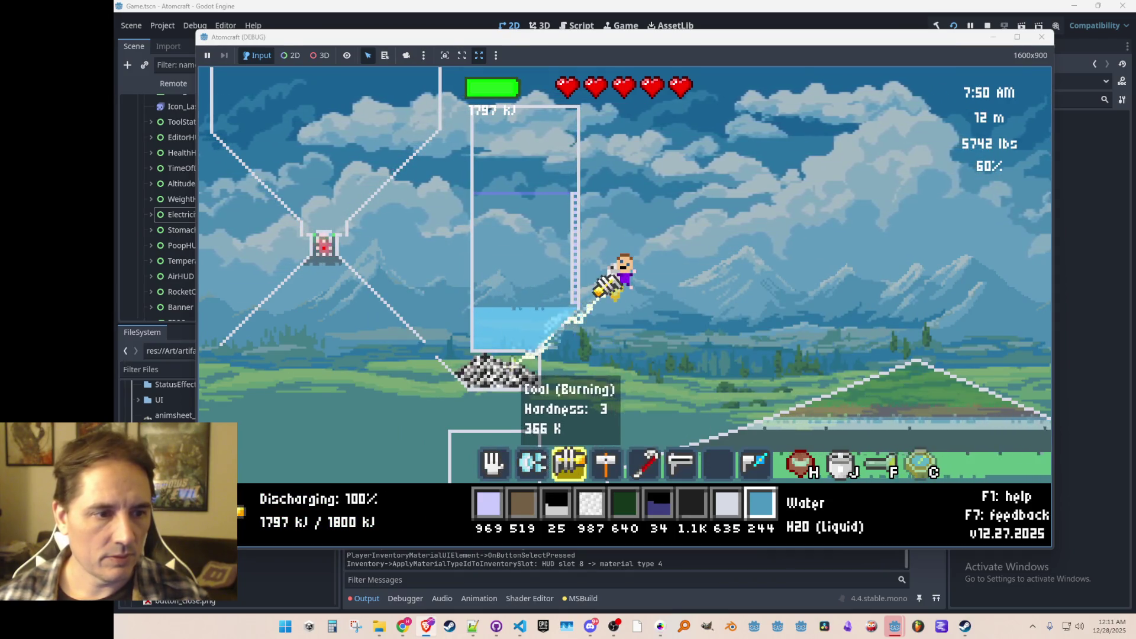
{"action": "left_click_drag", "start_coordinate": [513, 377], "coordinate": [504, 383]}
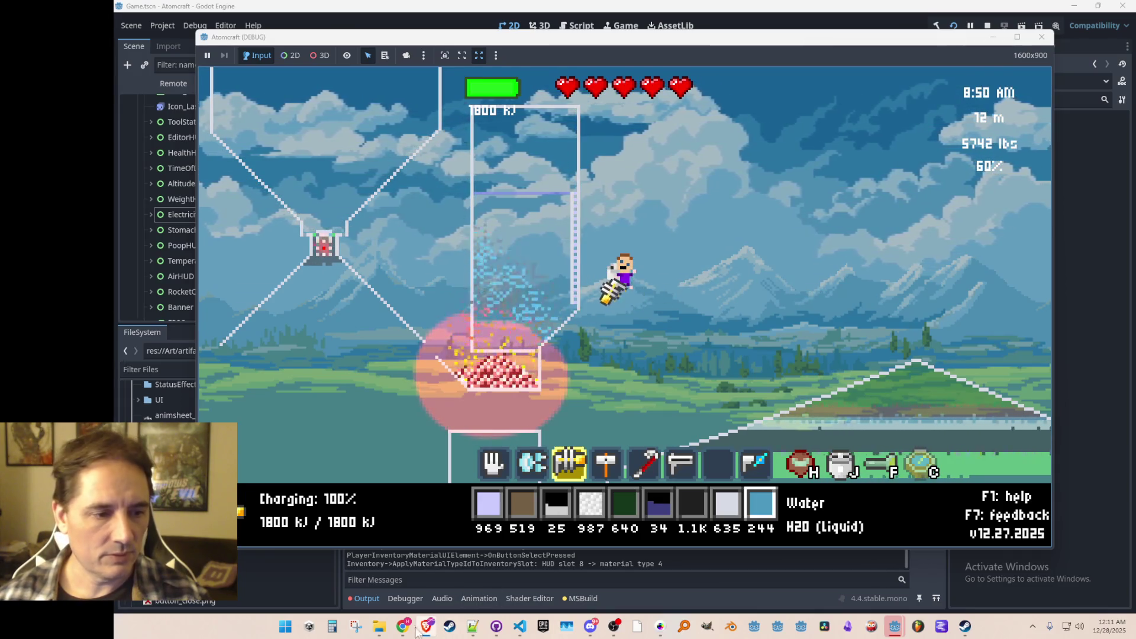
- Bring up the game's Materials data folder in File Explorer
{"action": "left_click", "coordinate": [380, 627]}
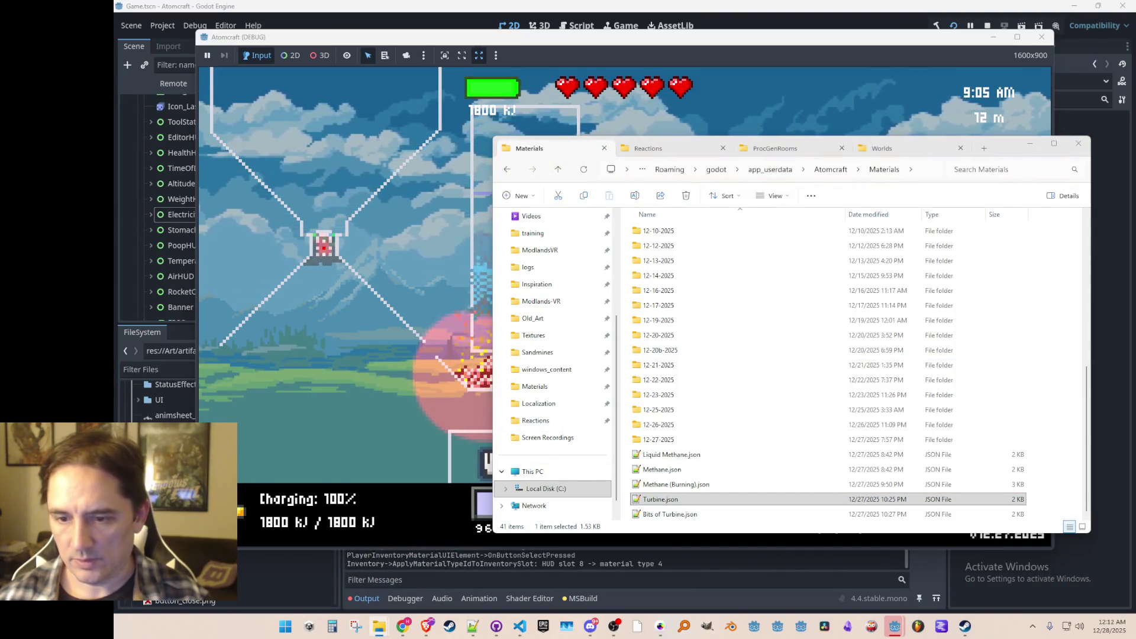
- Add Water.json to the Materials folder, open it, and return to the running game
{"action": "mouse_move", "coordinate": [1128, 470]}
{"action": "left_mouse_down"}
{"action": "mouse_move", "coordinate": [681, 500]}
{"action": "mouse_move", "coordinate": [687, 509]}
{"action": "left_mouse_up"}
{"action": "double_click", "coordinate": [703, 517]}
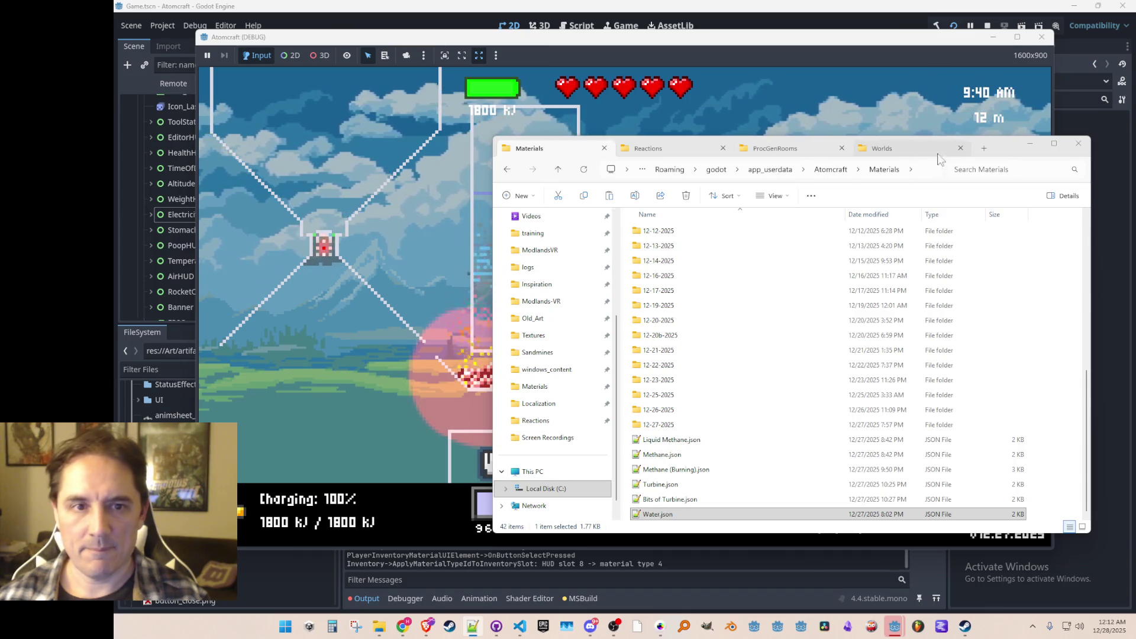
{"action": "left_click_drag", "start_coordinate": [1002, 148], "coordinate": [1015, 201]}
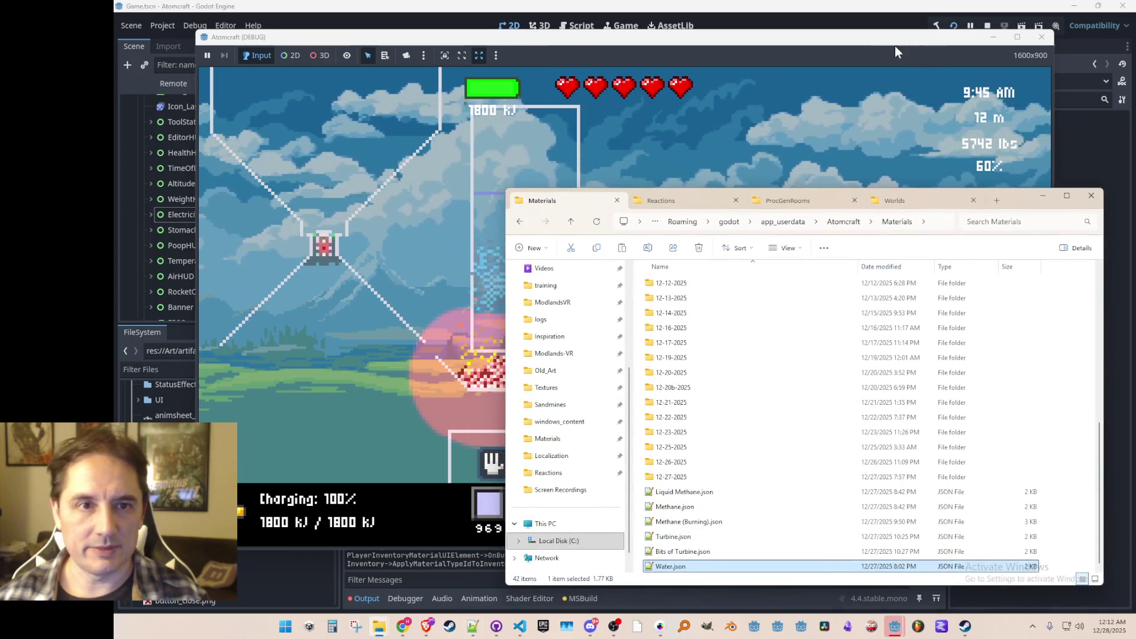
{"action": "left_click", "coordinate": [896, 43]}
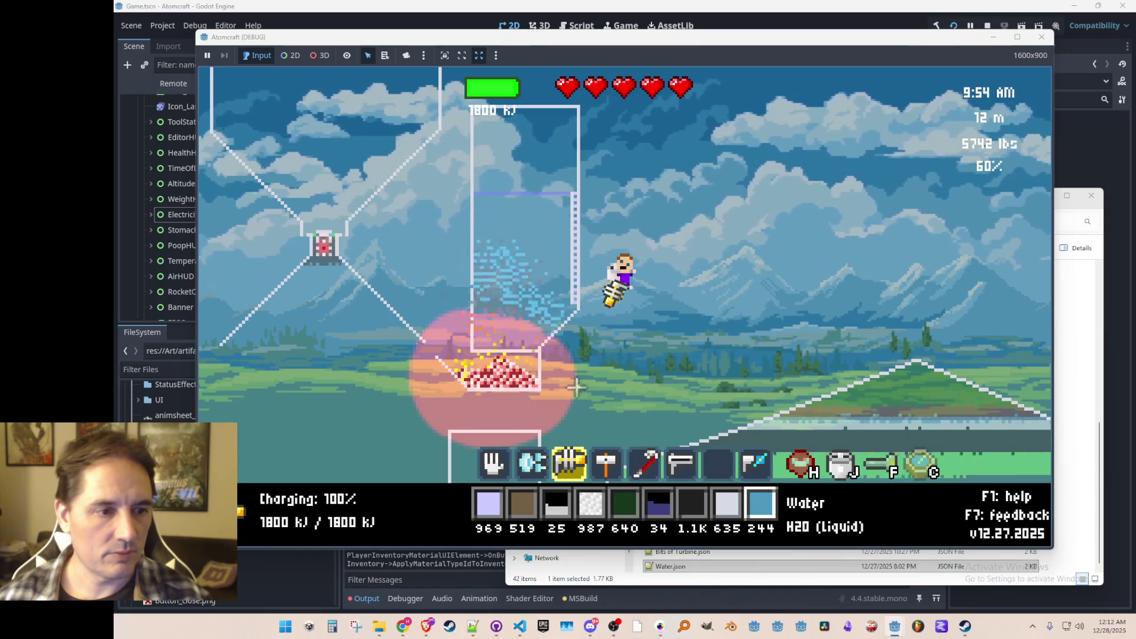
- Select Allow Gases and build a gas-permeable wall across the tank
{"action": "key", "text": "2"}
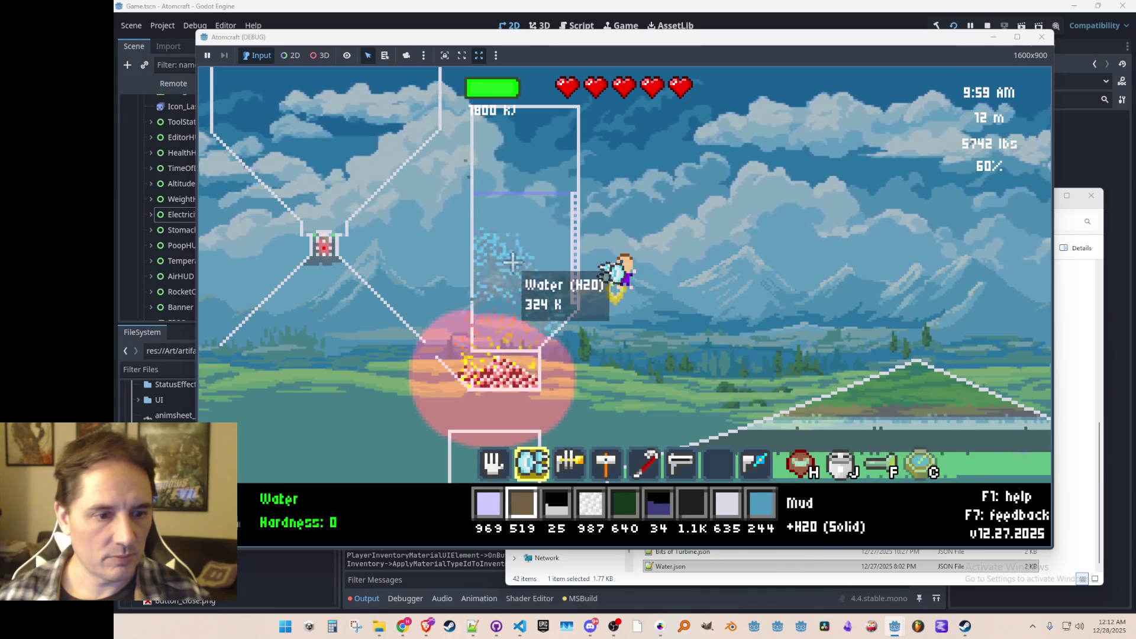
{"action": "scroll", "coordinate": [513, 262], "scroll_direction": "down", "scroll_amount": 4}
{"action": "key", "text": "3"}
{"action": "key", "text": "4"}
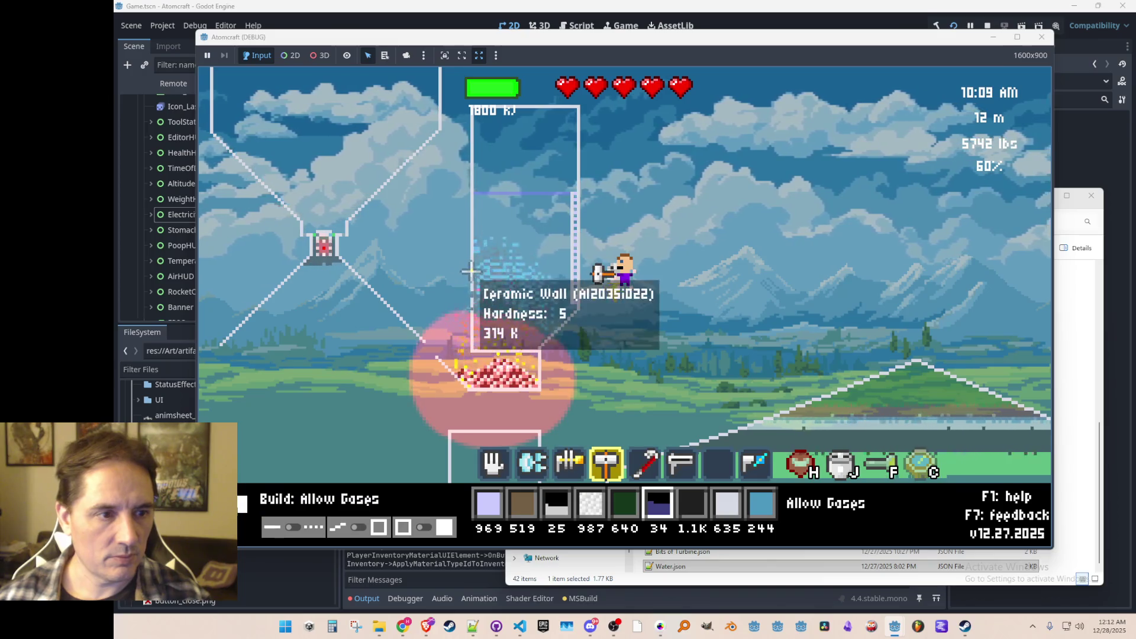
{"action": "left_click_drag", "start_coordinate": [471, 271], "coordinate": [572, 271]}
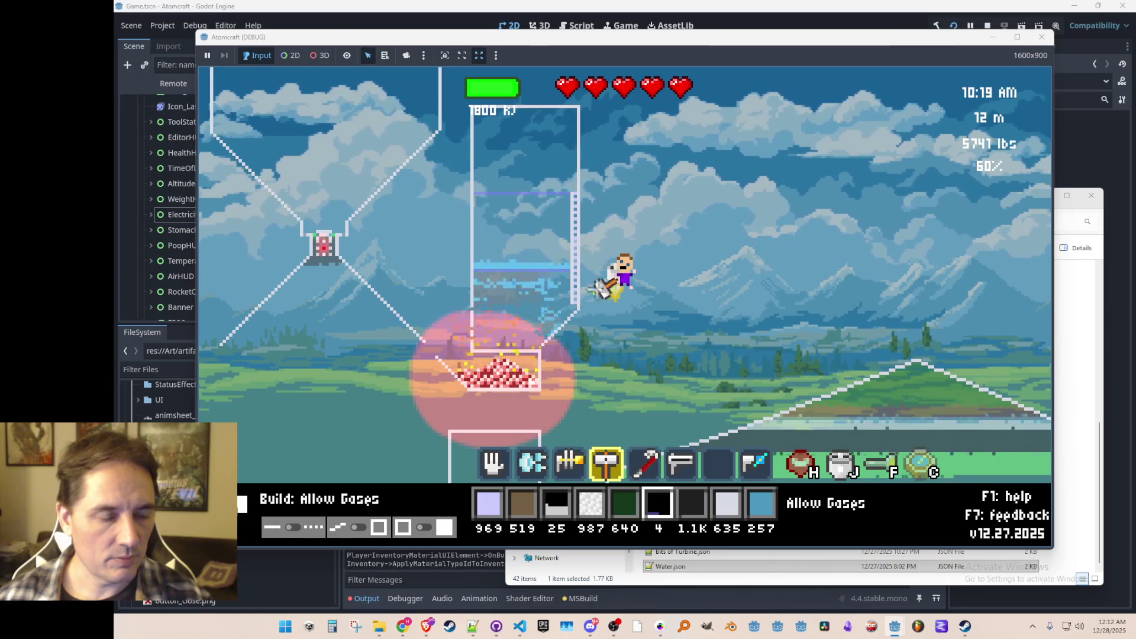
- Vacuum up the gas wall, turbine bits and the top of the ceramic column
{"action": "key", "text": "3"}
{"action": "key", "text": "2"}
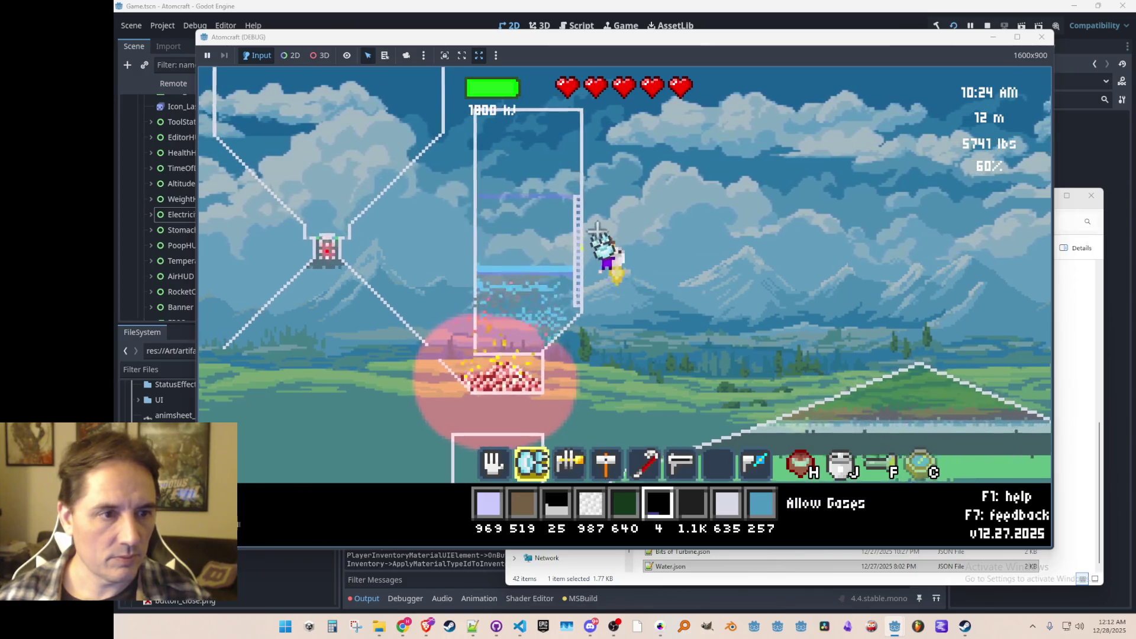
{"action": "key", "text": "w"}
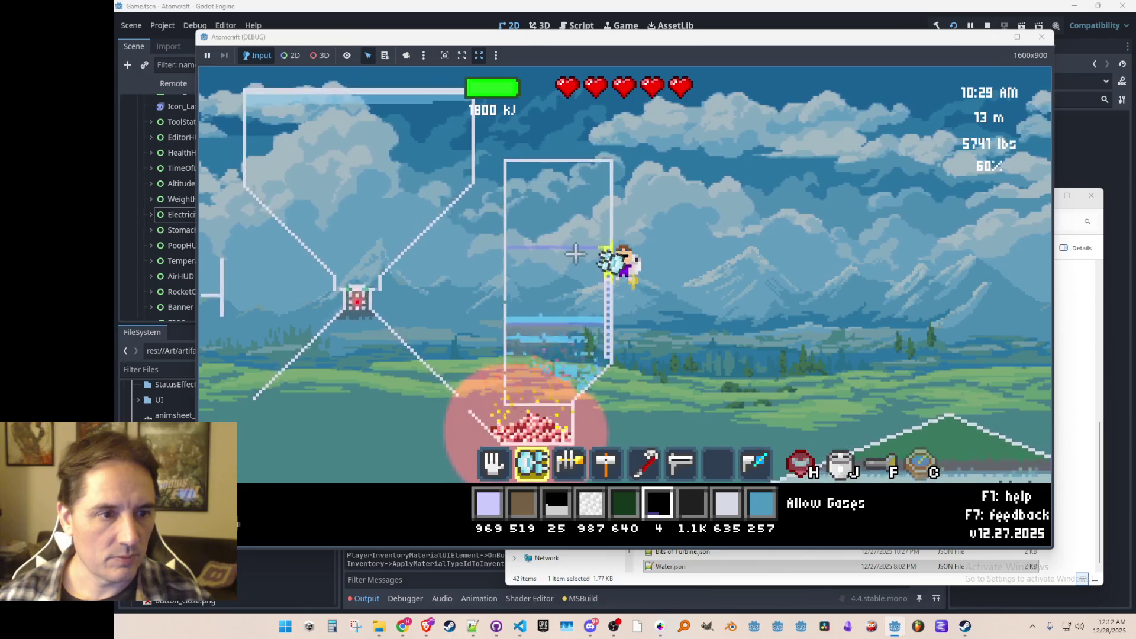
{"action": "left_click", "coordinate": [563, 264]}
{"action": "key", "text": "a"}
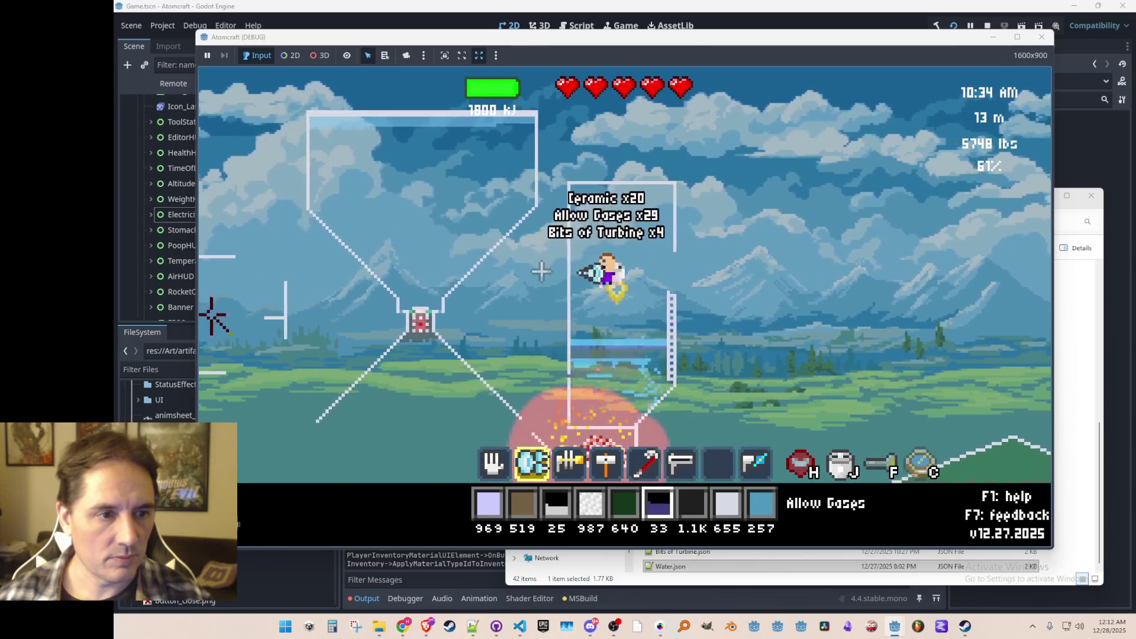
{"action": "key", "text": "d"}
{"action": "mouse_move", "coordinate": [645, 330]}
{"action": "left_mouse_down"}
{"action": "mouse_move", "coordinate": [634, 332]}
{"action": "mouse_move", "coordinate": [622, 303]}
{"action": "left_mouse_up"}
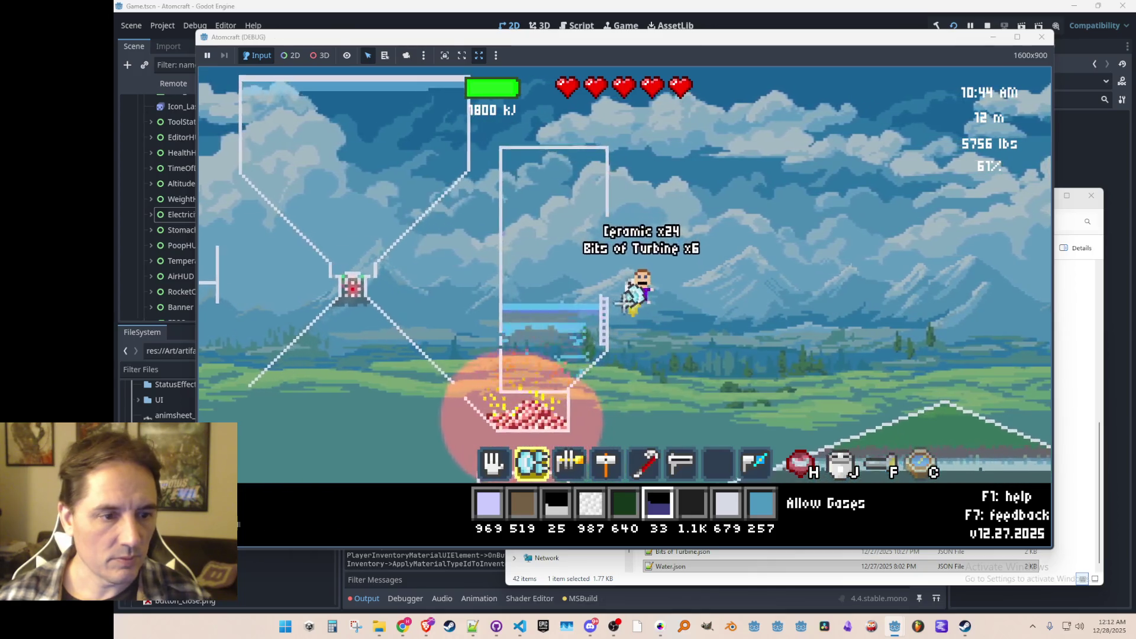
- Pick up the loose ceramic with the hand tool
{"action": "scroll", "coordinate": [621, 303], "scroll_direction": "down", "scroll_amount": 3}
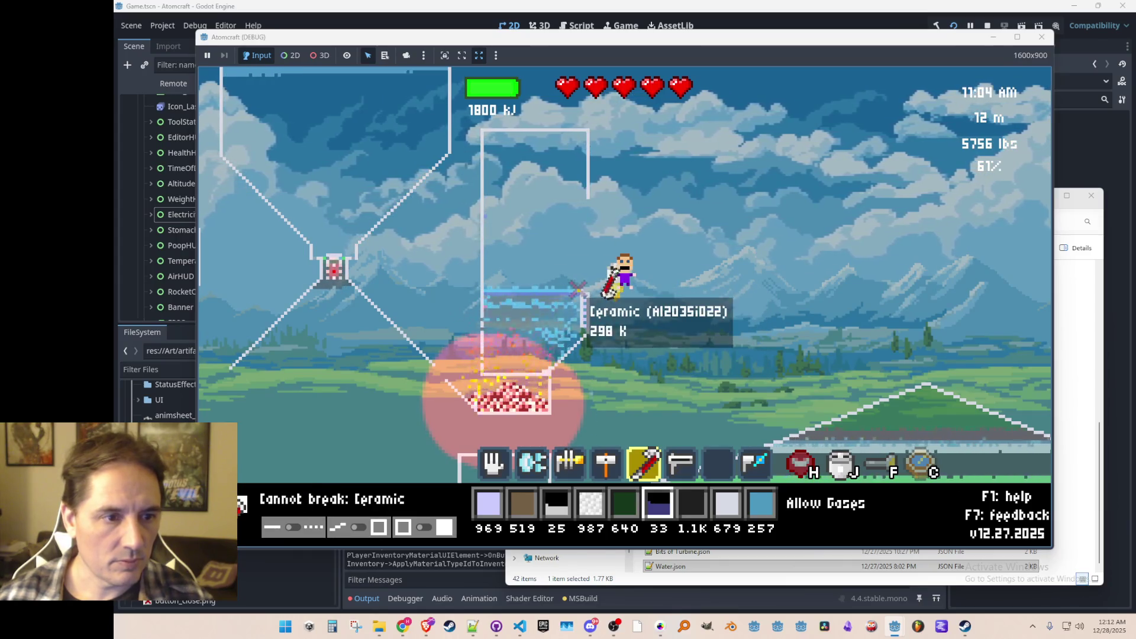
{"action": "scroll", "coordinate": [583, 287], "scroll_direction": "up", "scroll_amount": 3}
{"action": "scroll", "coordinate": [586, 285], "scroll_direction": "down", "scroll_amount": 3}
{"action": "scroll", "coordinate": [589, 283], "scroll_direction": "up", "scroll_amount": 2}
{"action": "scroll", "coordinate": [589, 283], "scroll_direction": "down", "scroll_amount": 1}
{"action": "key", "text": "4"}
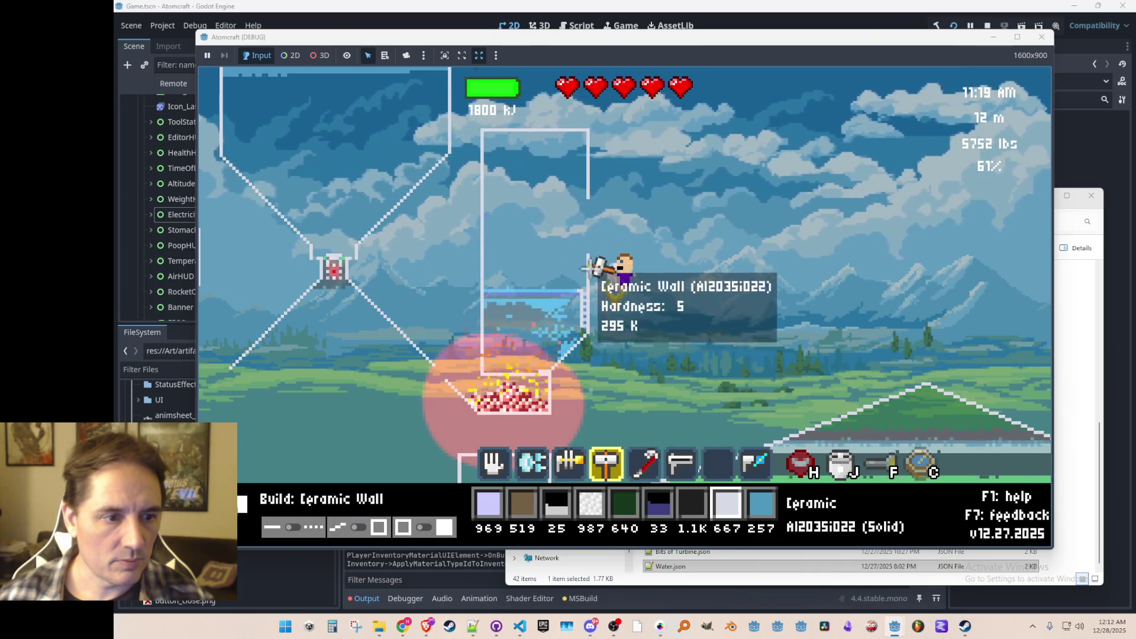
{"action": "key", "text": "1"}
{"action": "left_click_drag", "start_coordinate": [583, 295], "coordinate": [626, 347]}
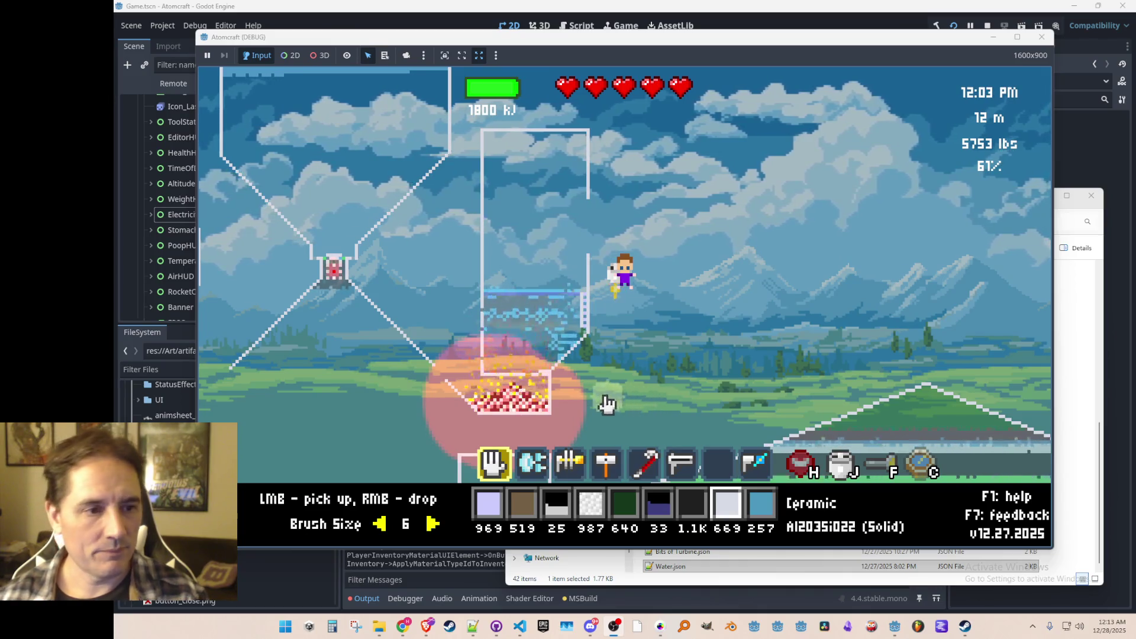
- Scoop the burning coal pile out of the bottom of the tank
{"action": "left_click", "coordinate": [499, 415]}
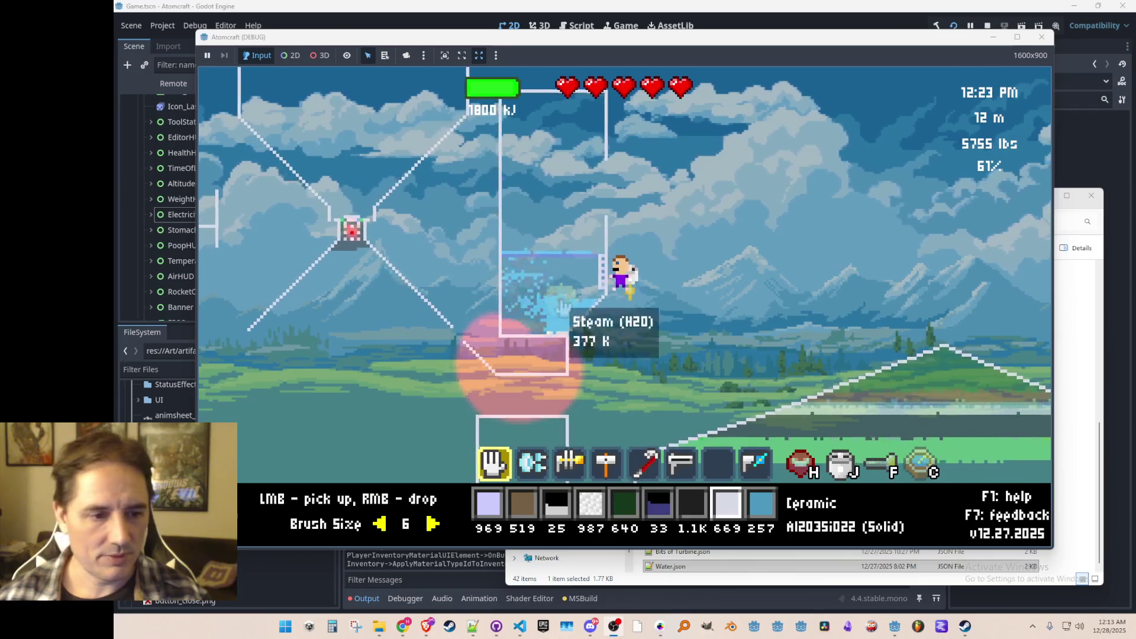
- Build three Turbine blocks at the water's left edge in the tank with the hammer
{"action": "key", "text": "3"}
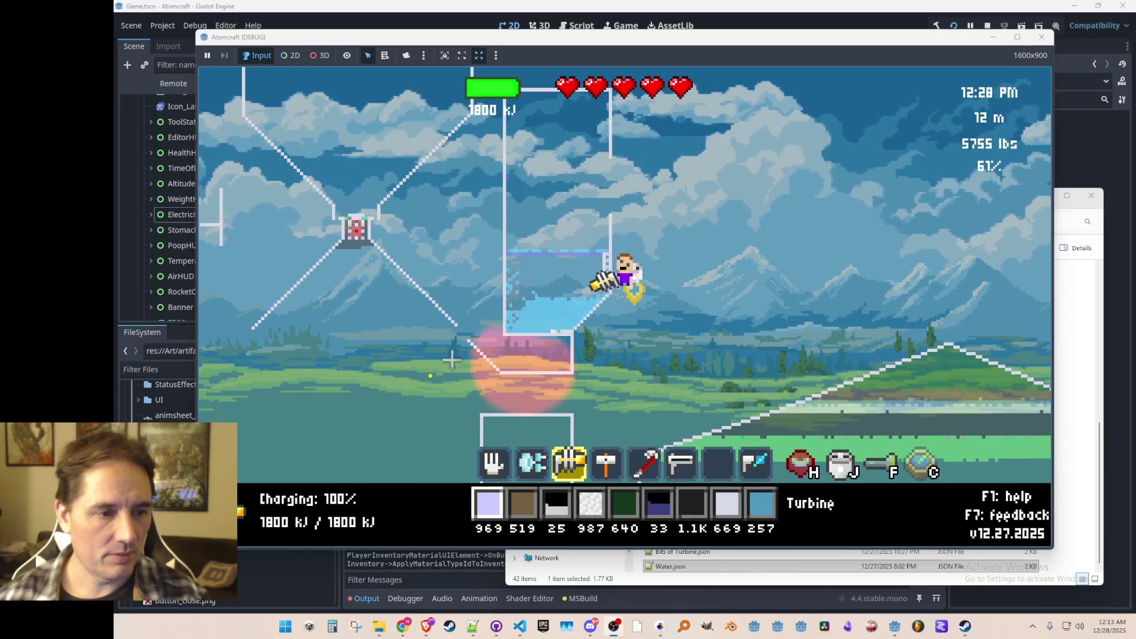
{"action": "key", "text": "4"}
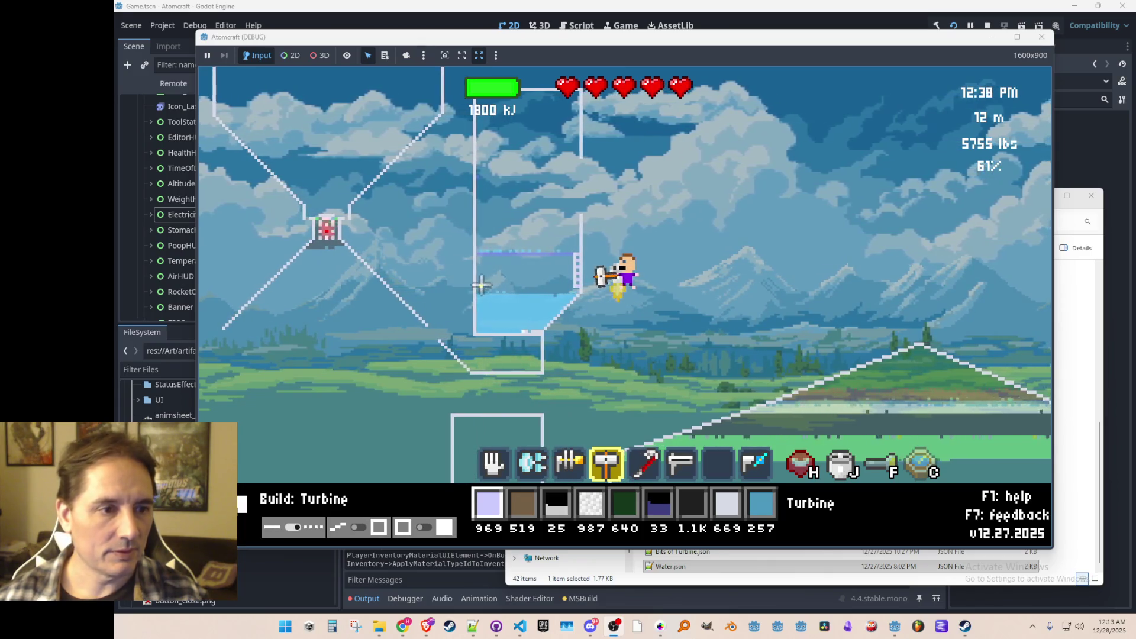
{"action": "mouse_move", "coordinate": [478, 279]}
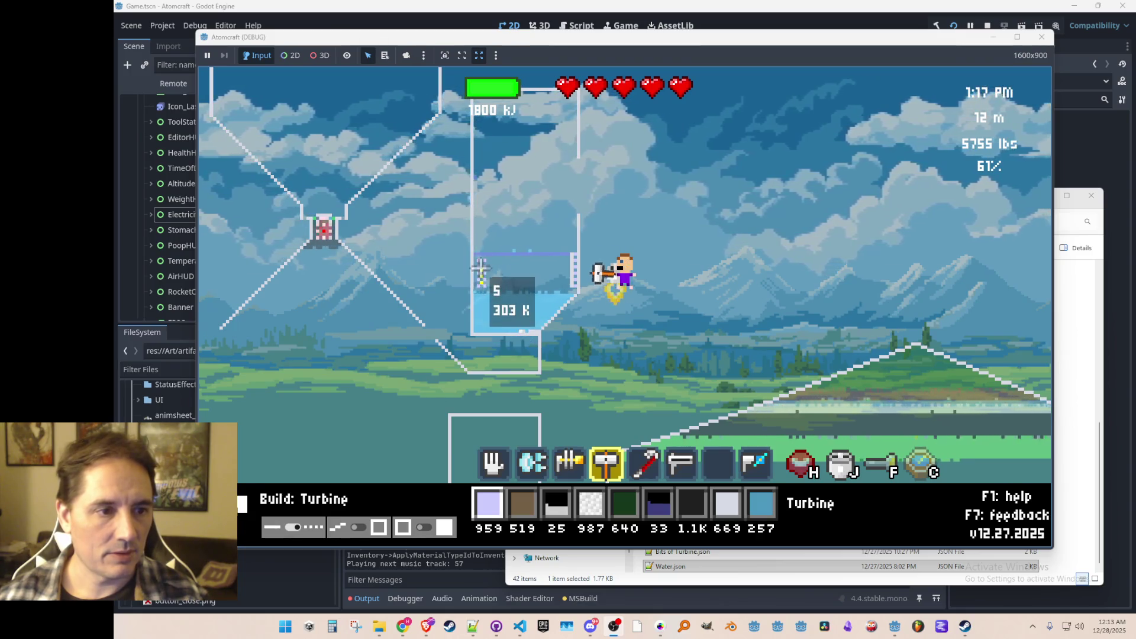
{"action": "left_click", "coordinate": [481, 263]}
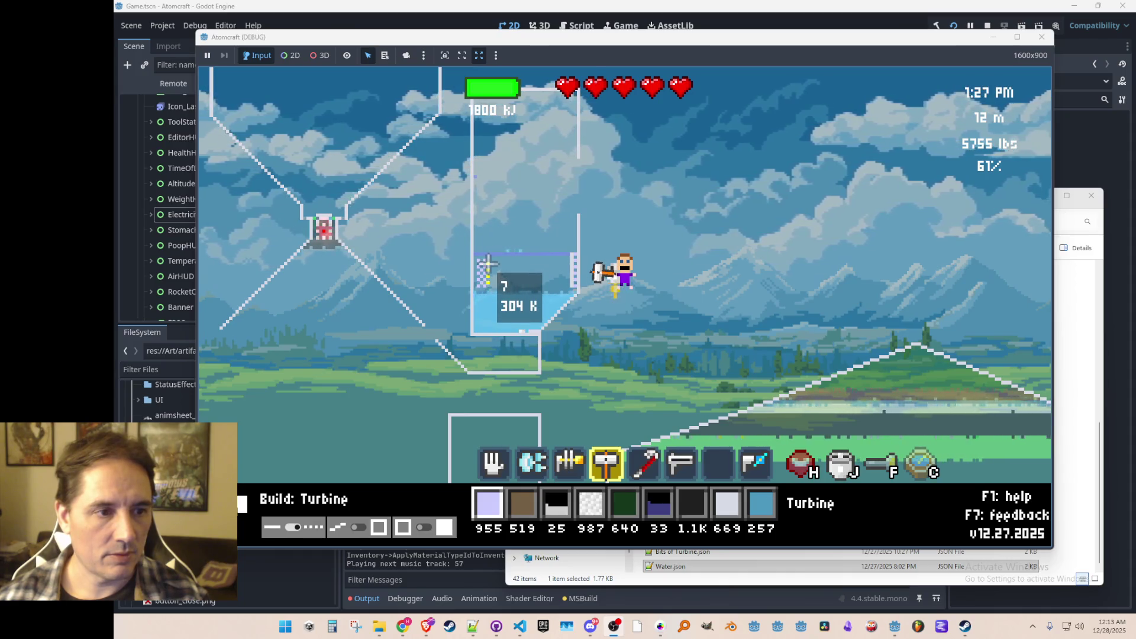
{"action": "left_click", "coordinate": [488, 264]}
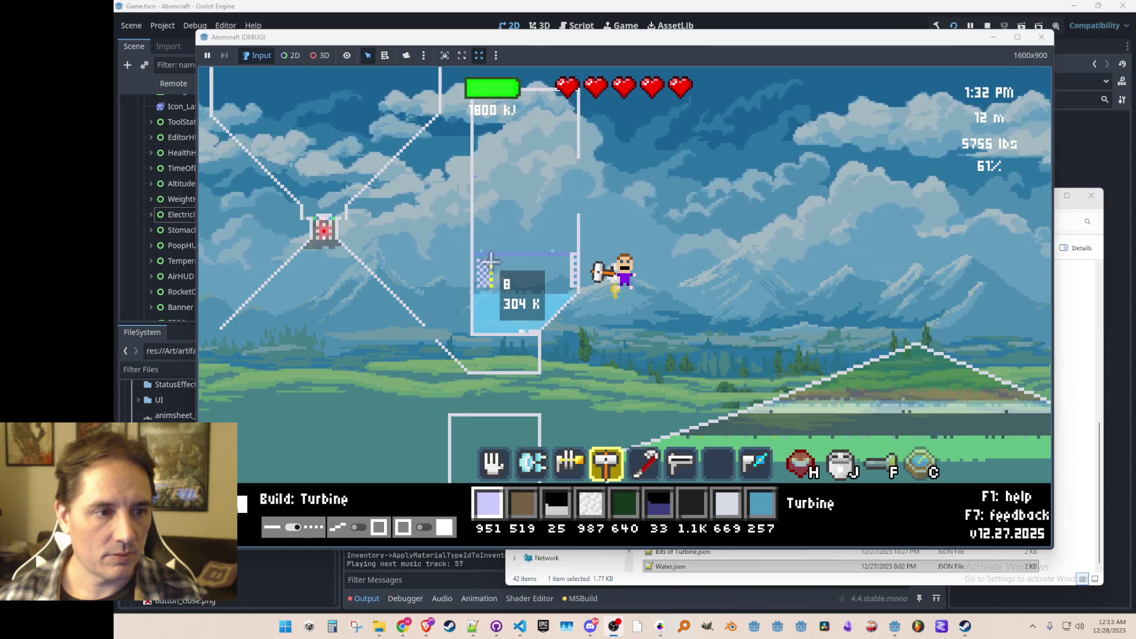
{"action": "left_click", "coordinate": [491, 260]}
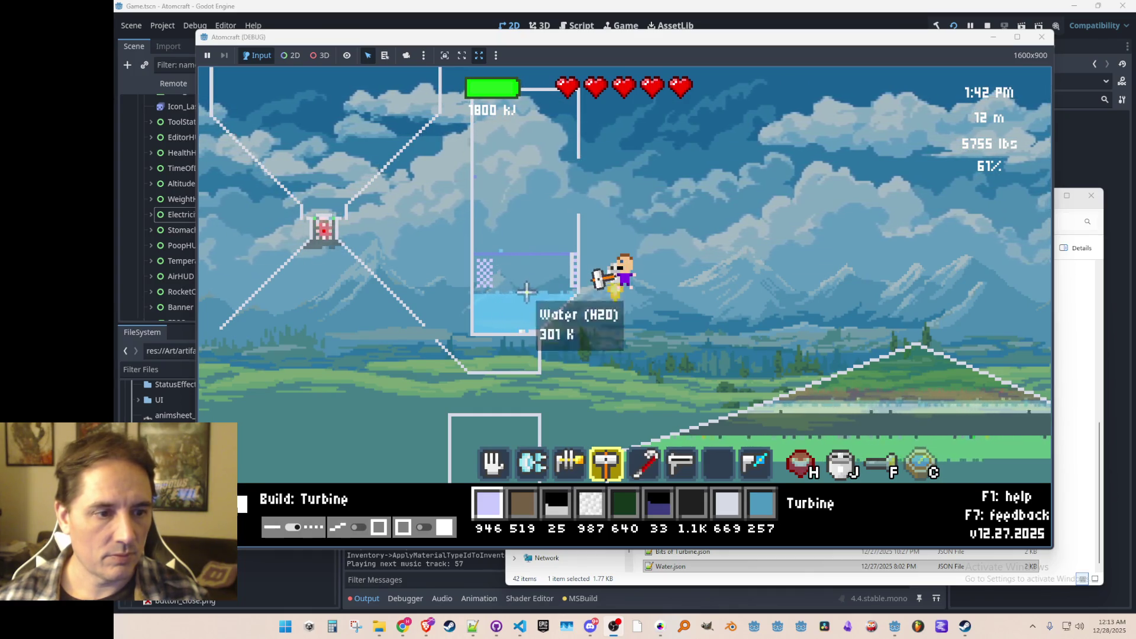
{"action": "scroll", "coordinate": [527, 289], "scroll_direction": "up", "scroll_amount": 4}
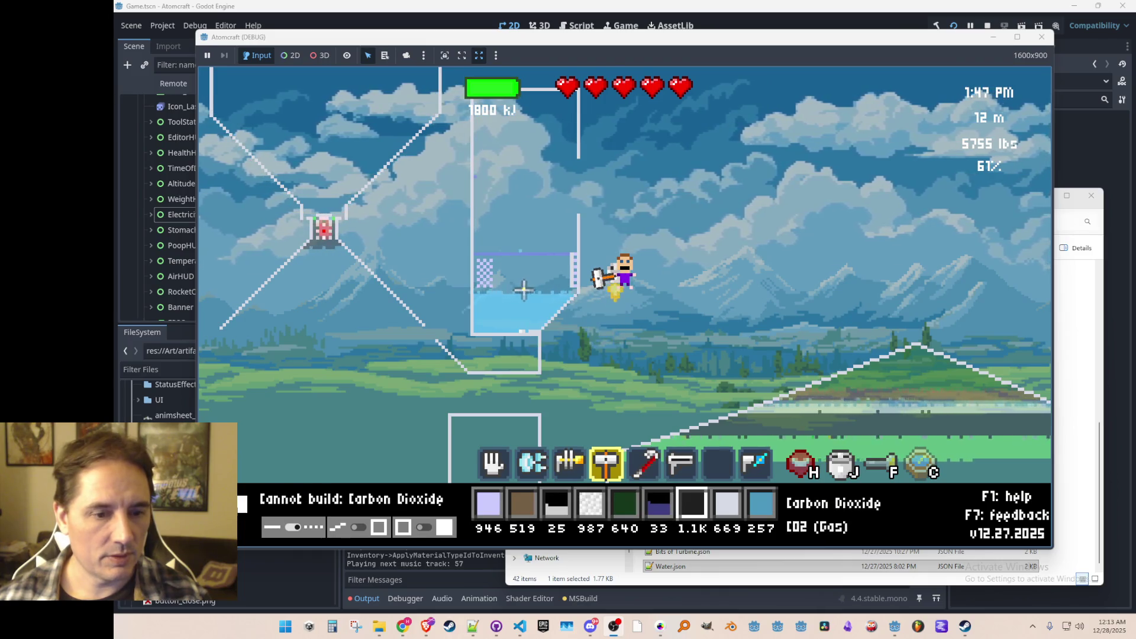
- Search the inventory for coal, drop Coal (Burning) under the tank, then pick it back up
{"action": "scroll", "coordinate": [563, 280], "scroll_direction": "down", "scroll_amount": 1}
{"action": "scroll", "coordinate": [563, 280], "scroll_direction": "up", "scroll_amount": 2}
{"action": "scroll", "coordinate": [563, 281], "scroll_direction": "down", "scroll_amount": 1}
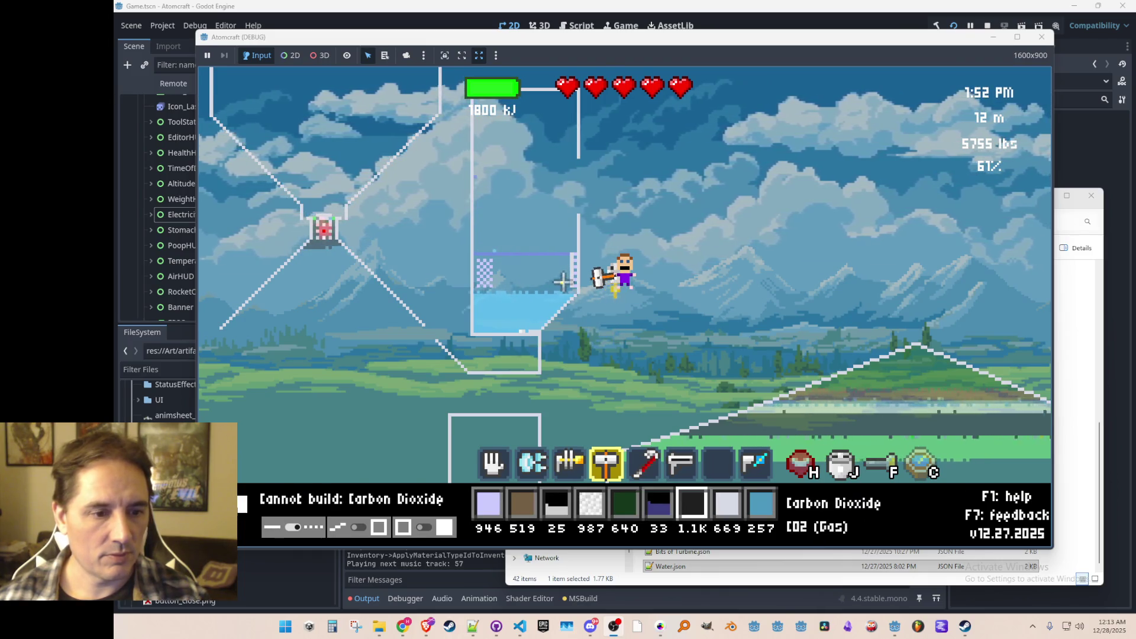
{"action": "key", "text": "i"}
{"action": "key", "text": "BackSpace"}
{"action": "key", "text": "BackSpace"}
{"action": "key", "text": "BackSpace"}
{"action": "type", "text": "coal"}
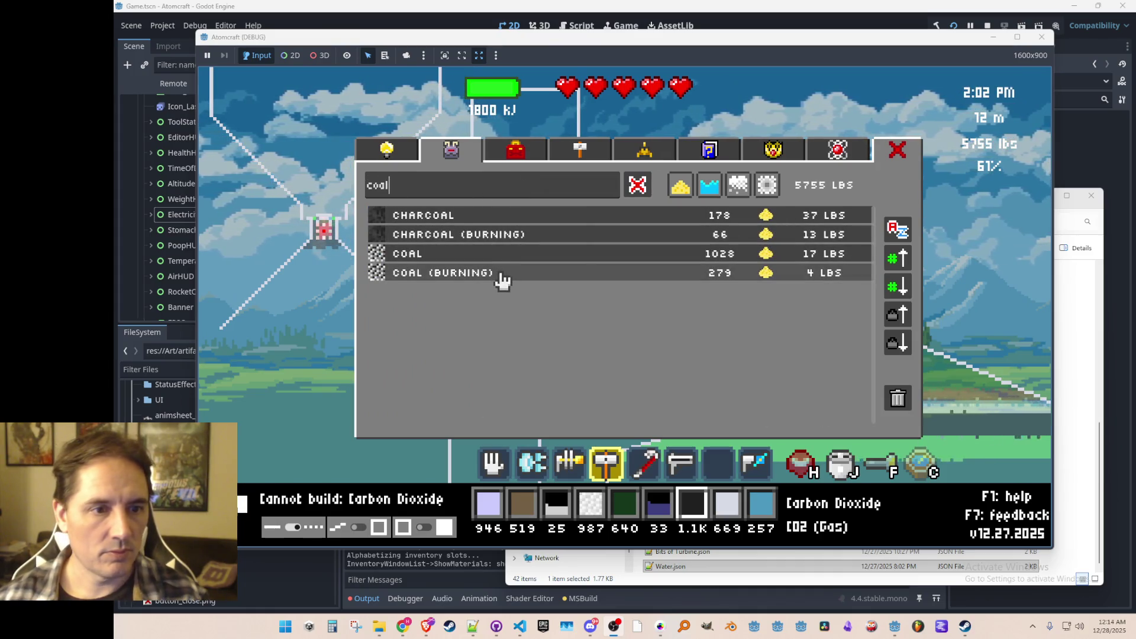
{"action": "left_click", "coordinate": [502, 275]}
{"action": "scroll", "coordinate": [484, 358], "scroll_direction": "up", "scroll_amount": 3}
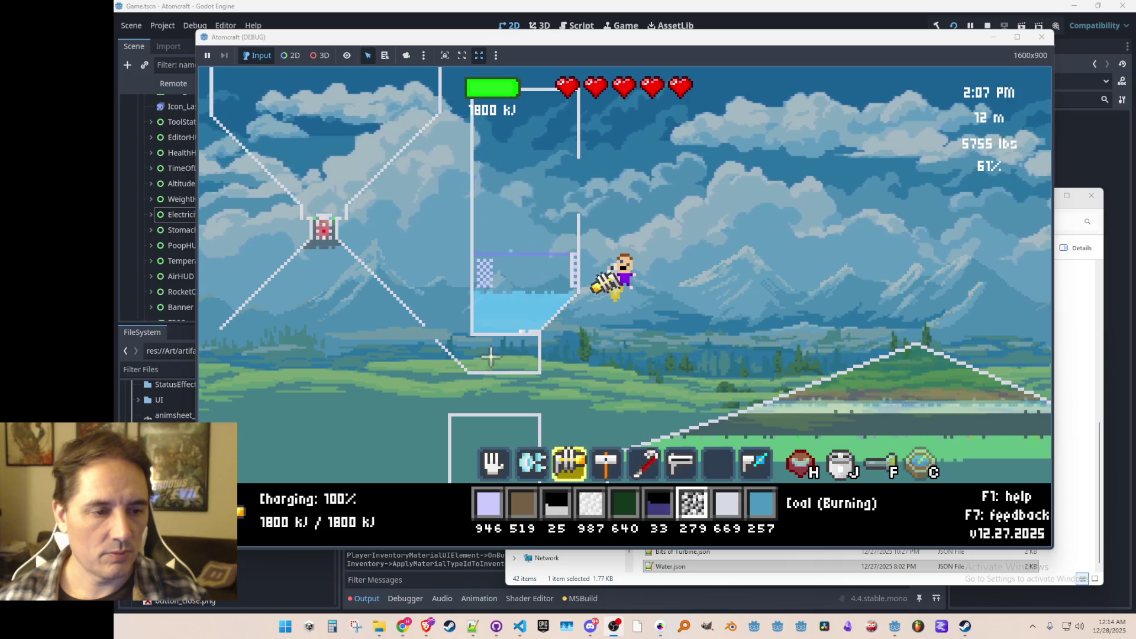
{"action": "right_click", "coordinate": [508, 364]}
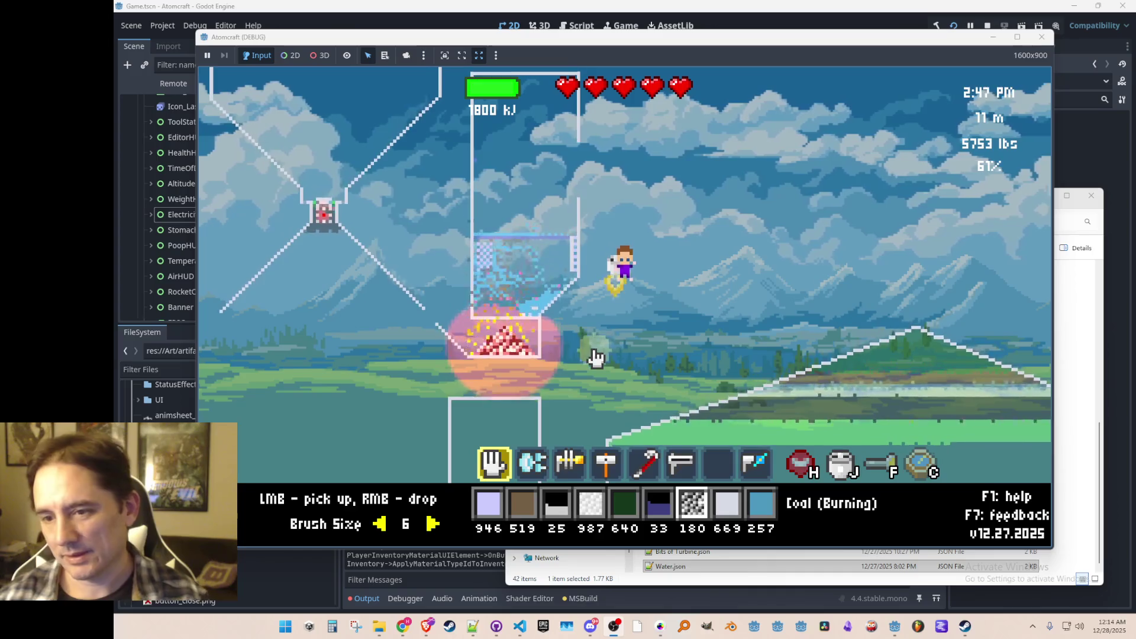
{"action": "left_click", "coordinate": [534, 372]}
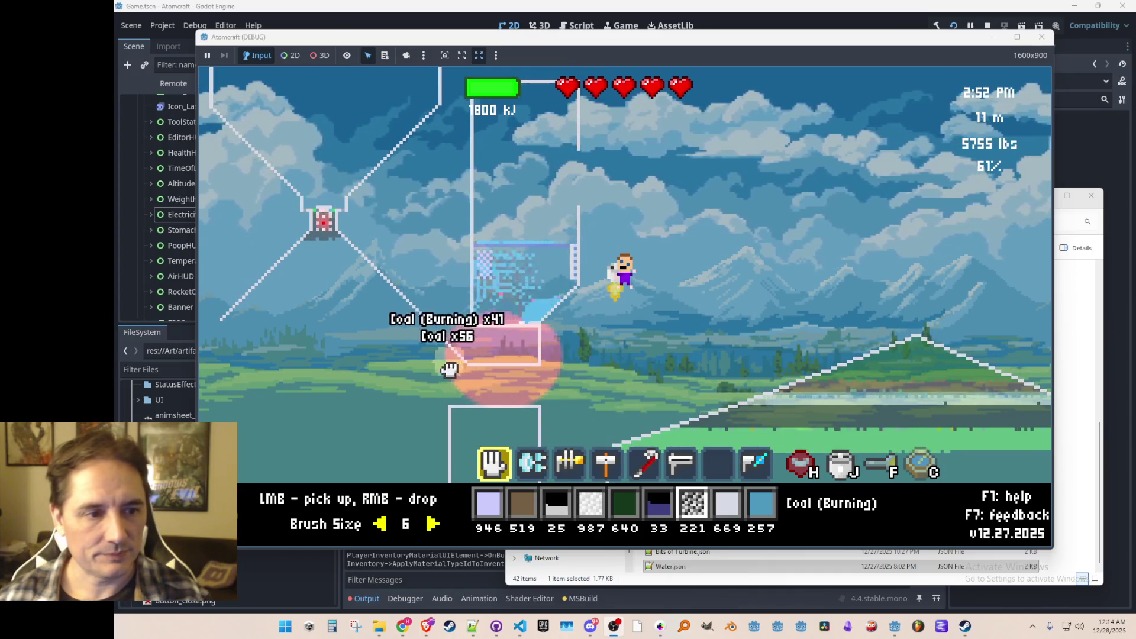
{"action": "right_click", "coordinate": [642, 403]}
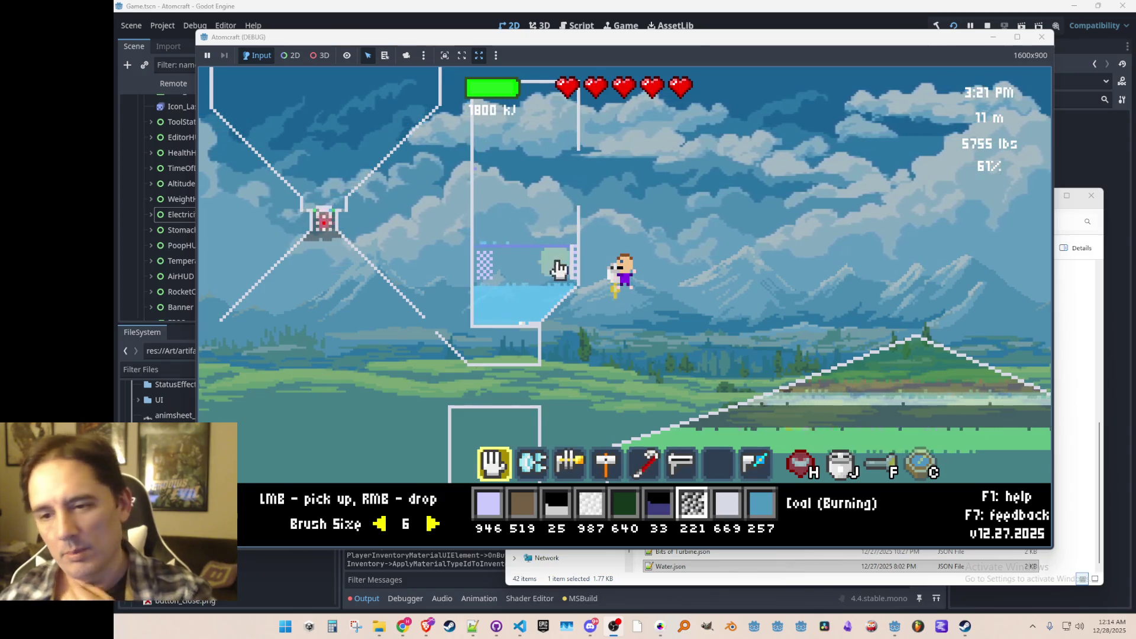
- Build a tall Ceramic Wall in the sky and close the game's debug run
{"action": "scroll", "coordinate": [774, 269], "scroll_direction": "down", "scroll_amount": 1}
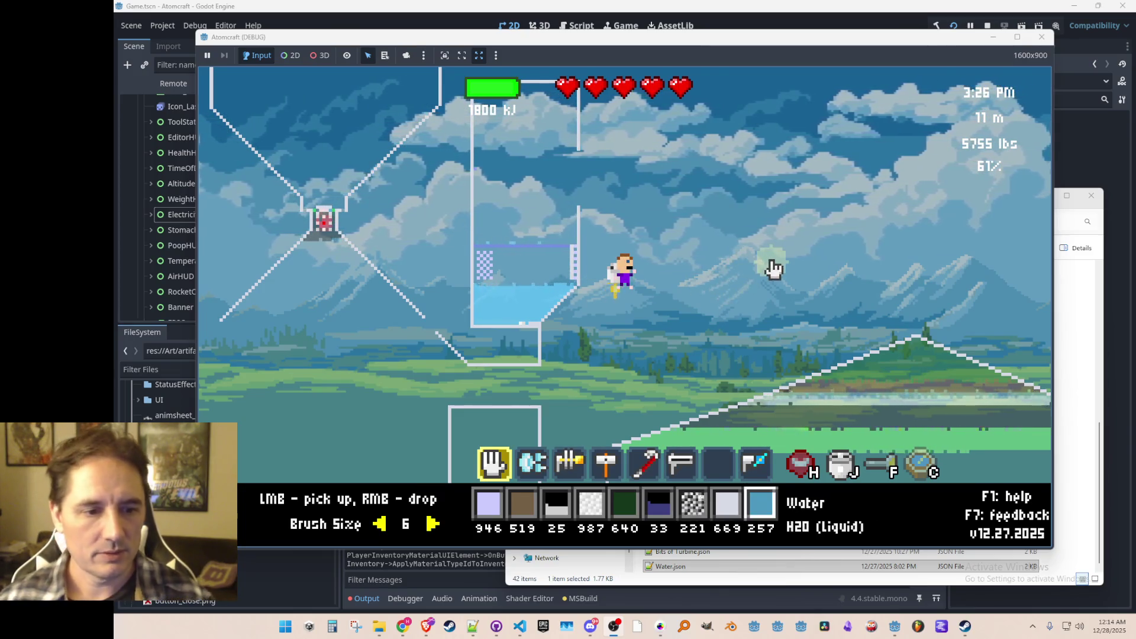
{"action": "scroll", "coordinate": [774, 269], "scroll_direction": "down", "scroll_amount": 3}
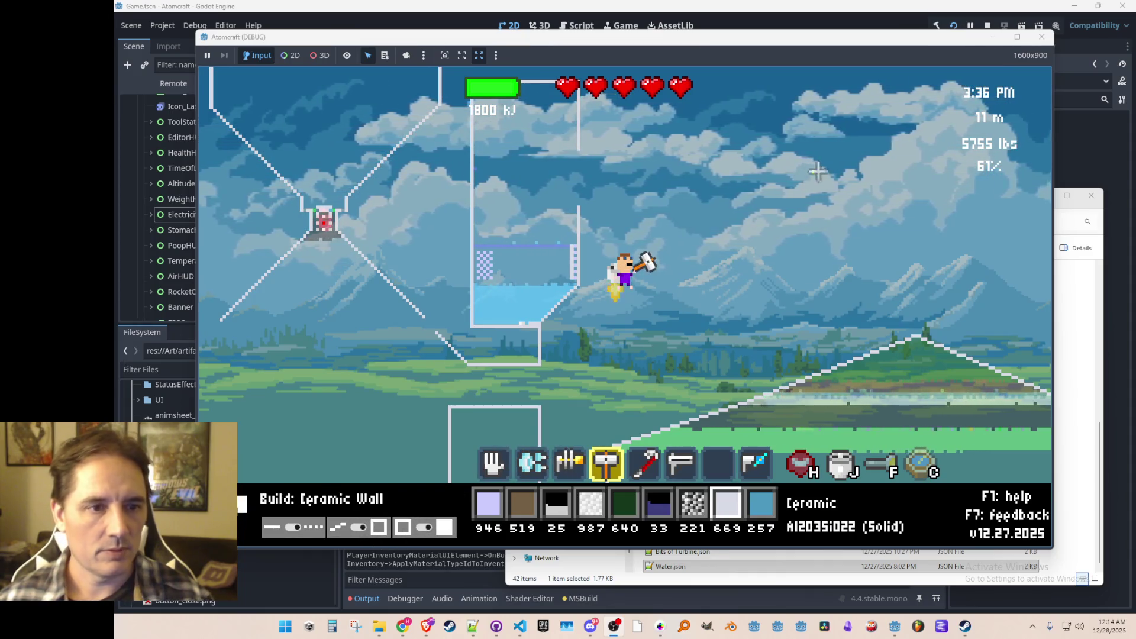
{"action": "mouse_move", "coordinate": [789, 134]}
{"action": "left_mouse_down"}
{"action": "mouse_move", "coordinate": [799, 211]}
{"action": "mouse_move", "coordinate": [763, 242]}
{"action": "left_mouse_up"}
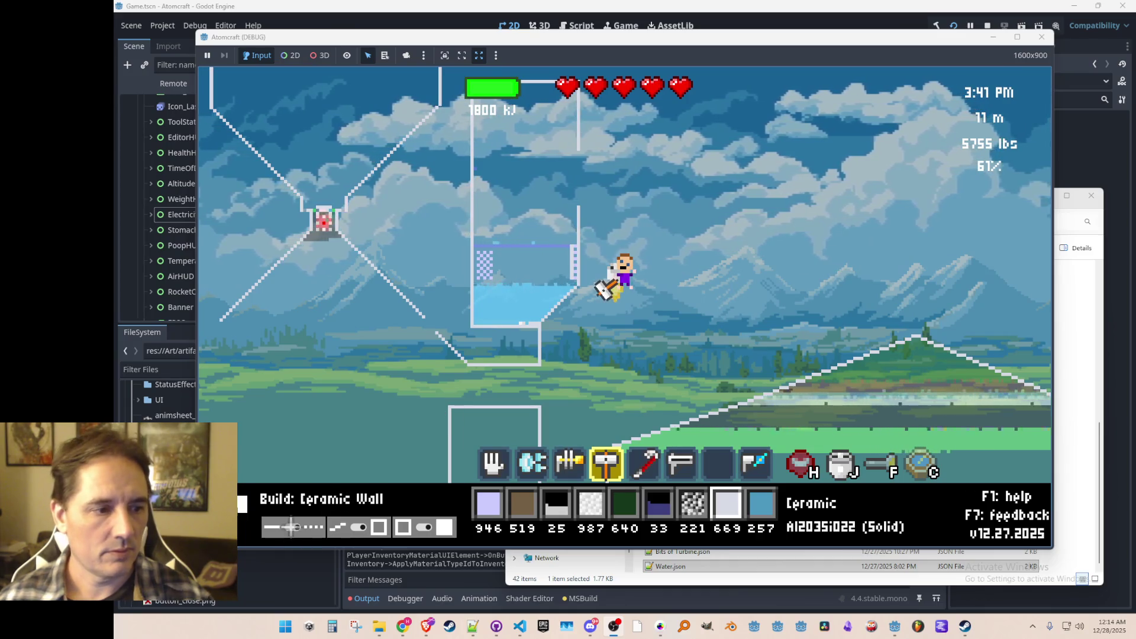
{"action": "mouse_move", "coordinate": [788, 131]}
{"action": "left_mouse_down"}
{"action": "mouse_move", "coordinate": [792, 237]}
{"action": "mouse_move", "coordinate": [787, 160]}
{"action": "mouse_move", "coordinate": [781, 207]}
{"action": "mouse_move", "coordinate": [783, 173]}
{"action": "mouse_move", "coordinate": [769, 178]}
{"action": "left_mouse_up"}
{"action": "scroll", "coordinate": [787, 210], "scroll_direction": "down", "scroll_amount": 1}
{"action": "scroll", "coordinate": [787, 210], "scroll_direction": "down", "scroll_amount": 1}
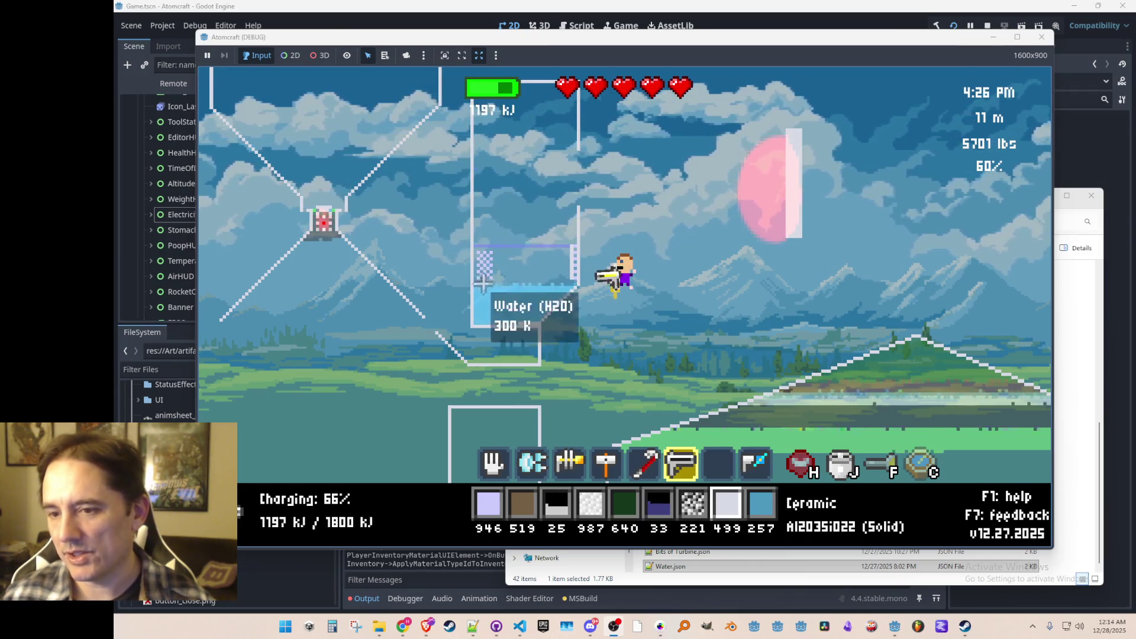
{"action": "mouse_move", "coordinate": [484, 245]}
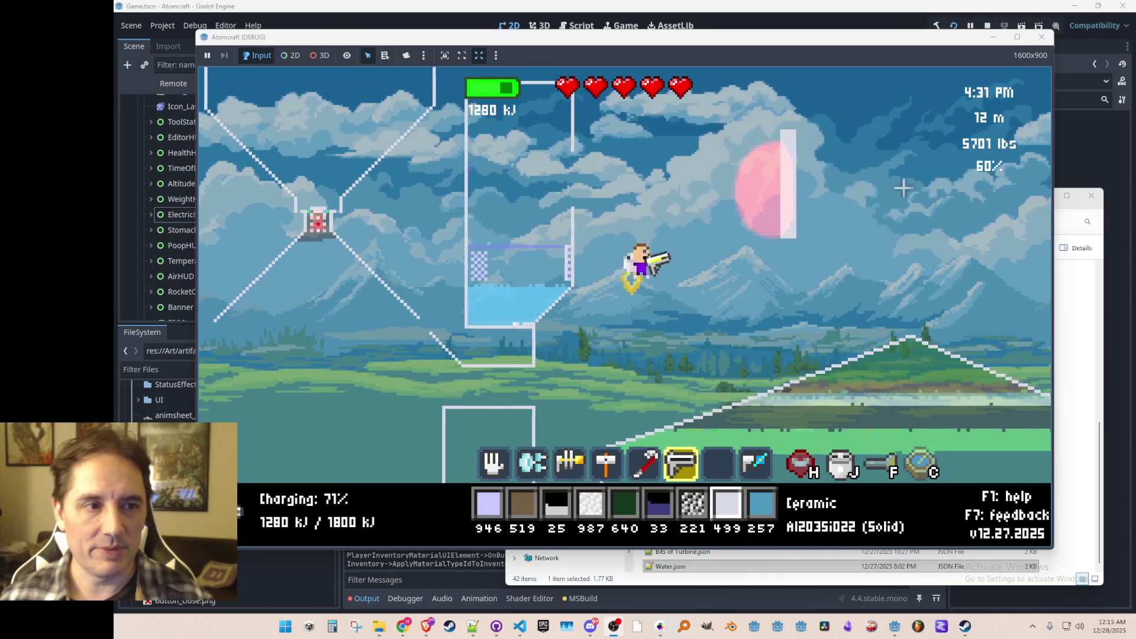
{"action": "left_click", "coordinate": [1040, 39]}
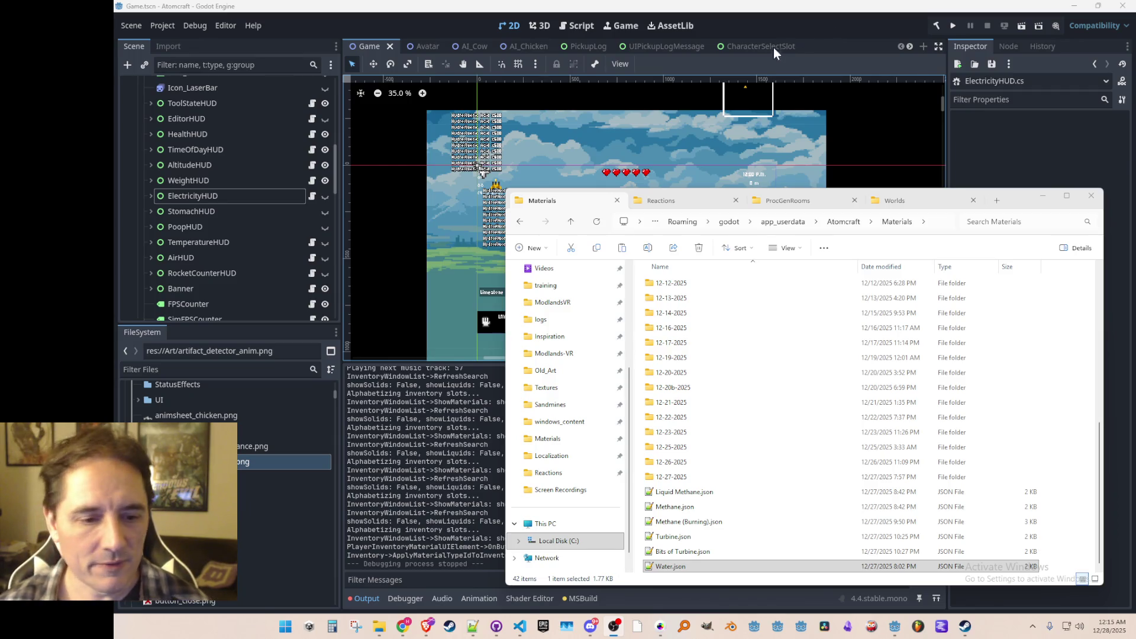
- Switch to Pro Motion NG and pan across the Sandmines big_spritesheet_1 canvas
{"action": "left_click", "coordinate": [660, 626]}
{"action": "mouse_move", "coordinate": [783, 190]}
{"action": "left_mouse_down"}
{"action": "mouse_move", "coordinate": [923, 267]}
{"action": "mouse_move", "coordinate": [760, 196]}
{"action": "mouse_move", "coordinate": [580, 183]}
{"action": "mouse_move", "coordinate": [114, 412]}
{"action": "mouse_move", "coordinate": [305, 292]}
{"action": "mouse_move", "coordinate": [500, 260]}
{"action": "mouse_move", "coordinate": [1036, 302]}
{"action": "mouse_move", "coordinate": [415, 89]}
{"action": "left_mouse_up"}
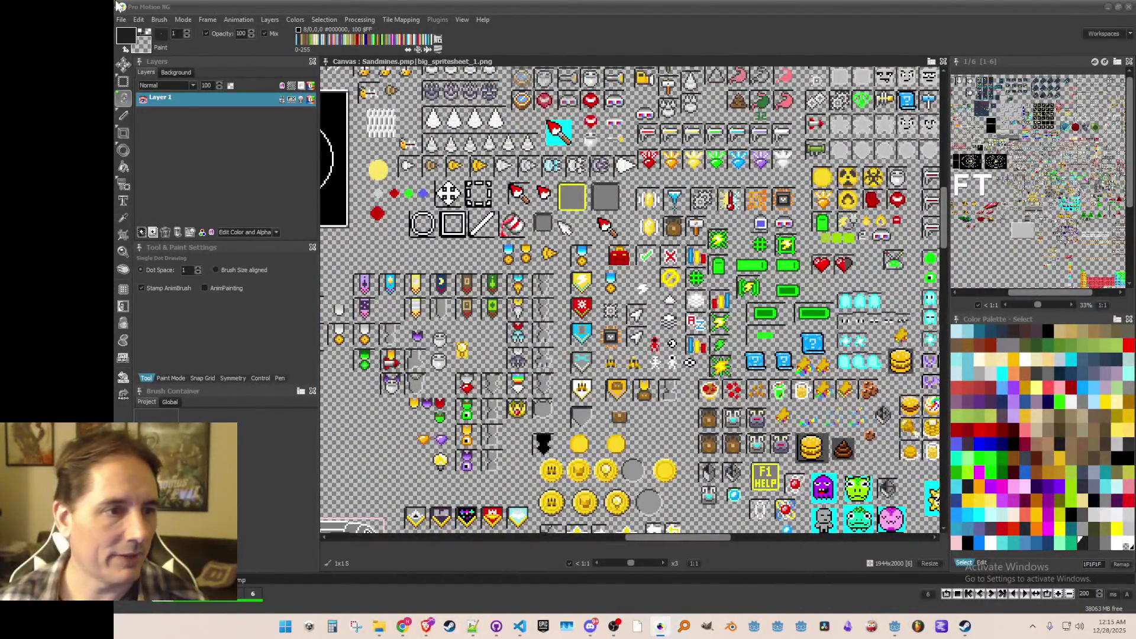
- Browse the Load Project dialog and close the Modlands_Import canvas
{"action": "left_click", "coordinate": [122, 19]}
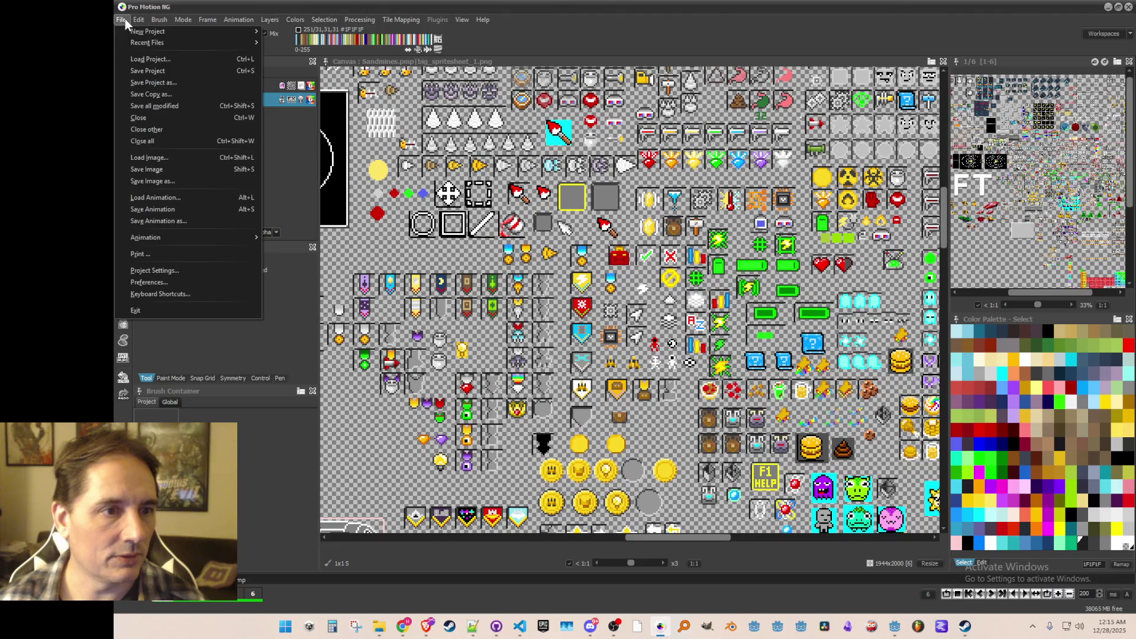
{"action": "left_click", "coordinate": [125, 59]}
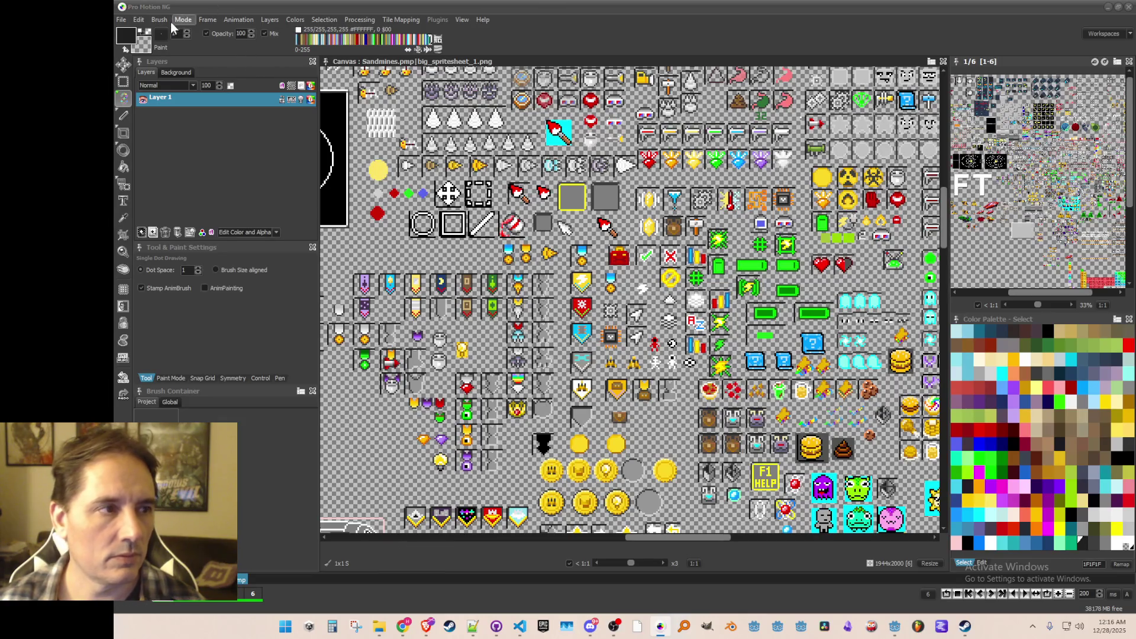
{"action": "left_click", "coordinate": [121, 19]}
{"action": "left_click", "coordinate": [121, 20]}
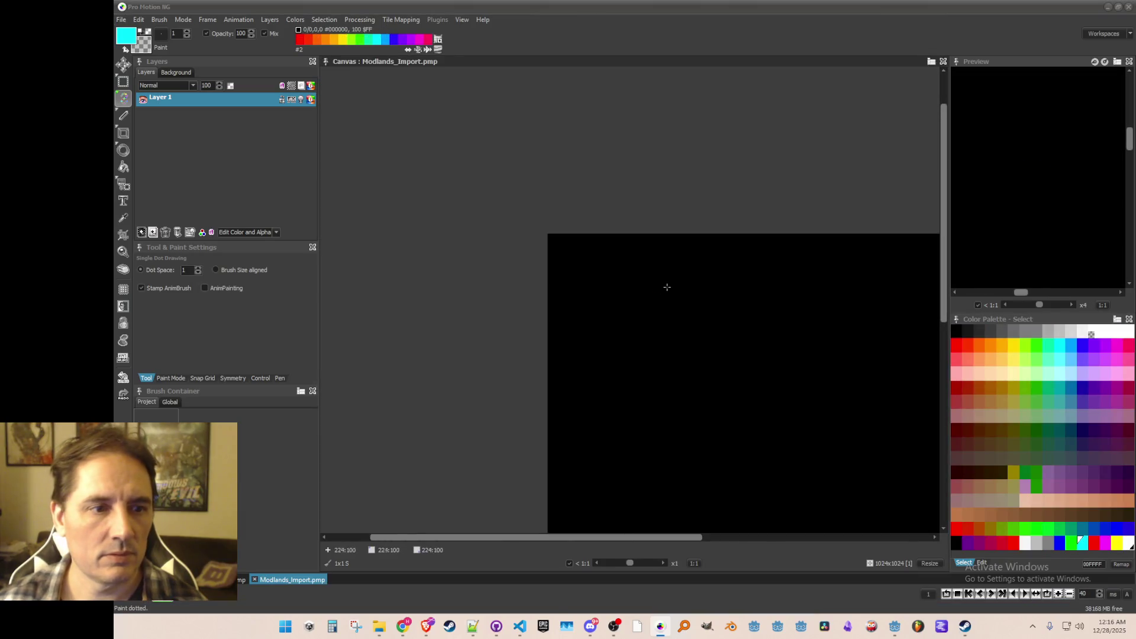
{"action": "scroll", "coordinate": [683, 309], "scroll_direction": "up", "scroll_amount": 5}
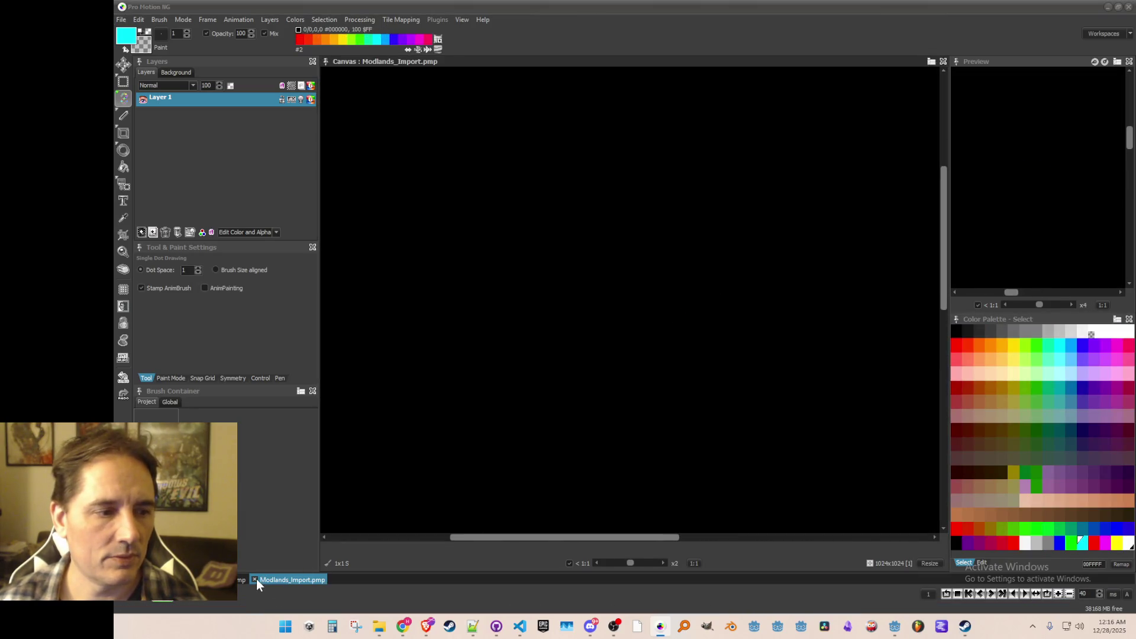
{"action": "left_click", "coordinate": [255, 580]}
- Close the palette test, character portraits and Sprites canvases, then load Modlands Art 7.pmp
{"action": "left_click", "coordinate": [121, 19]}
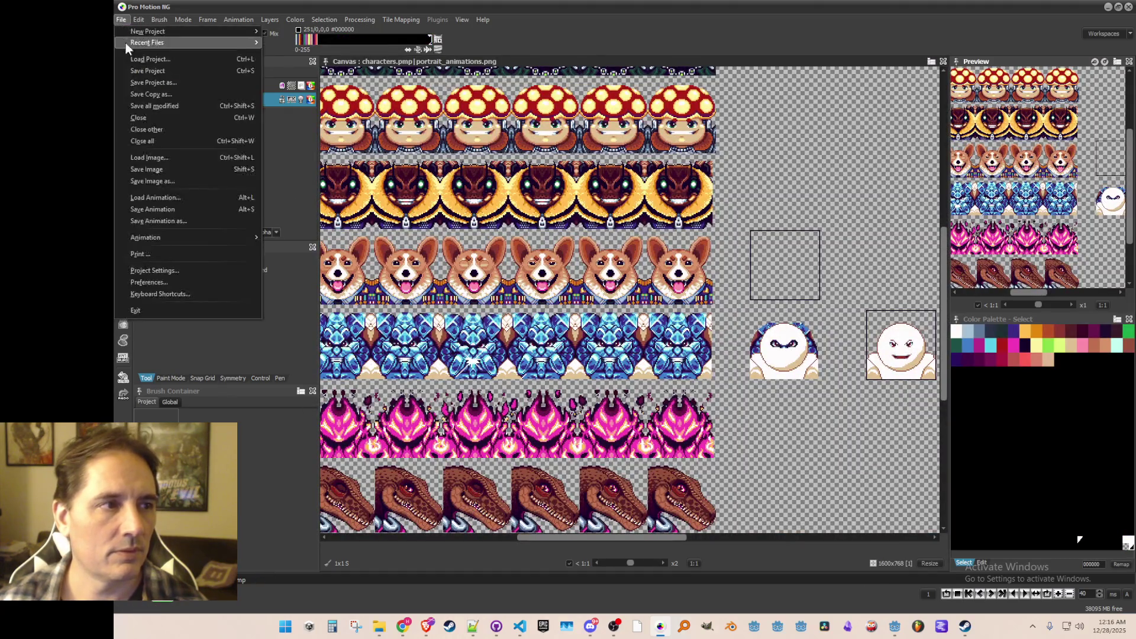
{"action": "left_click", "coordinate": [129, 55]}
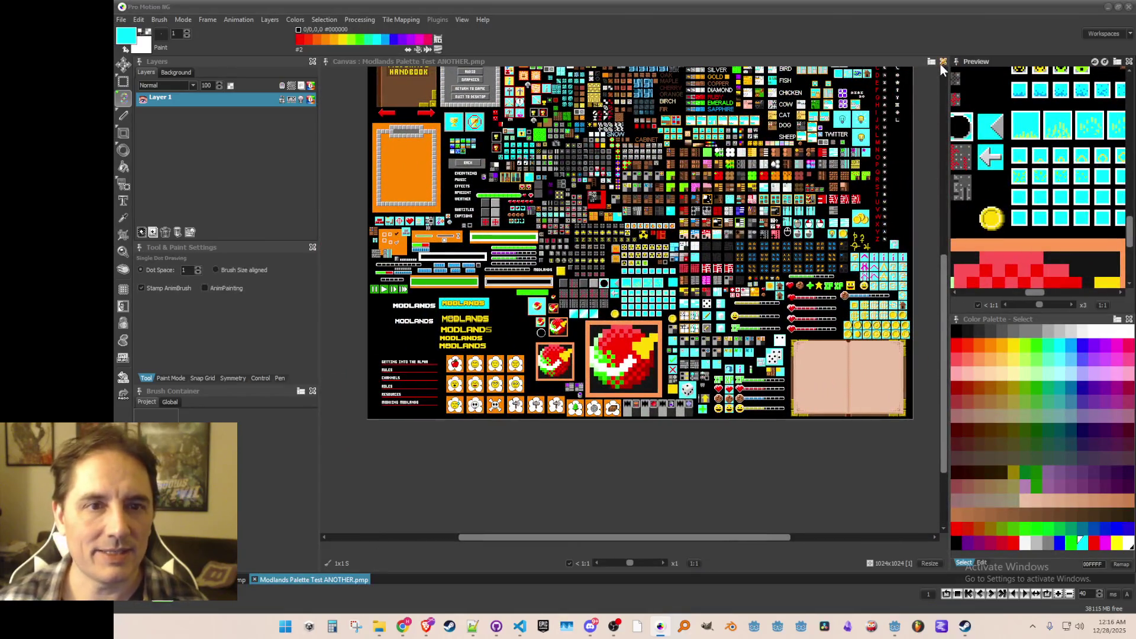
{"action": "left_click", "coordinate": [943, 61]}
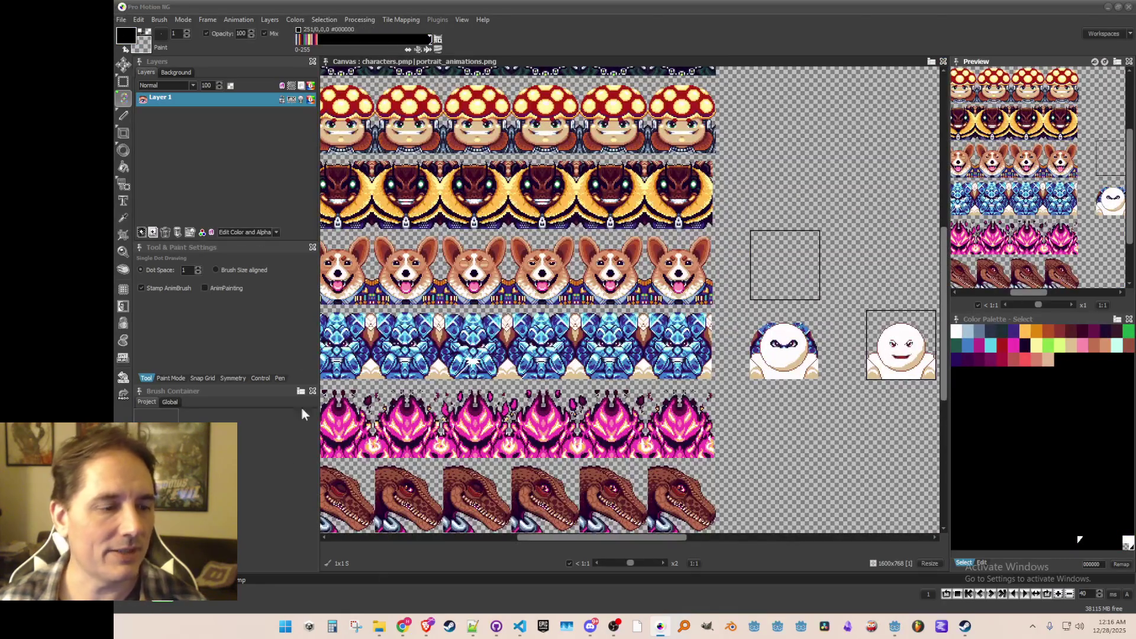
{"action": "left_click", "coordinate": [944, 62]}
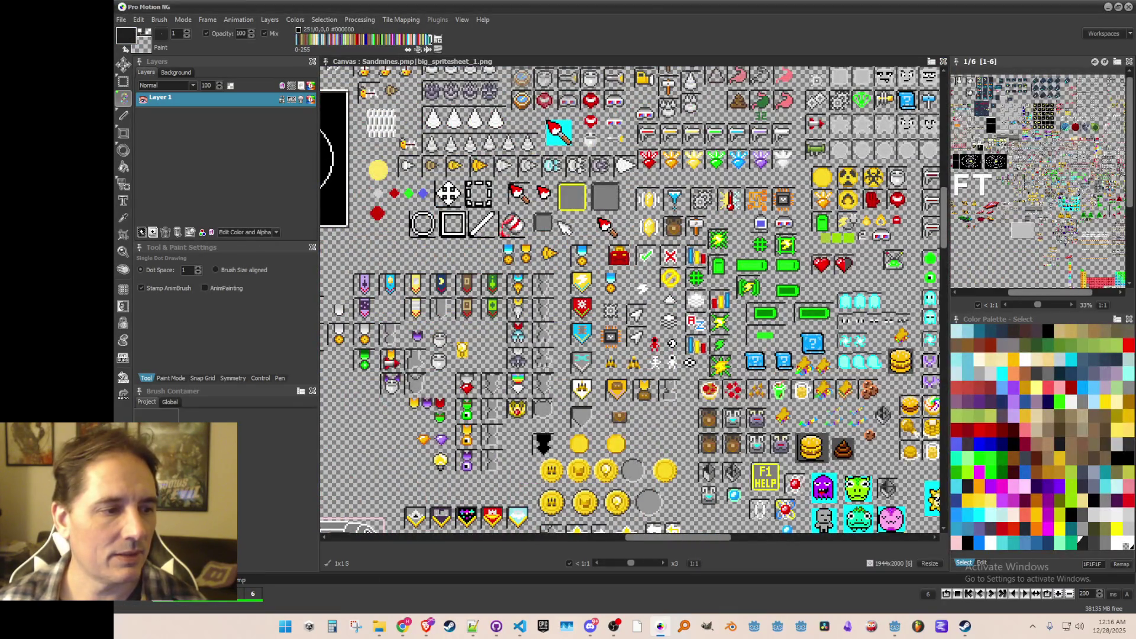
{"action": "left_click", "coordinate": [123, 20]}
{"action": "key", "text": "Escape"}
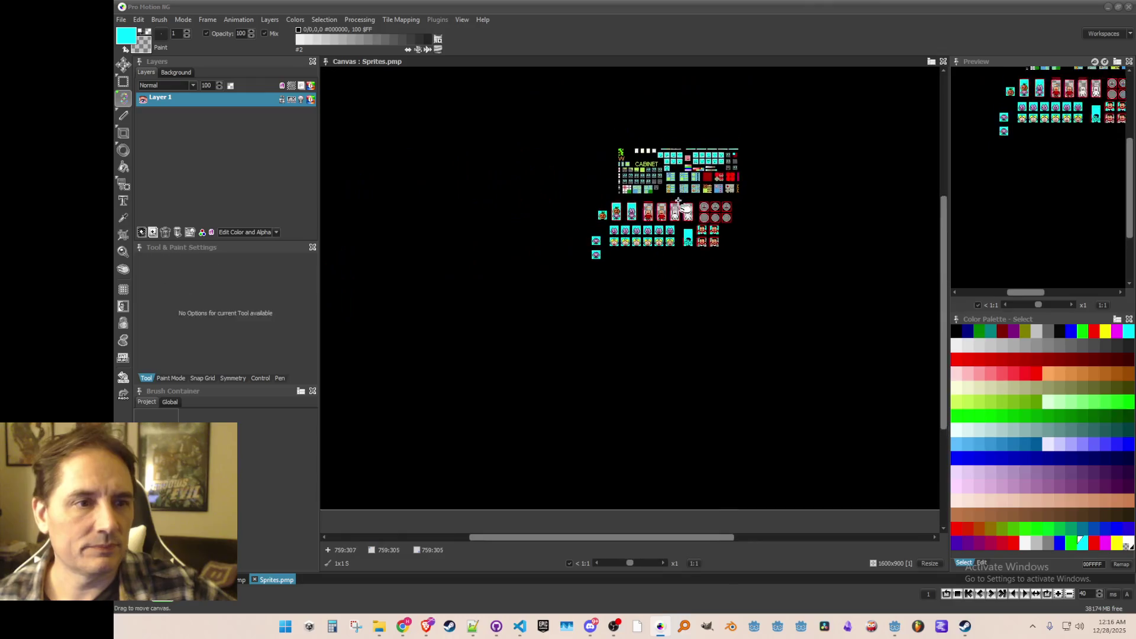
{"action": "left_click", "coordinate": [944, 62]}
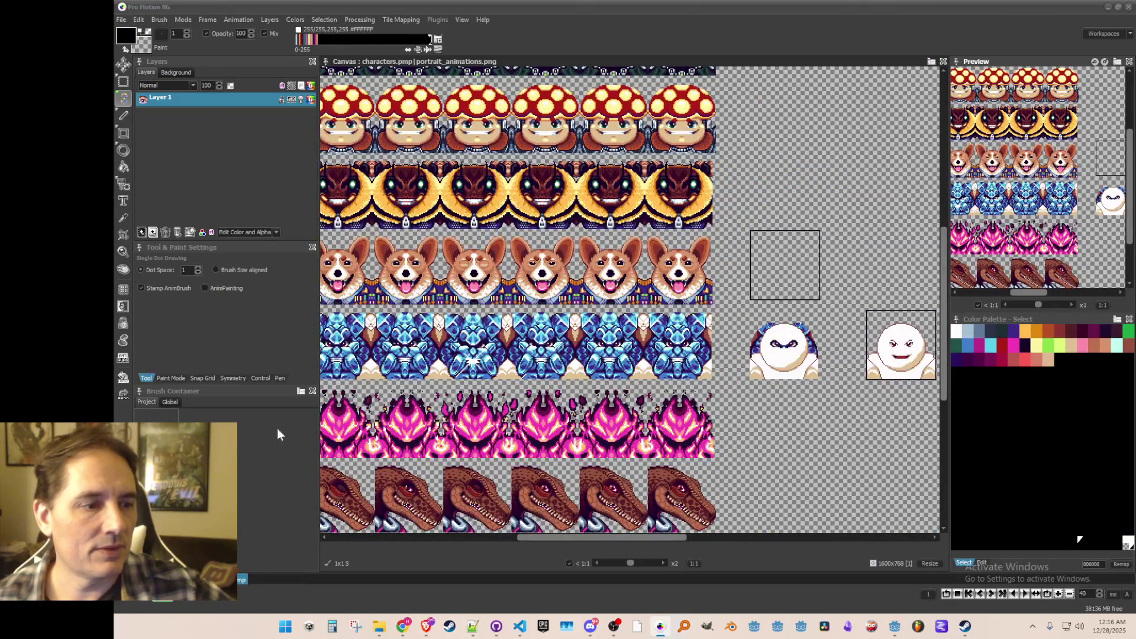
{"action": "left_click", "coordinate": [195, 580]}
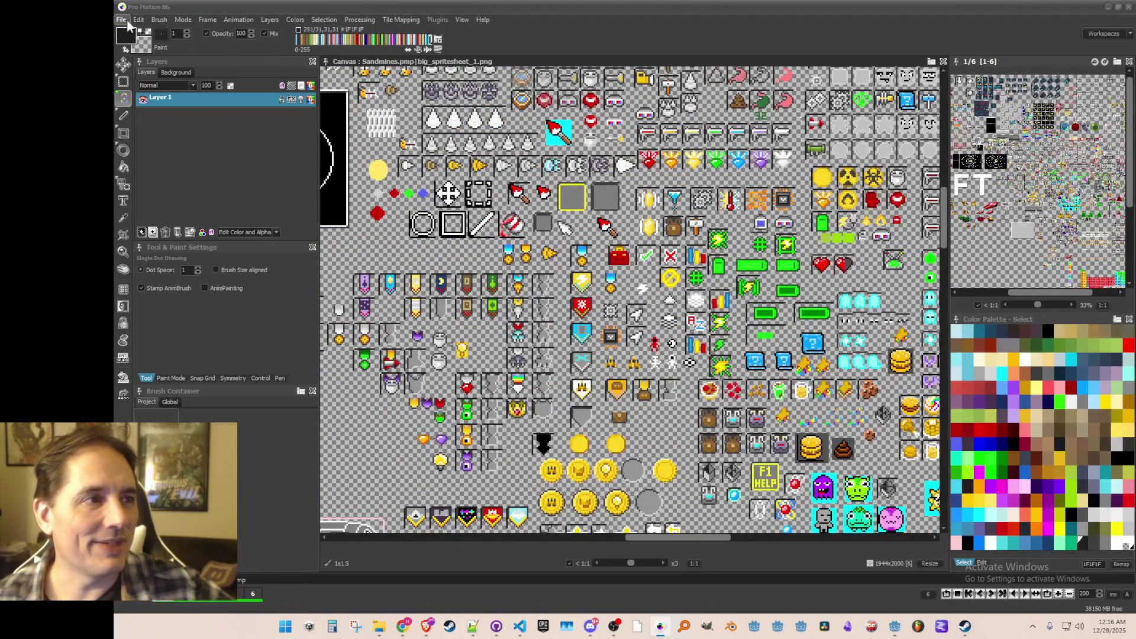
{"action": "left_click", "coordinate": [121, 19]}
{"action": "key", "text": "Escape"}
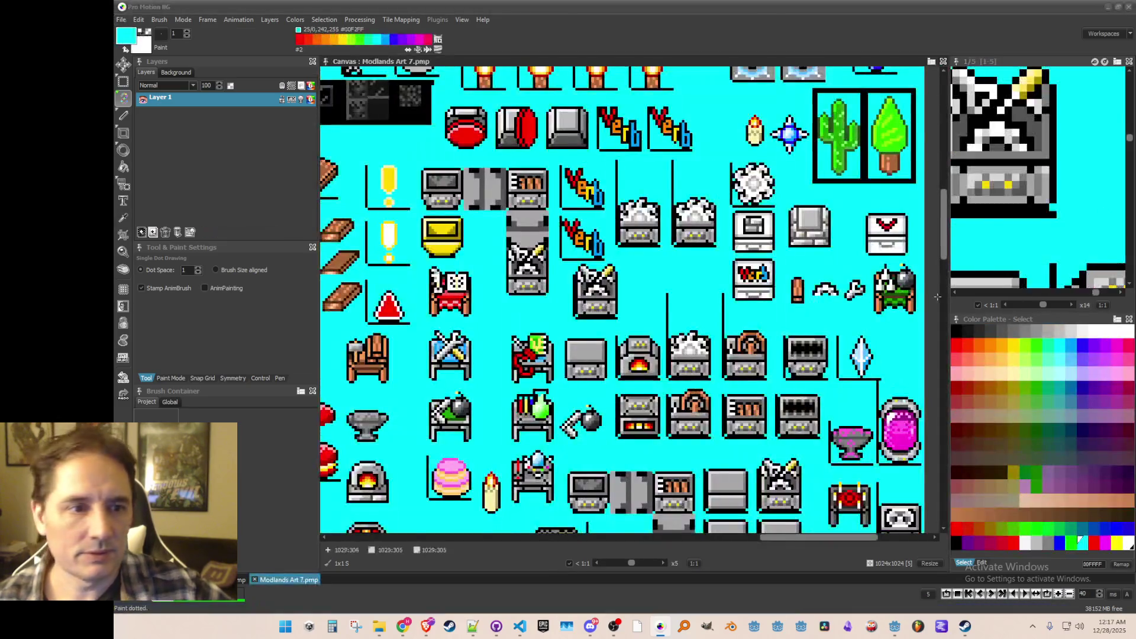
- Switch to Brush Grab and pan around the Modlands Art 7 sheet to the gem device tile
{"action": "scroll", "coordinate": [903, 236], "scroll_direction": "down", "scroll_amount": 5}
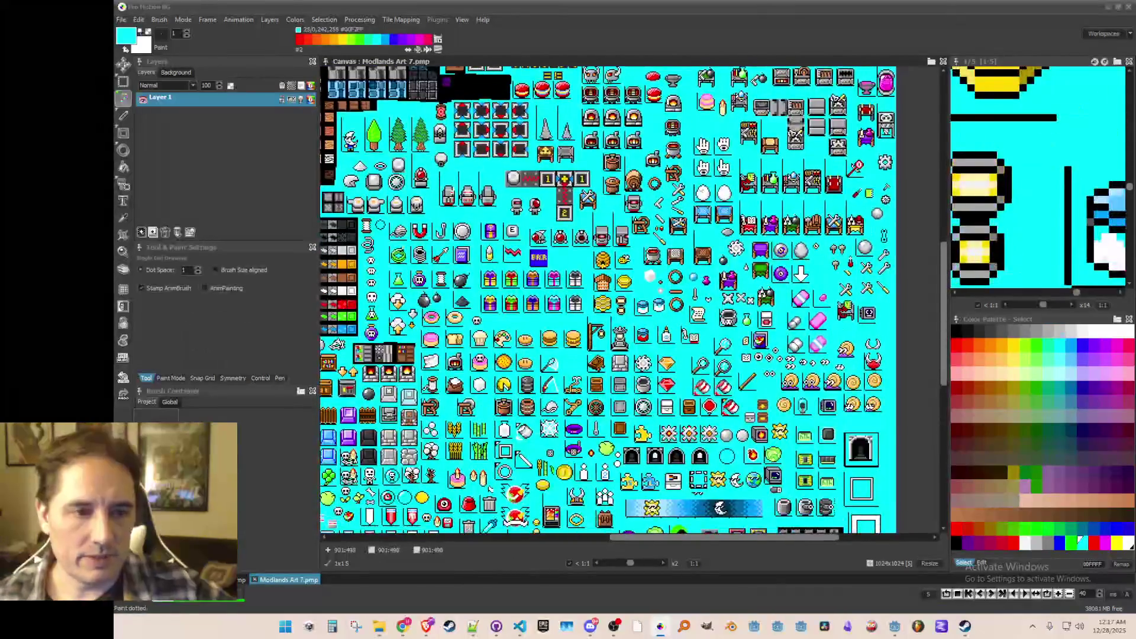
{"action": "key", "text": "b"}
{"action": "scroll", "coordinate": [621, 302], "scroll_direction": "down", "scroll_amount": 5}
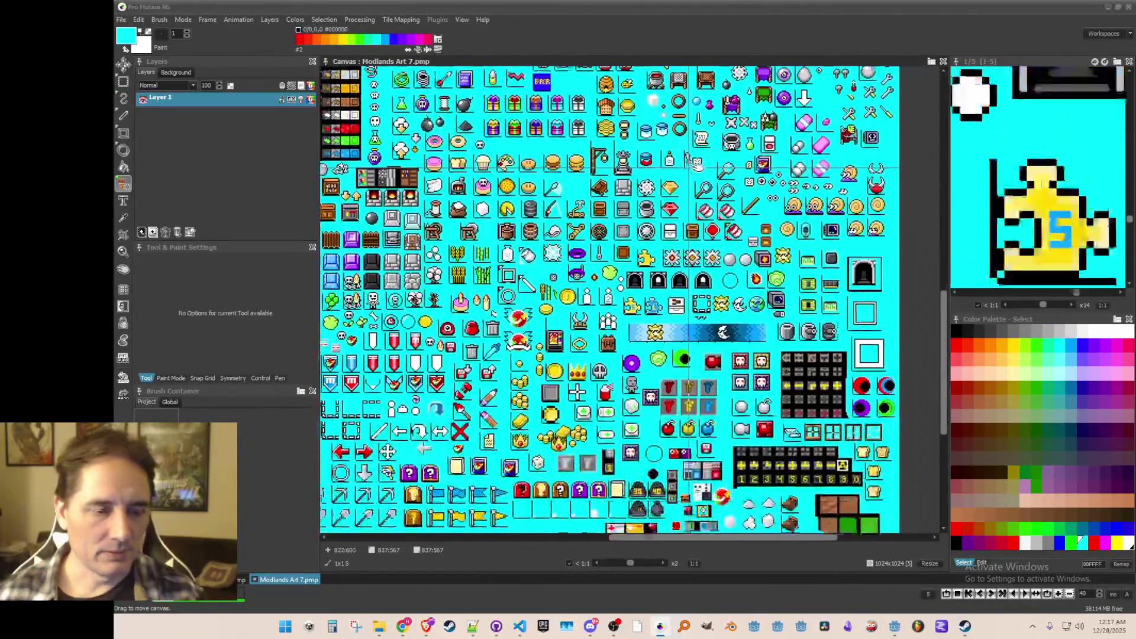
{"action": "scroll", "coordinate": [546, 195], "scroll_direction": "down", "scroll_amount": 3}
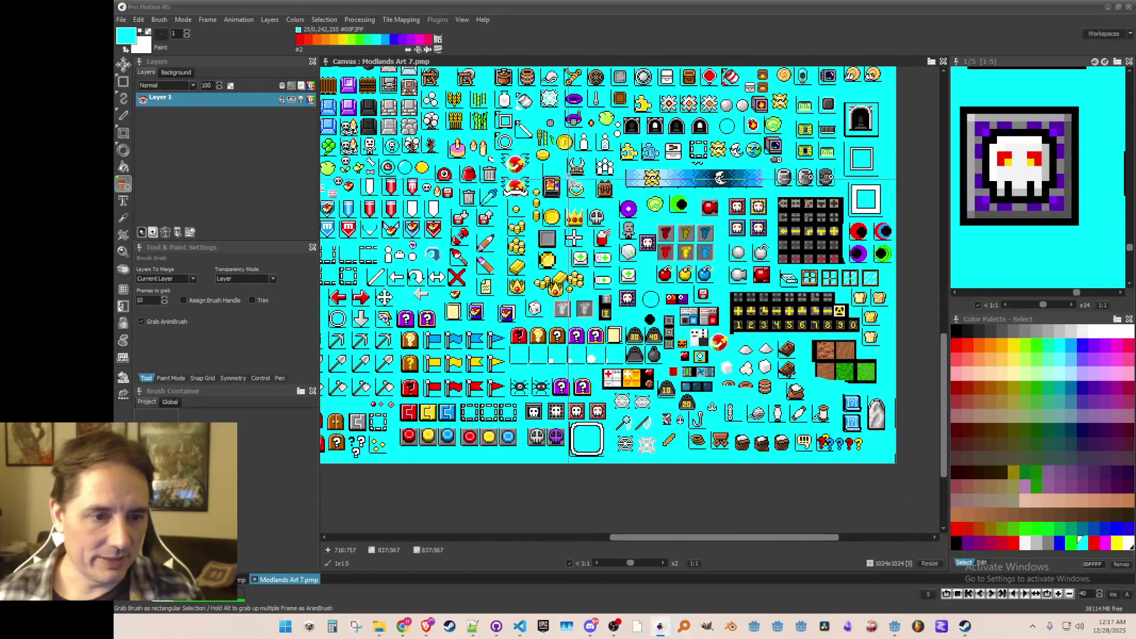
{"action": "mouse_move", "coordinate": [510, 175]}
{"action": "left_mouse_down"}
{"action": "mouse_move", "coordinate": [645, 199]}
{"action": "mouse_move", "coordinate": [636, 313]}
{"action": "mouse_move", "coordinate": [654, 410]}
{"action": "left_mouse_up"}
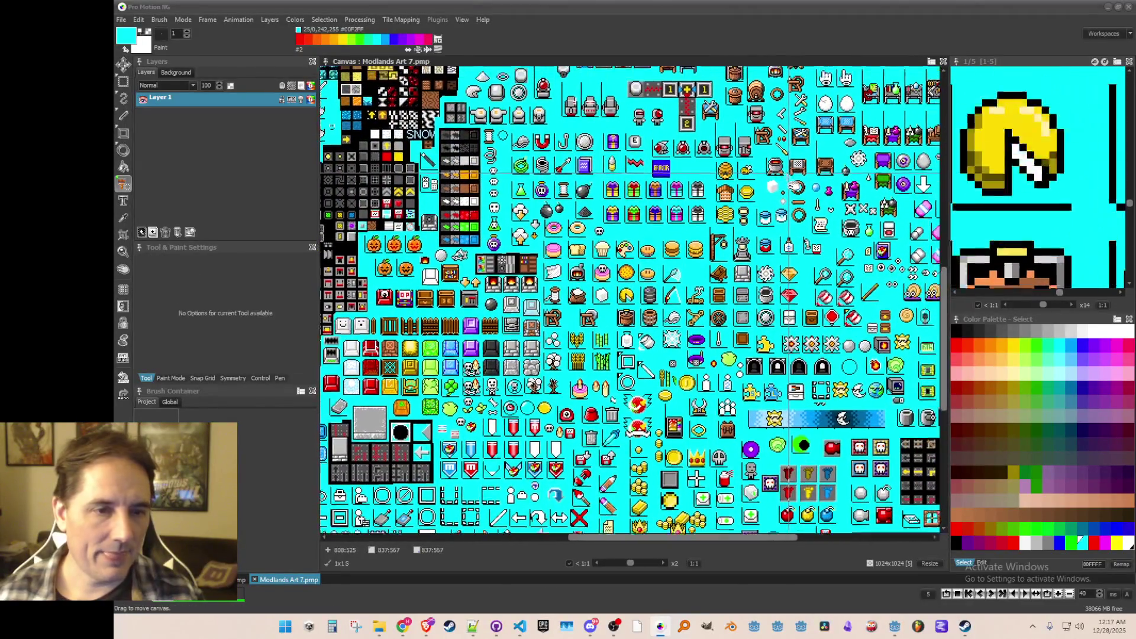
{"action": "left_click_drag", "start_coordinate": [775, 202], "coordinate": [747, 287]}
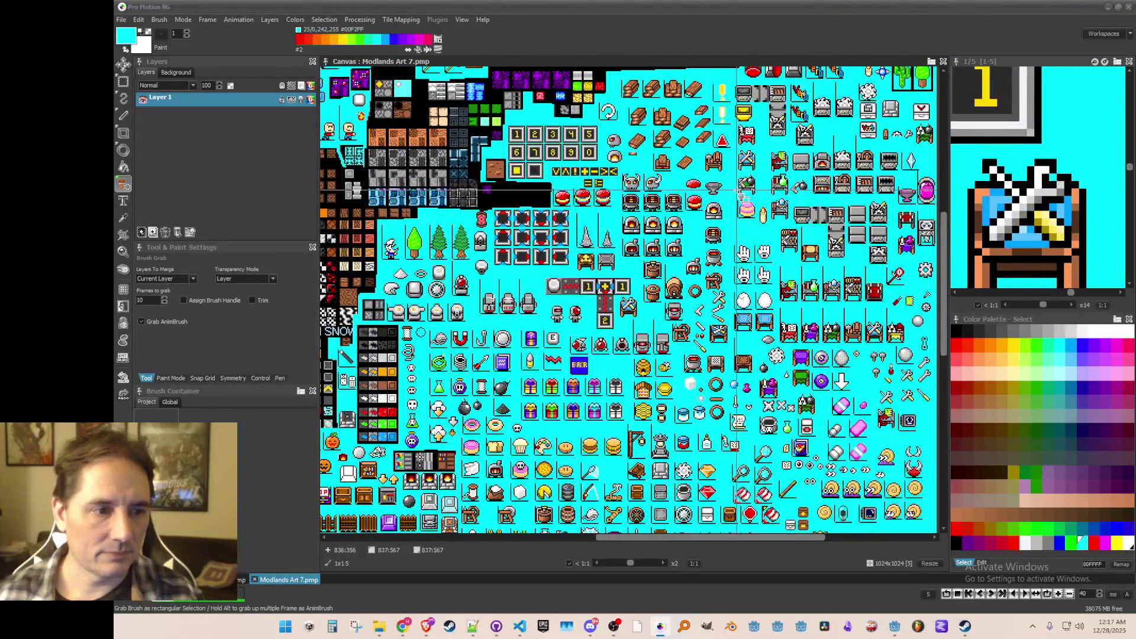
{"action": "left_click_drag", "start_coordinate": [741, 191], "coordinate": [733, 199]}
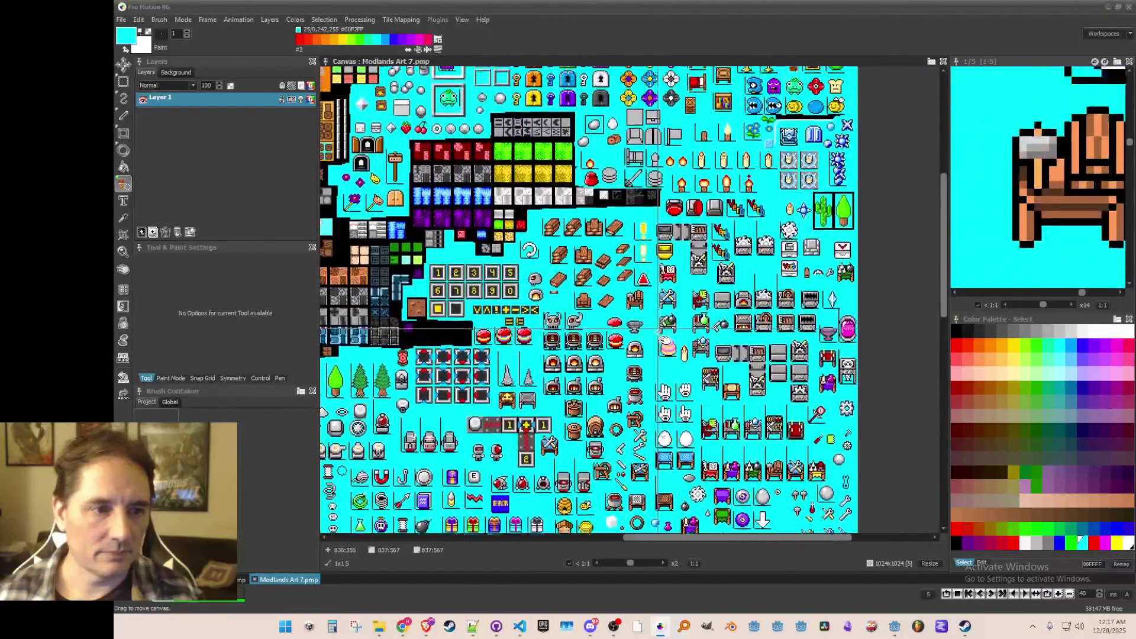
{"action": "left_click_drag", "start_coordinate": [659, 425], "coordinate": [807, 485]}
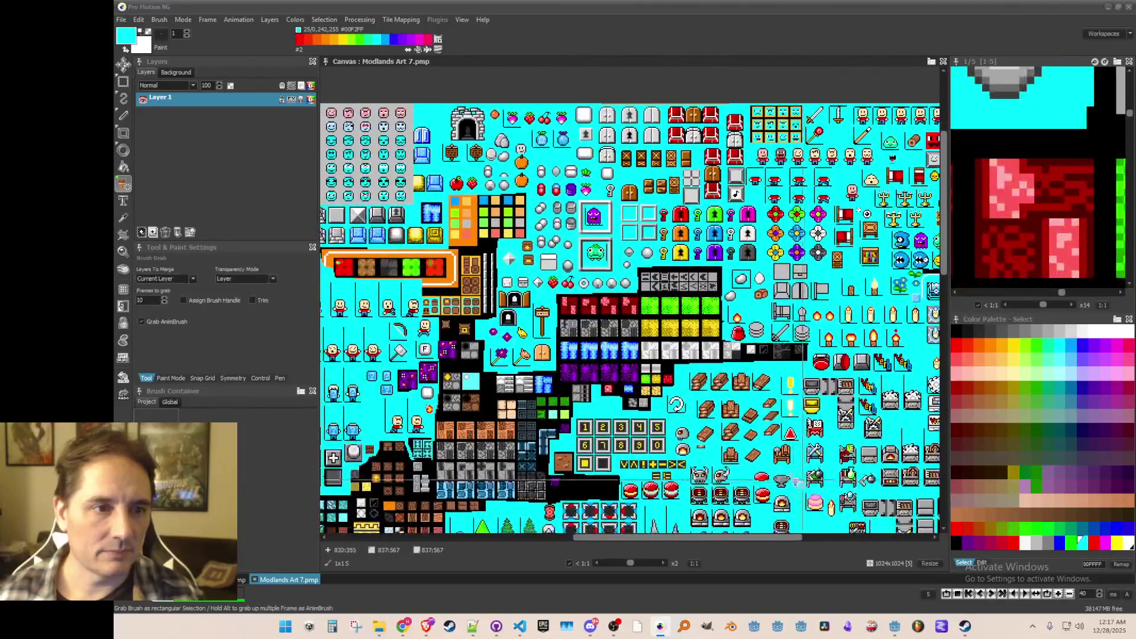
{"action": "left_click_drag", "start_coordinate": [517, 418], "coordinate": [561, 202]}
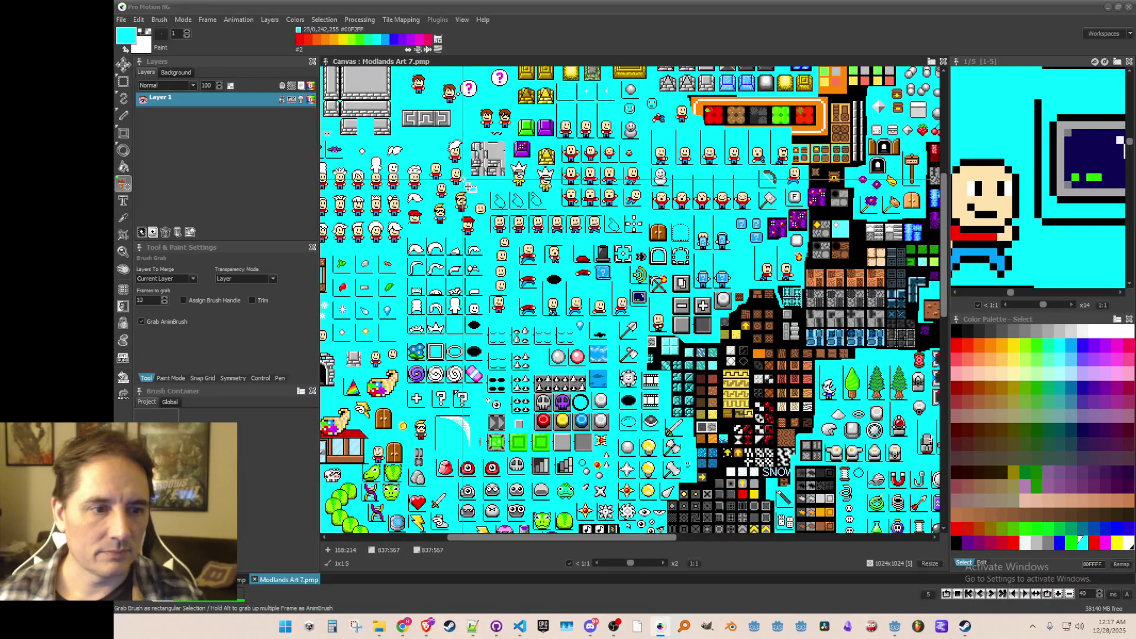
{"action": "left_click_drag", "start_coordinate": [455, 188], "coordinate": [540, 289]}
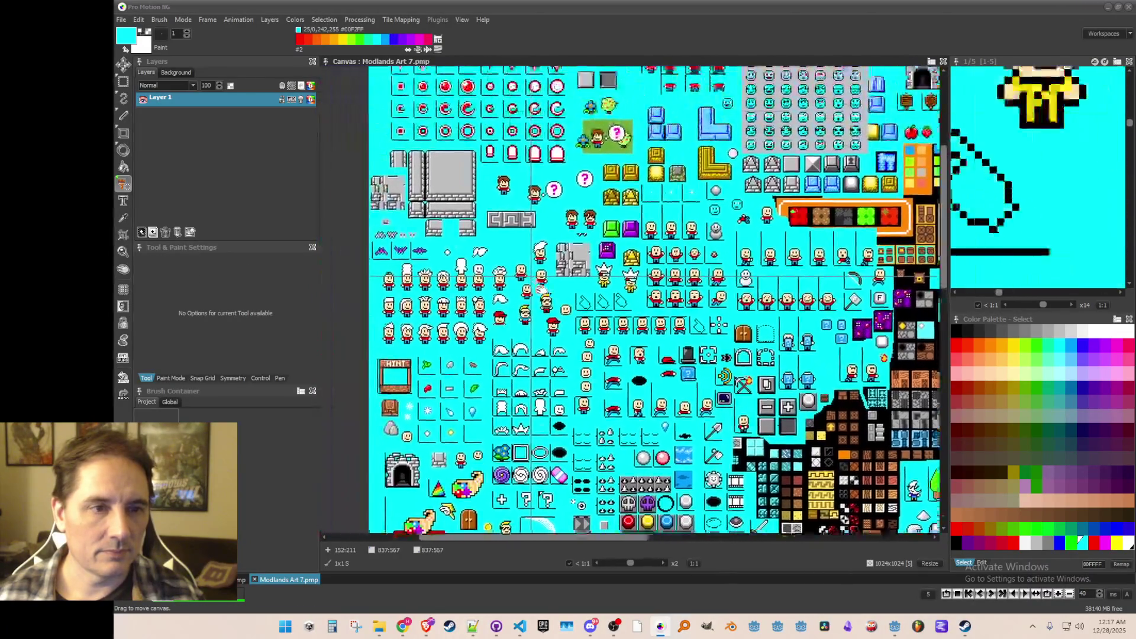
{"action": "mouse_move", "coordinate": [588, 352]}
{"action": "left_mouse_down"}
{"action": "mouse_move", "coordinate": [704, 243]}
{"action": "mouse_move", "coordinate": [719, 260]}
{"action": "left_mouse_up"}
{"action": "scroll", "coordinate": [739, 278], "scroll_direction": "down", "scroll_amount": 3}
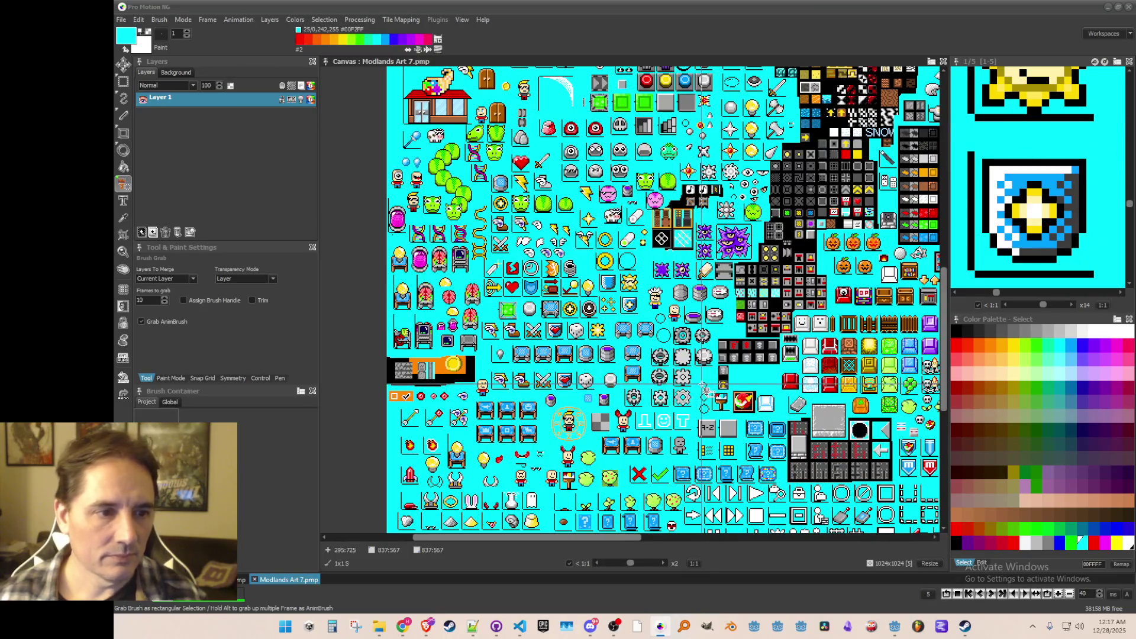
{"action": "left_click_drag", "start_coordinate": [674, 481], "coordinate": [666, 303]}
{"action": "mouse_move", "coordinate": [689, 439]}
{"action": "left_mouse_down"}
{"action": "mouse_move", "coordinate": [707, 379]}
{"action": "mouse_move", "coordinate": [703, 332]}
{"action": "mouse_move", "coordinate": [693, 329]}
{"action": "mouse_move", "coordinate": [775, 355]}
{"action": "mouse_move", "coordinate": [752, 332]}
{"action": "left_mouse_up"}
- Grab the gray blue-gem device as a 16x16 brush and switch to big_spritesheet_1.png
{"action": "scroll", "coordinate": [715, 186], "scroll_direction": "up", "scroll_amount": 1}
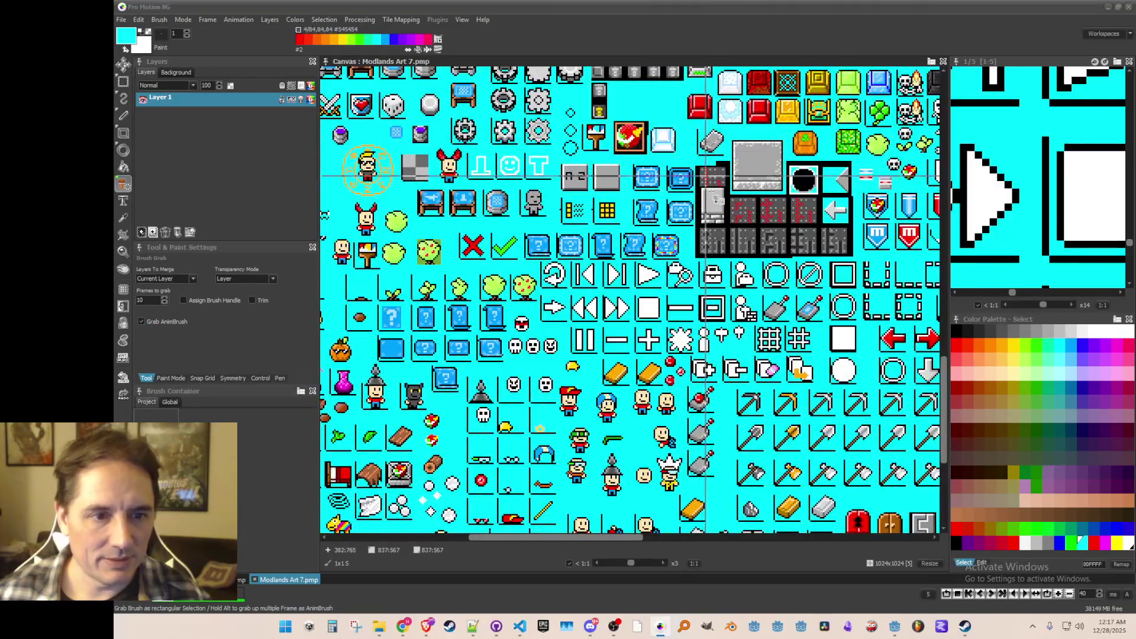
{"action": "scroll", "coordinate": [725, 177], "scroll_direction": "up", "scroll_amount": 4}
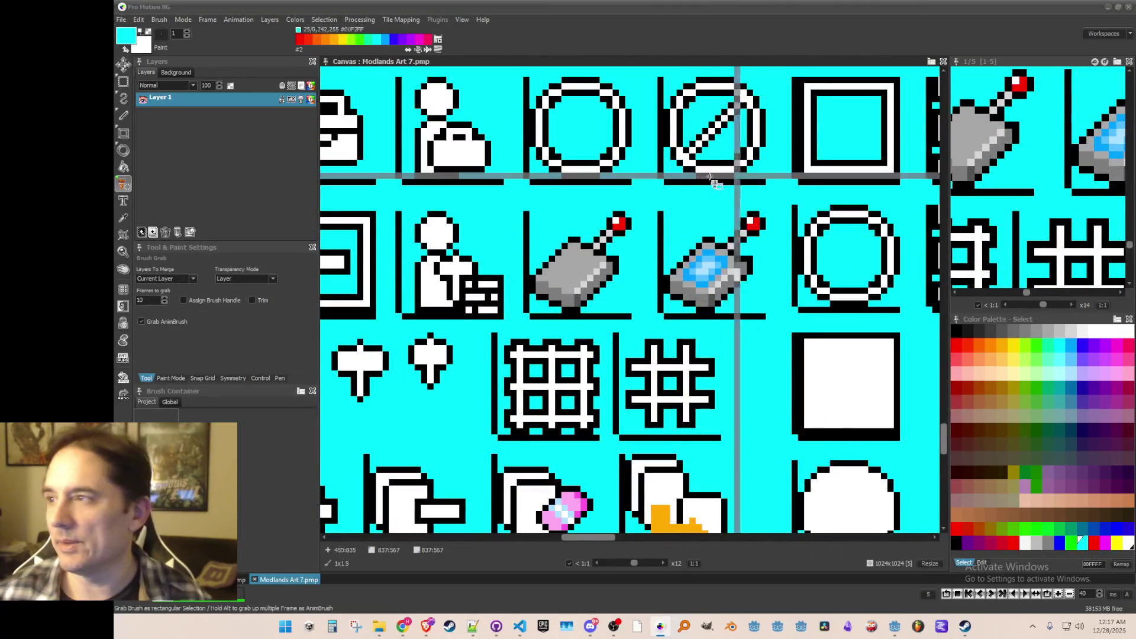
{"action": "scroll", "coordinate": [727, 176], "scroll_direction": "down", "scroll_amount": 1}
{"action": "scroll", "coordinate": [734, 225], "scroll_direction": "up", "scroll_amount": 1}
{"action": "scroll", "coordinate": [754, 292], "scroll_direction": "down", "scroll_amount": 2}
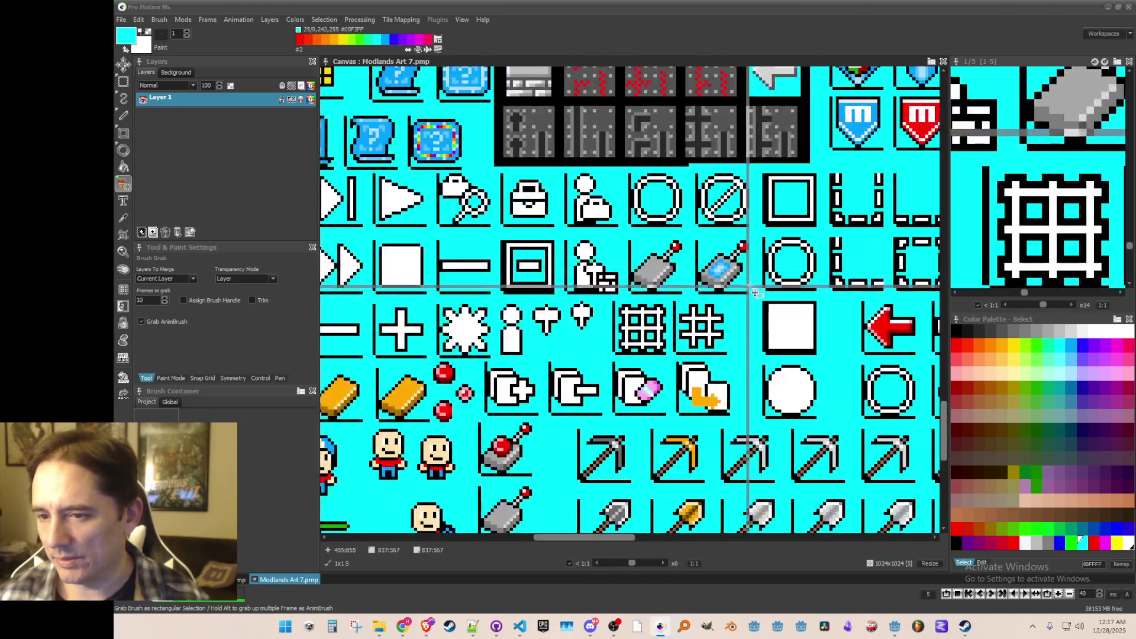
{"action": "mouse_move", "coordinate": [711, 254]}
{"action": "left_mouse_down"}
{"action": "mouse_move", "coordinate": [566, 245]}
{"action": "mouse_move", "coordinate": [605, 281]}
{"action": "left_mouse_up"}
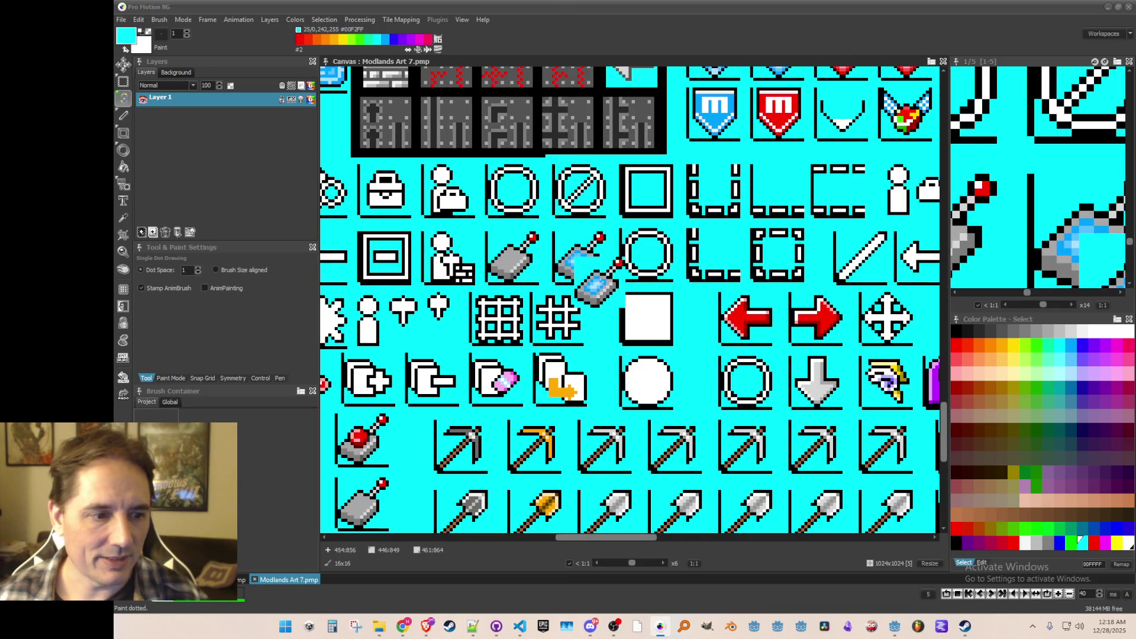
{"action": "scroll", "coordinate": [595, 283], "scroll_direction": "down", "scroll_amount": 1}
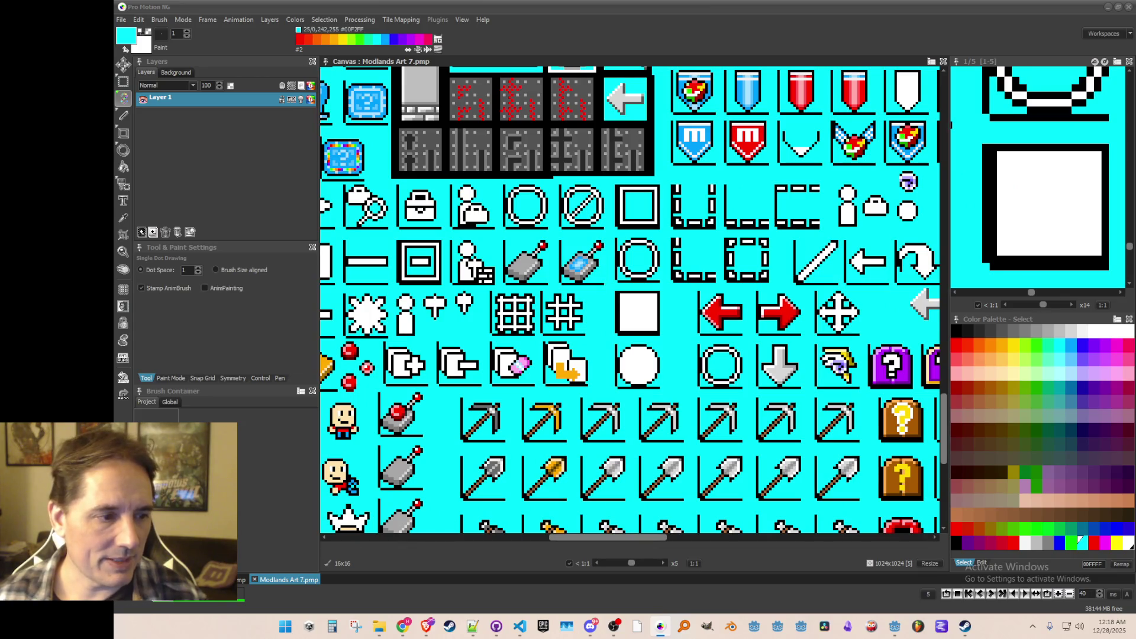
{"action": "left_click", "coordinate": [241, 580]}
{"action": "scroll", "coordinate": [556, 216], "scroll_direction": "up", "scroll_amount": 4}
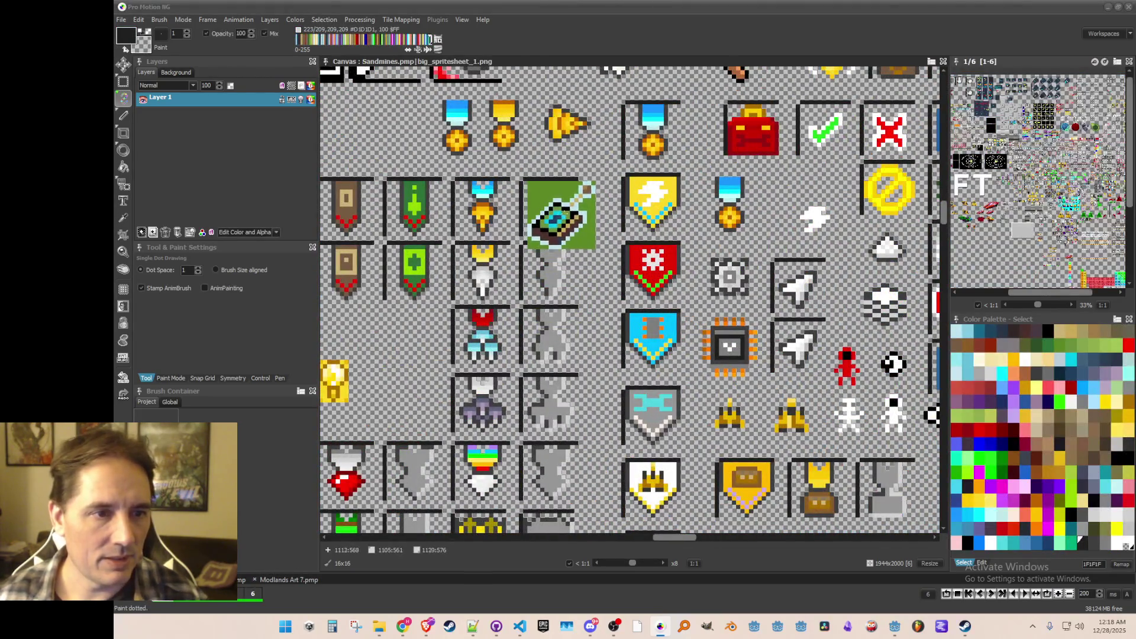
- Import the brush colours into the palette and fill the cyan background around the device transparent
{"action": "left_click", "coordinate": [236, 19]}
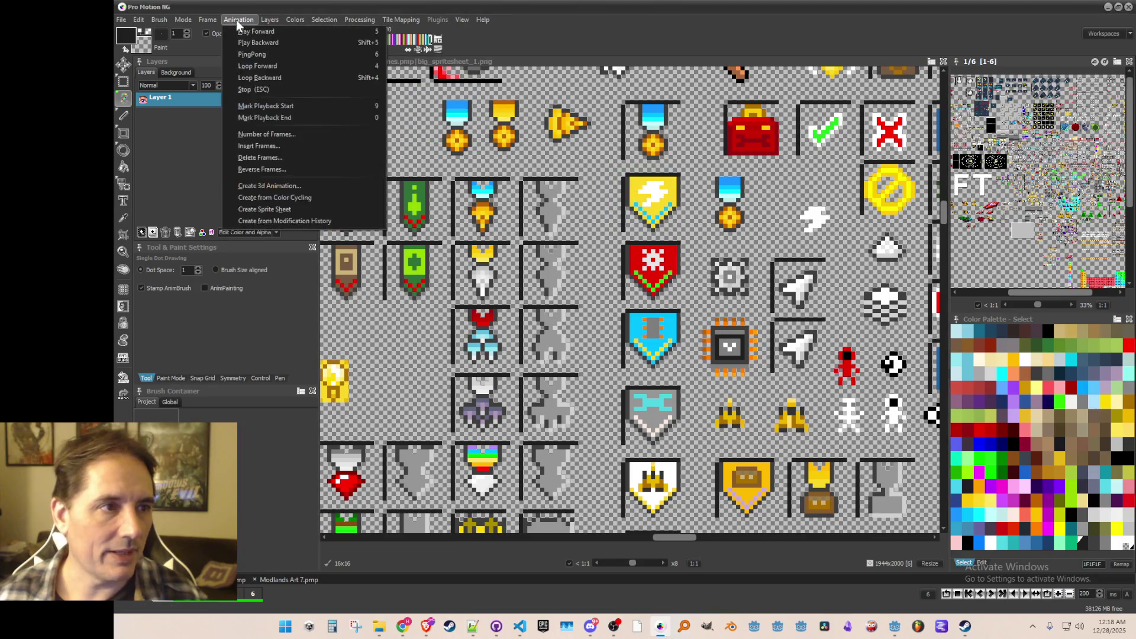
{"action": "left_click", "coordinate": [319, 90]}
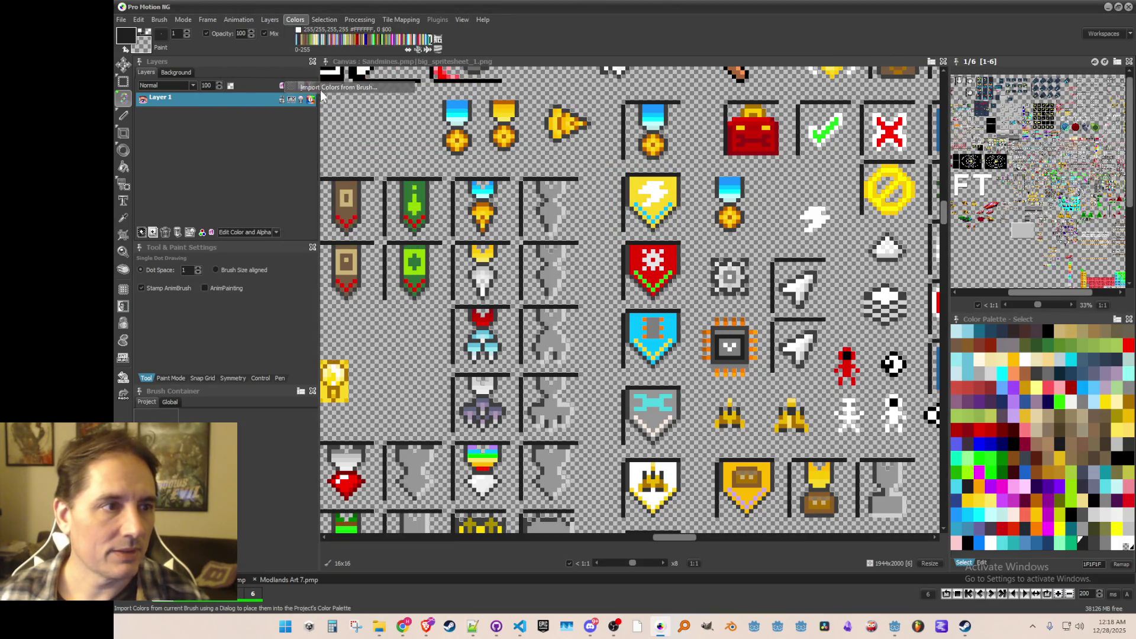
{"action": "left_click", "coordinate": [685, 406]}
{"action": "scroll", "coordinate": [685, 406], "scroll_direction": "down", "scroll_amount": 5}
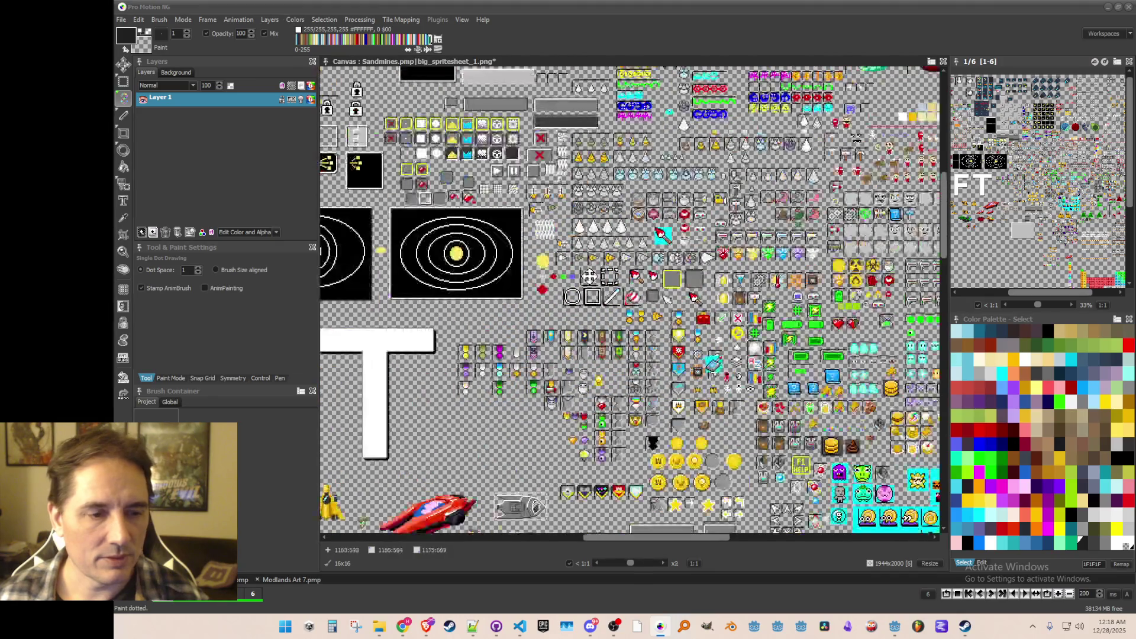
{"action": "scroll", "coordinate": [630, 145], "scroll_direction": "up", "scroll_amount": 5}
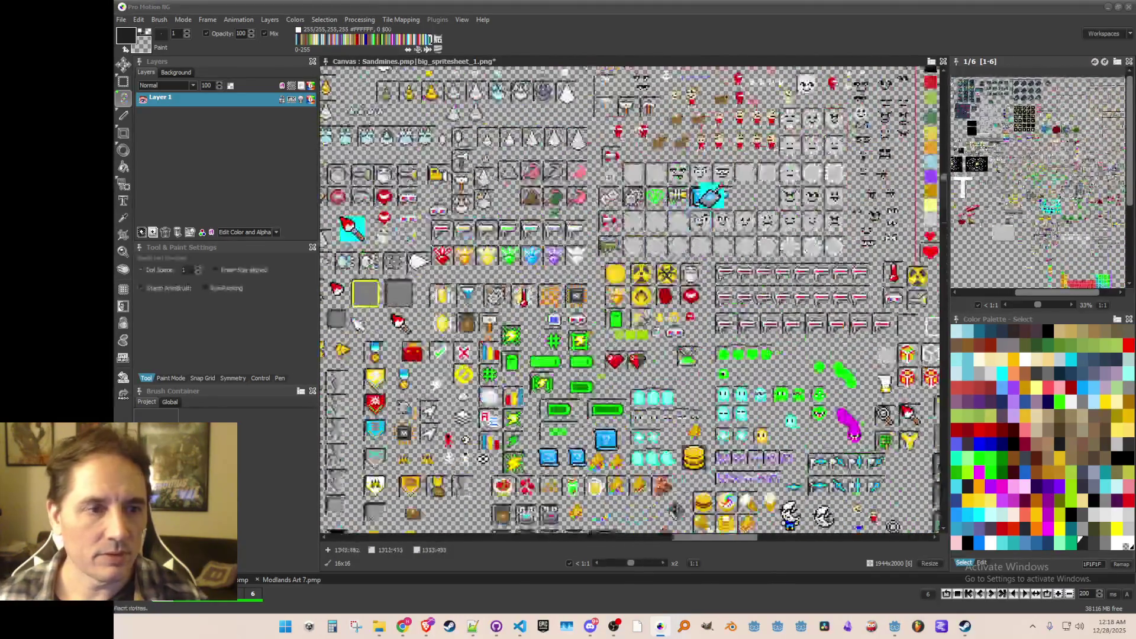
{"action": "scroll", "coordinate": [806, 128], "scroll_direction": "up", "scroll_amount": 2}
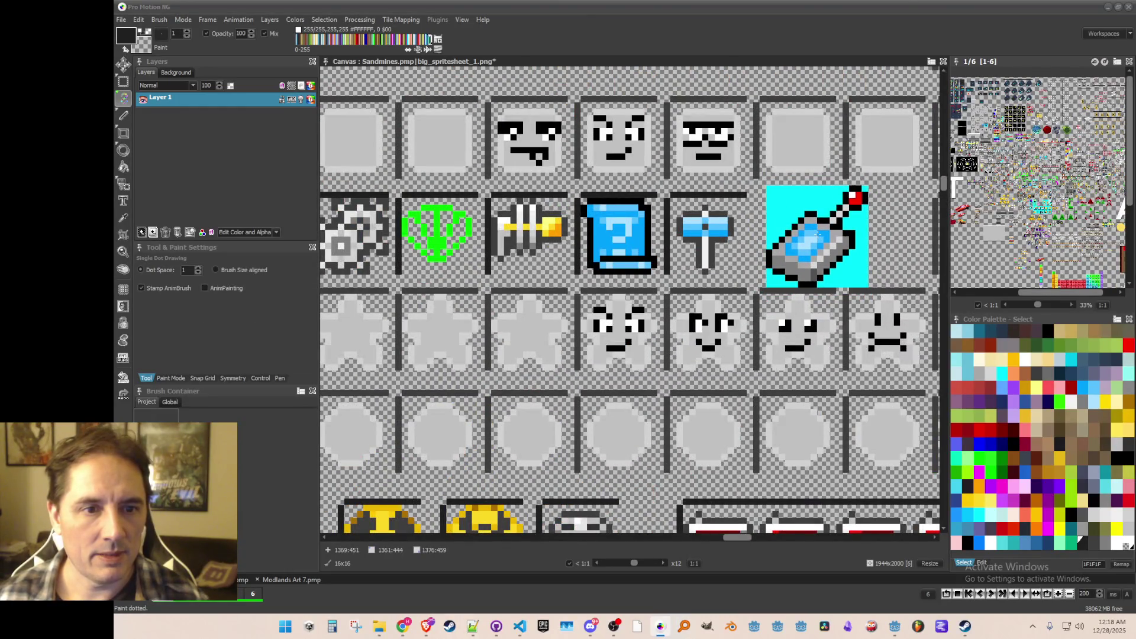
{"action": "key", "text": "f"}
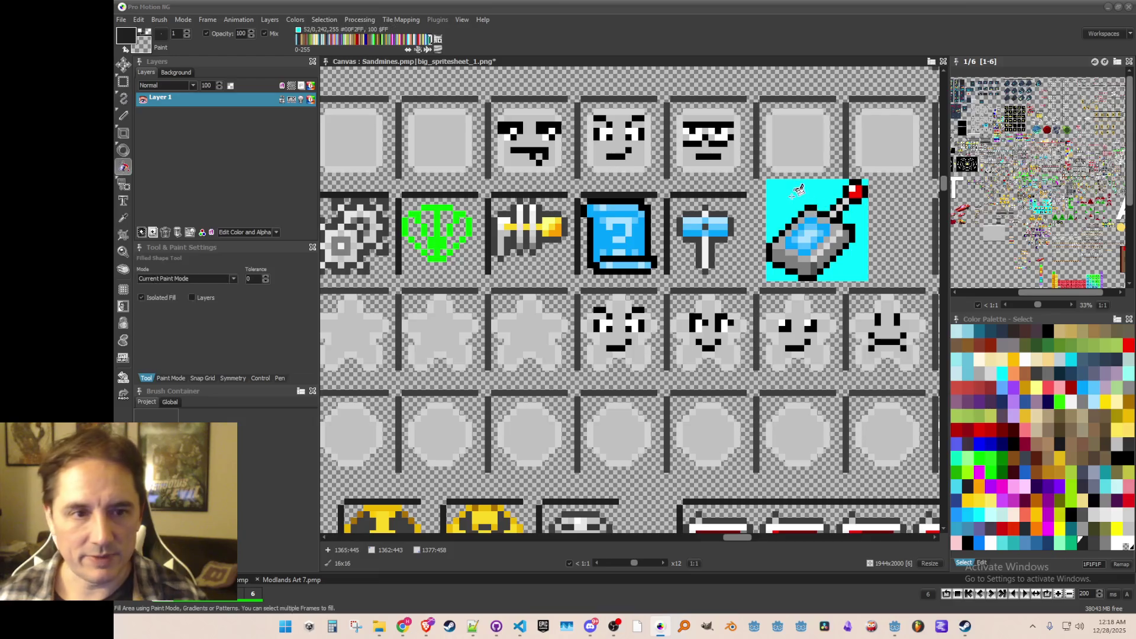
{"action": "left_click", "coordinate": [840, 204]}
{"action": "left_click", "coordinate": [861, 251]}
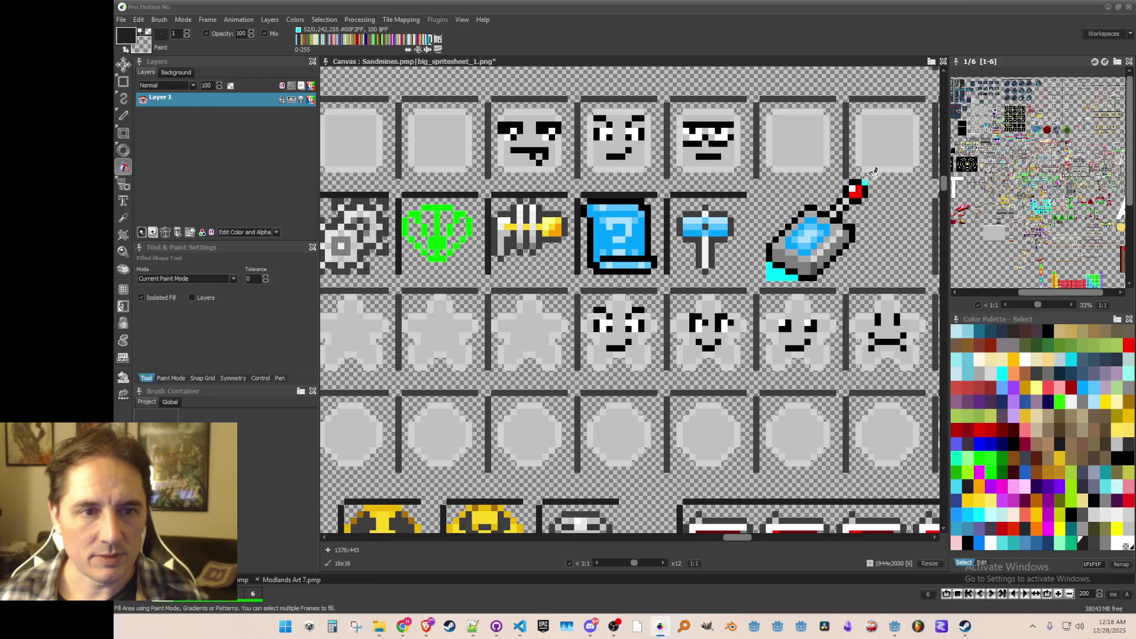
{"action": "left_click", "coordinate": [778, 272]}
- Pick up the hammer icon as a brush, then discard it
{"action": "scroll", "coordinate": [778, 272], "scroll_direction": "down", "scroll_amount": 2}
{"action": "key", "text": "b"}
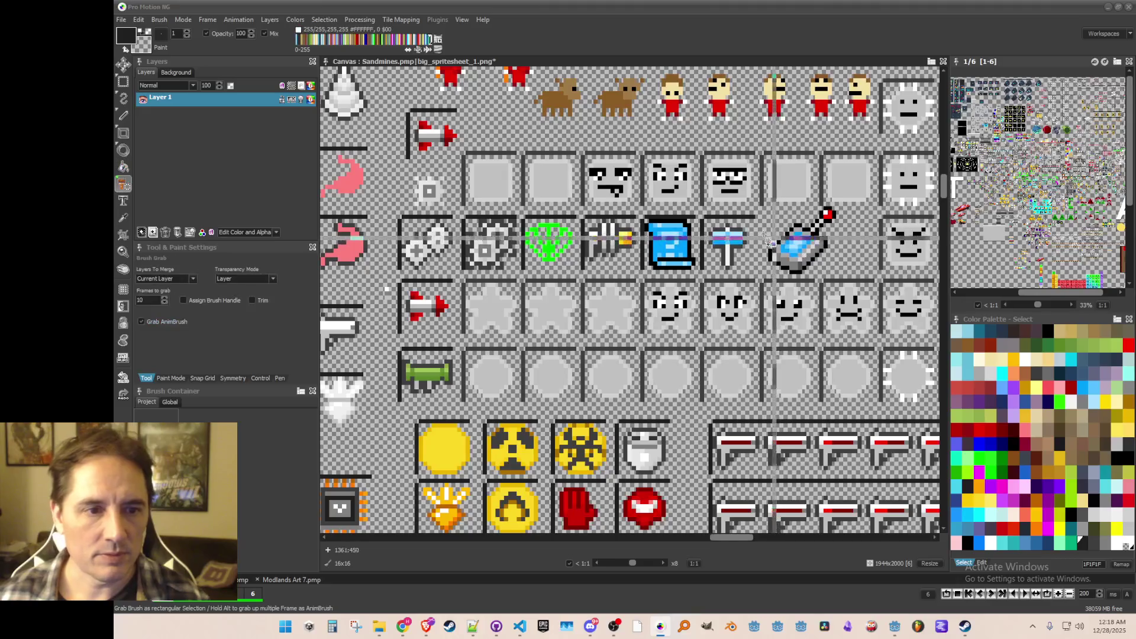
{"action": "scroll", "coordinate": [656, 209], "scroll_direction": "up", "scroll_amount": 3}
{"action": "left_click_drag", "start_coordinate": [656, 209], "coordinate": [779, 341]}
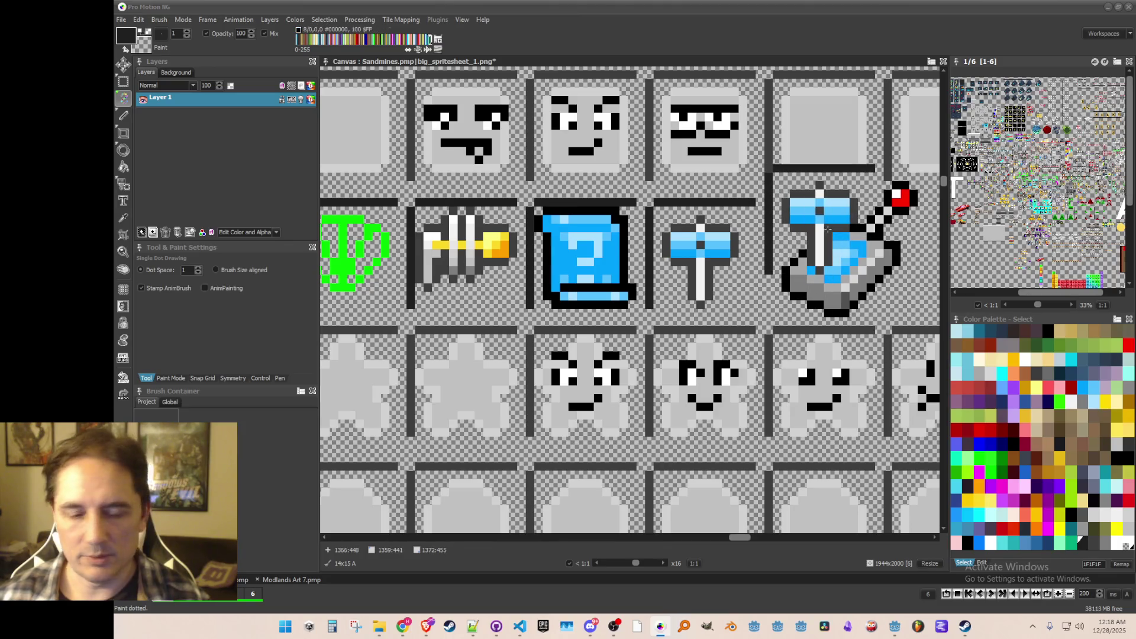
{"action": "key", "text": "period"}
{"action": "scroll", "coordinate": [829, 228], "scroll_direction": "down", "scroll_amount": 1}
{"action": "scroll", "coordinate": [835, 223], "scroll_direction": "up", "scroll_amount": 1}
{"action": "scroll", "coordinate": [834, 223], "scroll_direction": "down", "scroll_amount": 1}
{"action": "scroll", "coordinate": [834, 223], "scroll_direction": "up", "scroll_amount": 1}
- Copy the red antenna tip, undo the extra tip, and grab the finished device icon
{"action": "key", "text": "b"}
{"action": "mouse_move", "coordinate": [841, 230]}
{"action": "left_mouse_down"}
{"action": "mouse_move", "coordinate": [858, 259]}
{"action": "mouse_move", "coordinate": [863, 250]}
{"action": "left_mouse_up"}
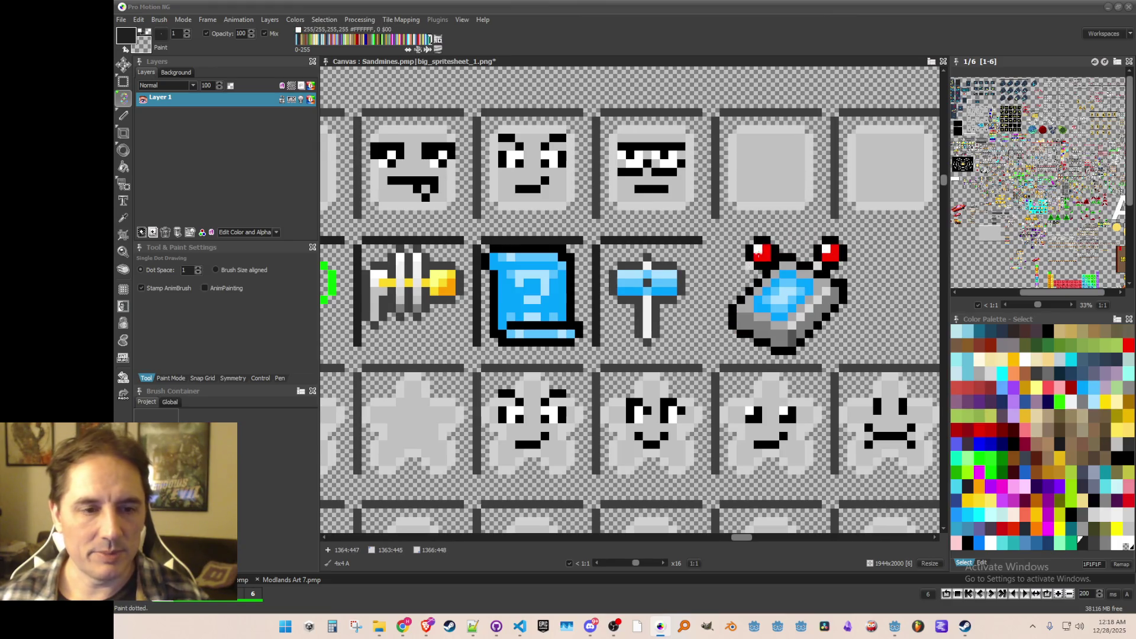
{"action": "scroll", "coordinate": [758, 254], "scroll_direction": "down", "scroll_amount": 1}
{"action": "scroll", "coordinate": [809, 328], "scroll_direction": "up", "scroll_amount": 1}
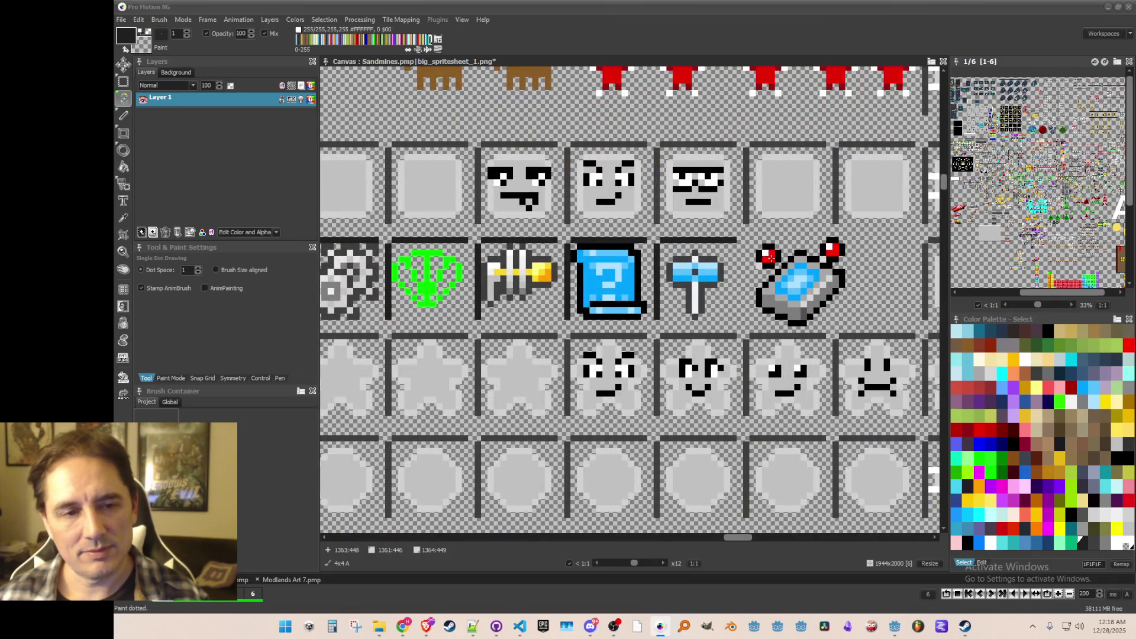
{"action": "key", "text": "ctrl+z"}
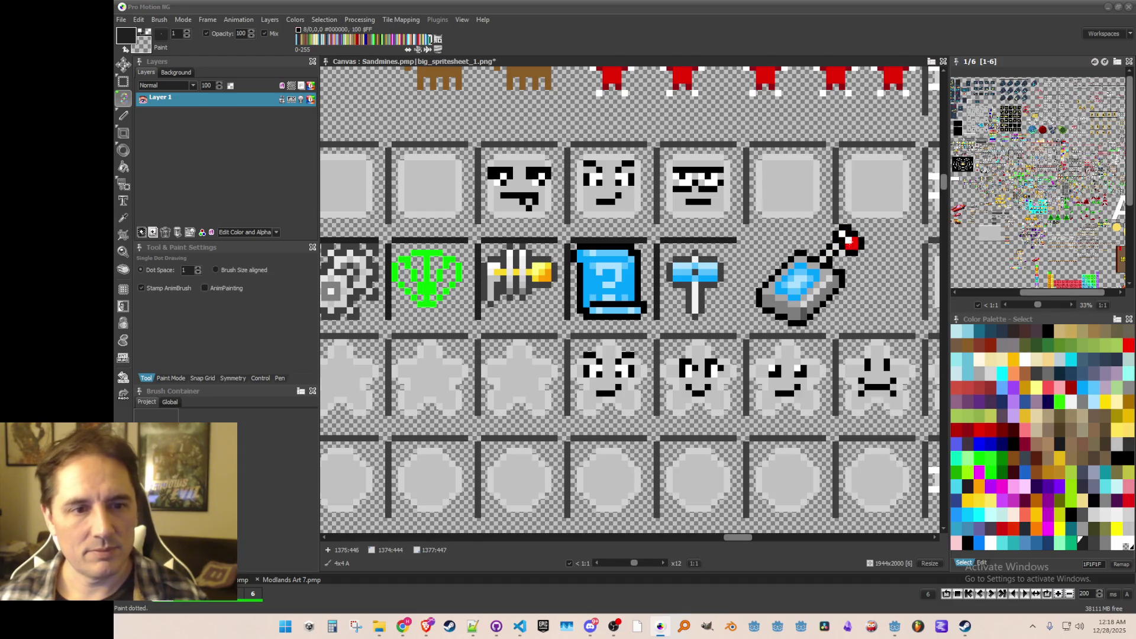
{"action": "scroll", "coordinate": [838, 243], "scroll_direction": "down", "scroll_amount": 1}
{"action": "scroll", "coordinate": [838, 243], "scroll_direction": "up", "scroll_amount": 1}
{"action": "key", "text": "b"}
{"action": "left_click_drag", "start_coordinate": [775, 246], "coordinate": [850, 330]}
{"action": "scroll", "coordinate": [841, 320], "scroll_direction": "down", "scroll_amount": 1}
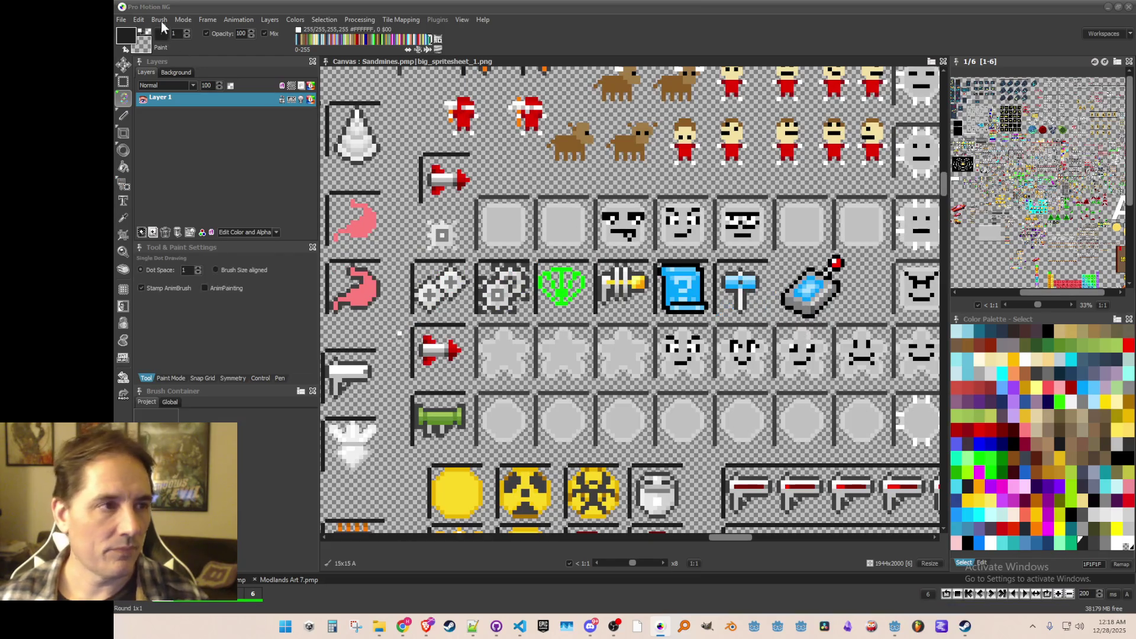
- Reset the brush, grab the device icon, and stamp a copy beside the hammer
{"action": "left_click", "coordinate": [161, 21]}
{"action": "left_click", "coordinate": [159, 301]}
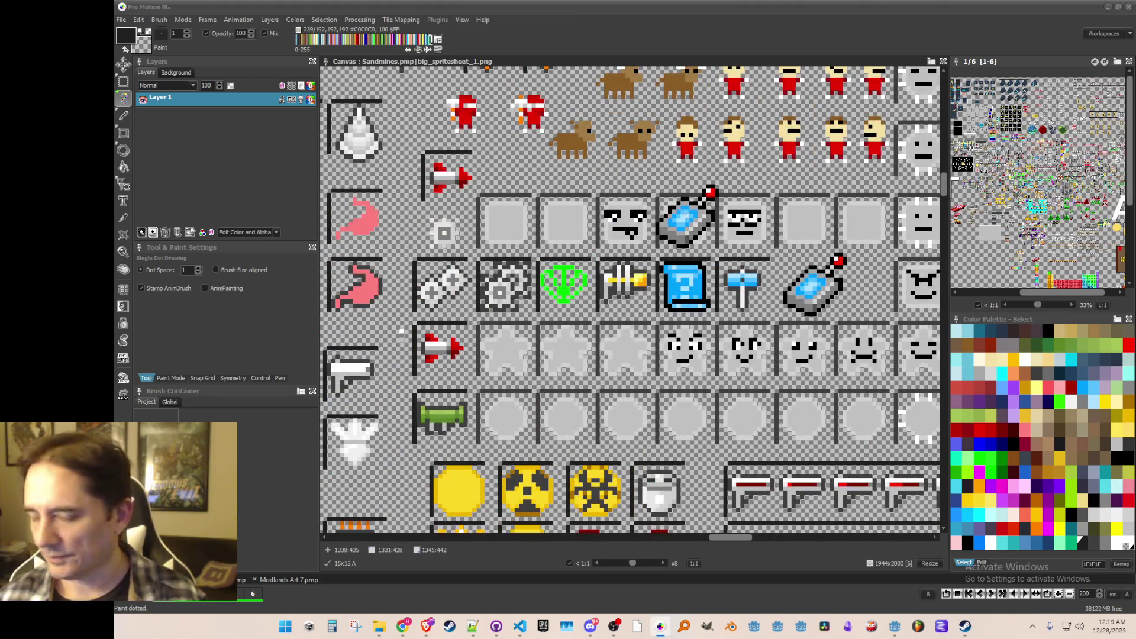
{"action": "scroll", "coordinate": [752, 267], "scroll_direction": "up", "scroll_amount": 1}
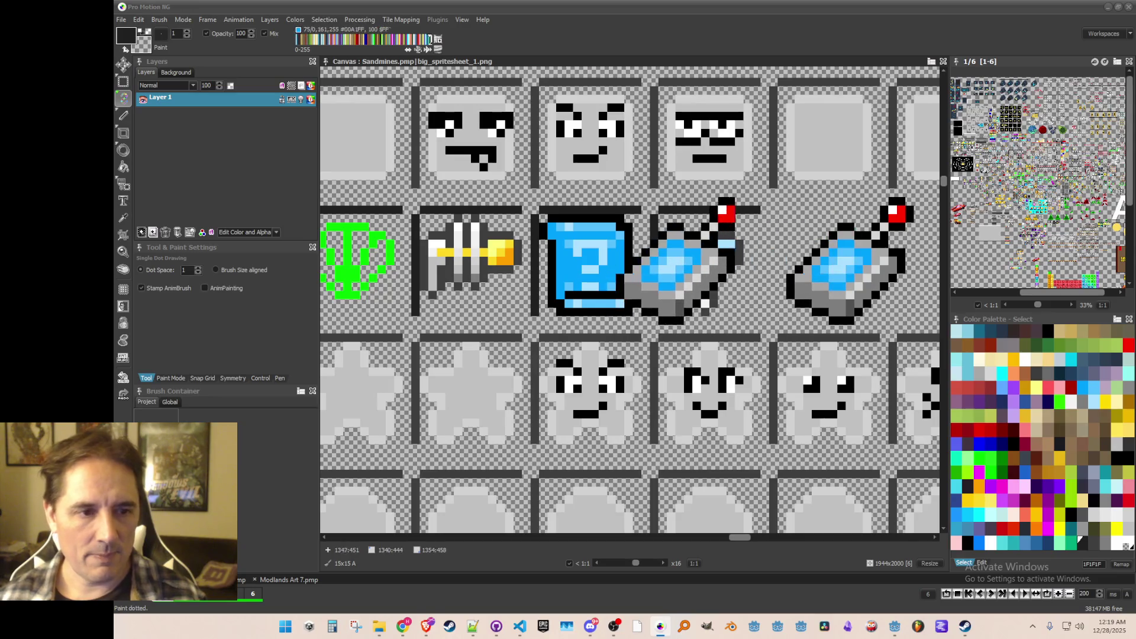
{"action": "key", "text": "b"}
{"action": "left_click_drag", "start_coordinate": [733, 173], "coordinate": [828, 250]}
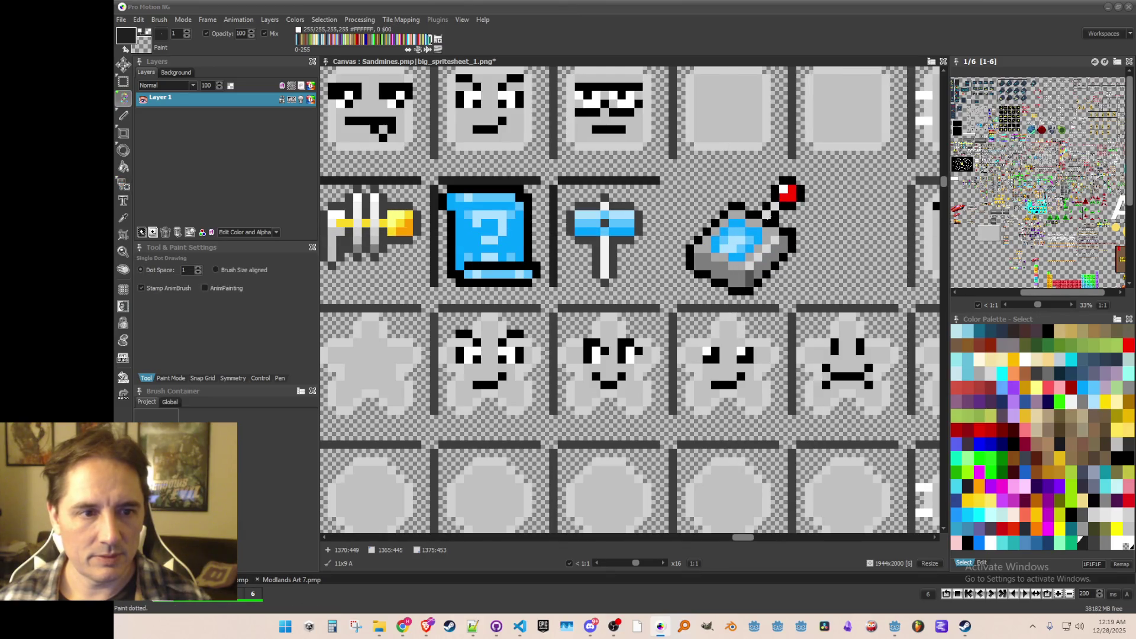
{"action": "key", "text": "b"}
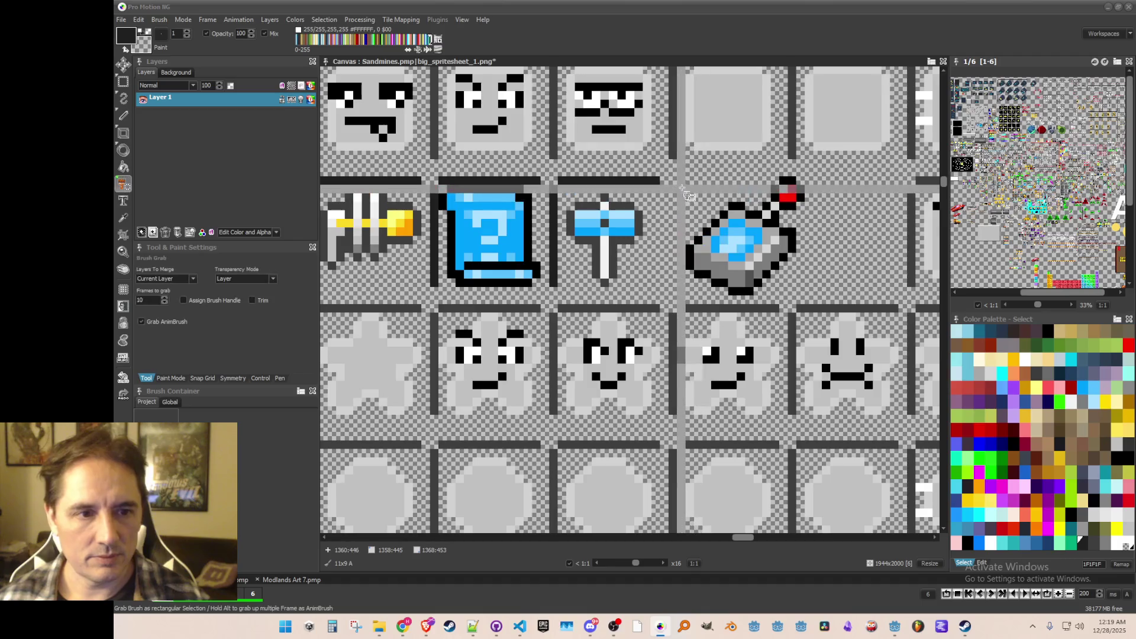
{"action": "mouse_move", "coordinate": [688, 199]}
{"action": "left_mouse_down"}
{"action": "mouse_move", "coordinate": [717, 249]}
{"action": "mouse_move", "coordinate": [743, 264]}
{"action": "left_mouse_up"}
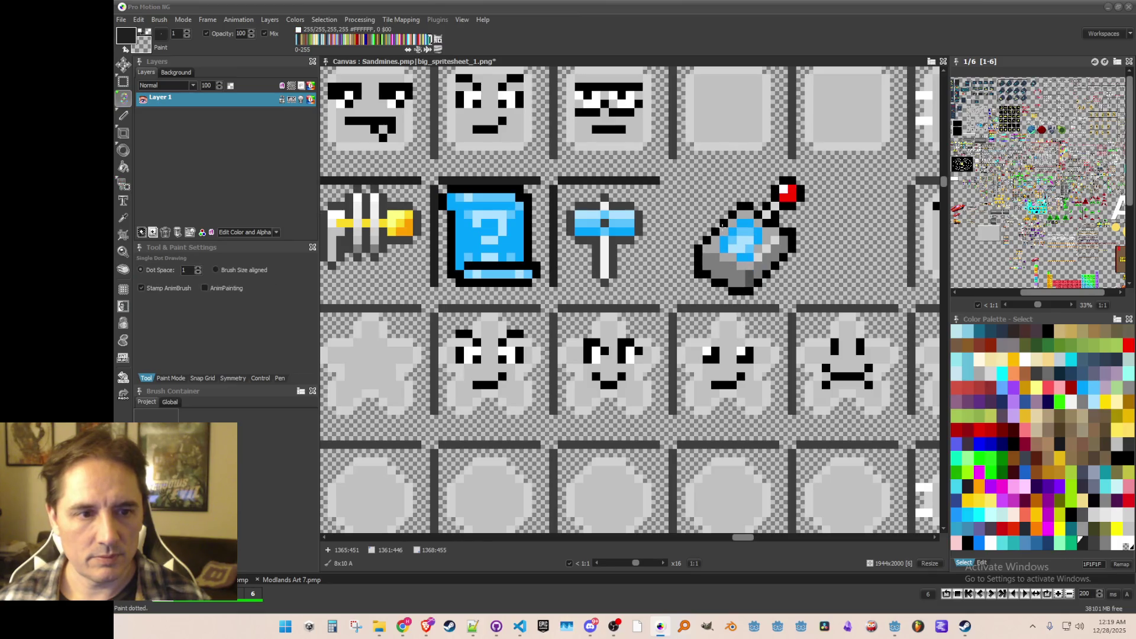
{"action": "key", "text": "b"}
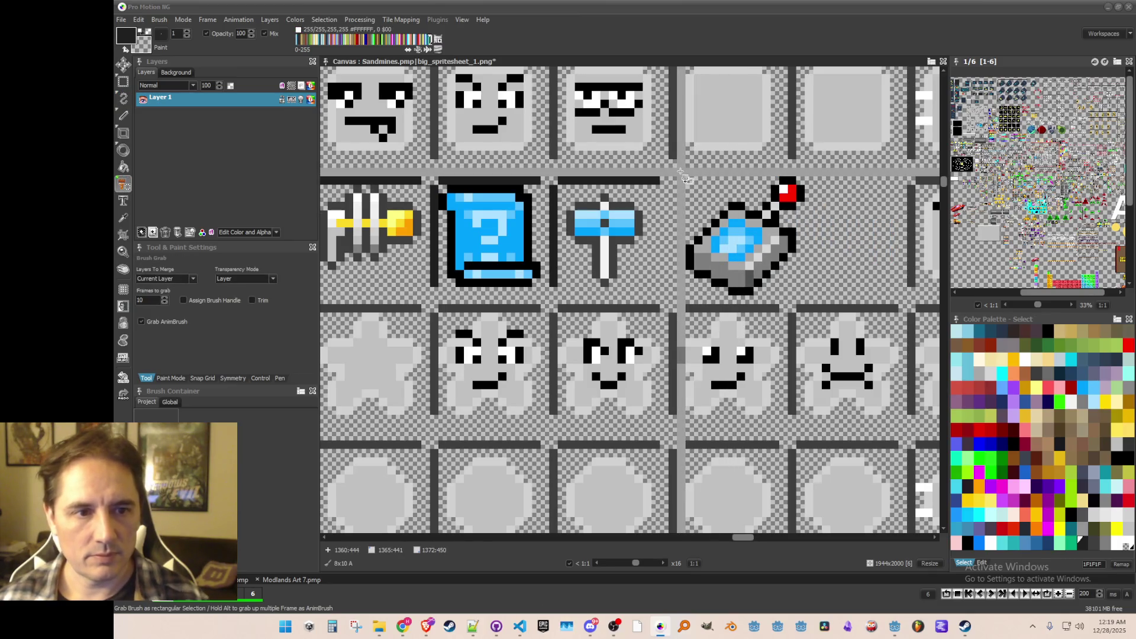
{"action": "left_click_drag", "start_coordinate": [685, 176], "coordinate": [804, 295]}
{"action": "left_click", "coordinate": [625, 227]}
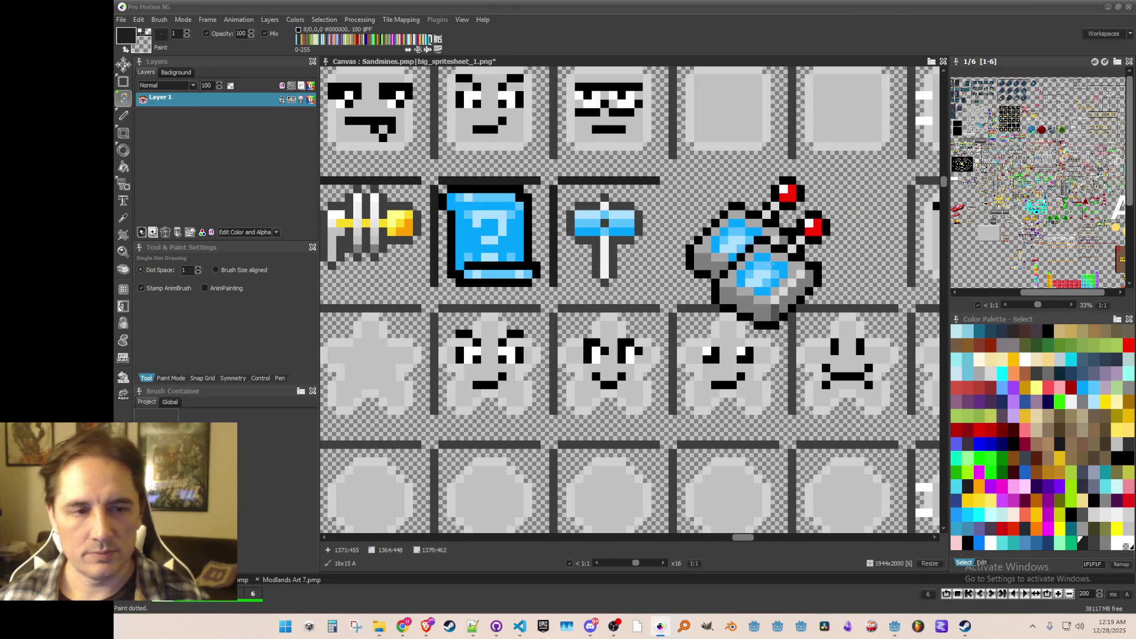
- Grab the red cork as a small brush and minimize Pro Motion NG
{"action": "scroll", "coordinate": [758, 255], "scroll_direction": "down", "scroll_amount": 1}
{"action": "scroll", "coordinate": [749, 260], "scroll_direction": "down", "scroll_amount": 1}
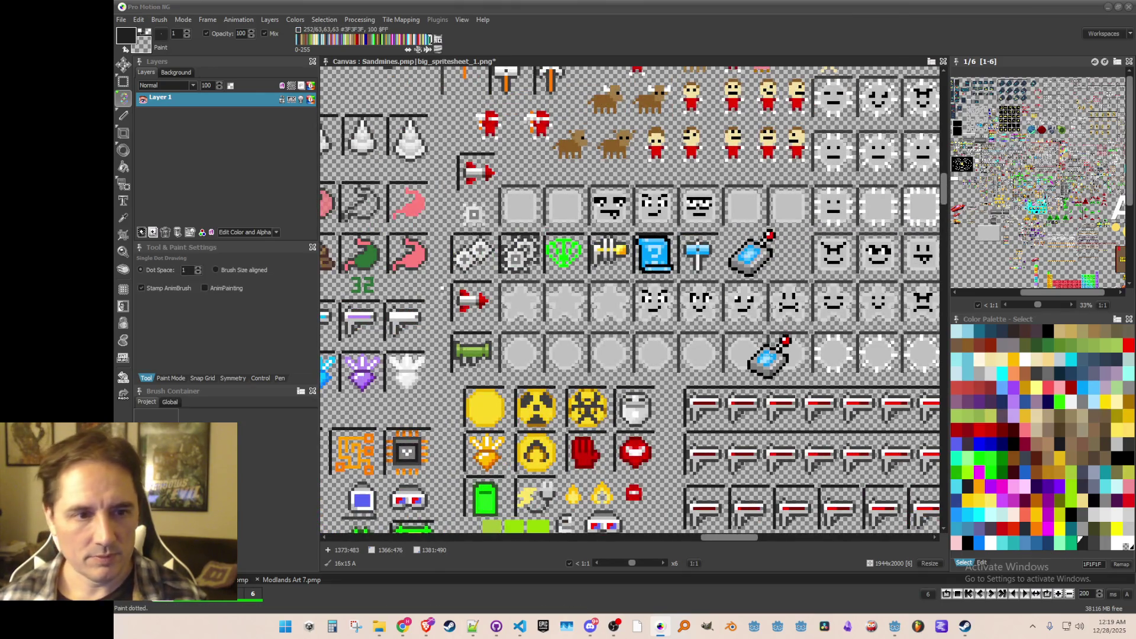
{"action": "scroll", "coordinate": [740, 216], "scroll_direction": "up", "scroll_amount": 3}
{"action": "key", "text": "b"}
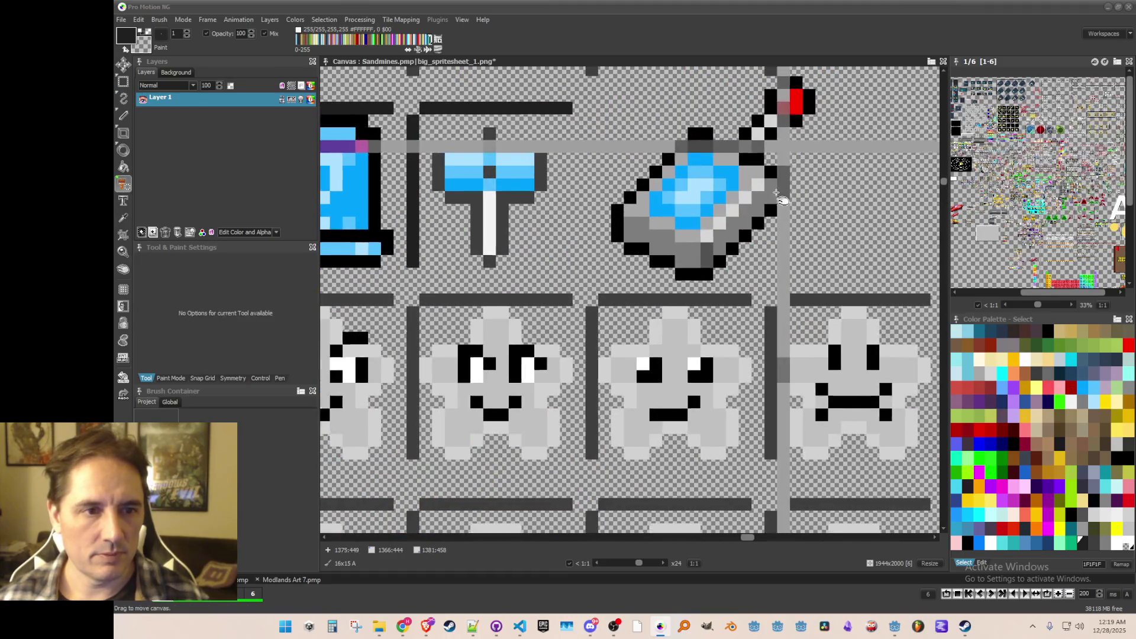
{"action": "left_click_drag", "start_coordinate": [715, 196], "coordinate": [764, 243]}
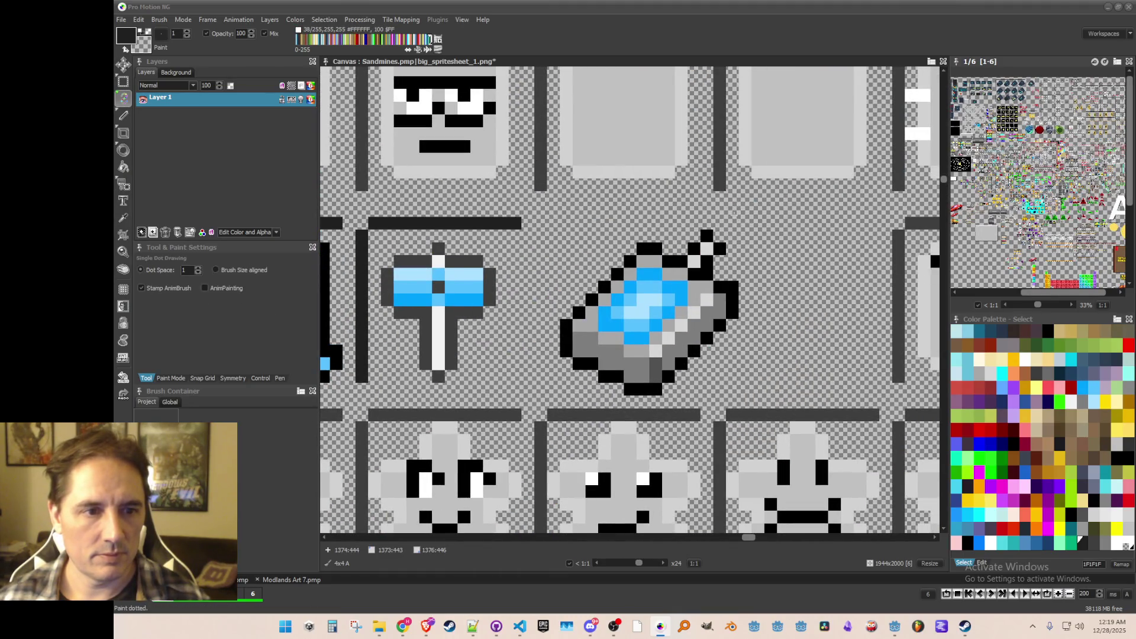
{"action": "scroll", "coordinate": [719, 229], "scroll_direction": "down", "scroll_amount": 3}
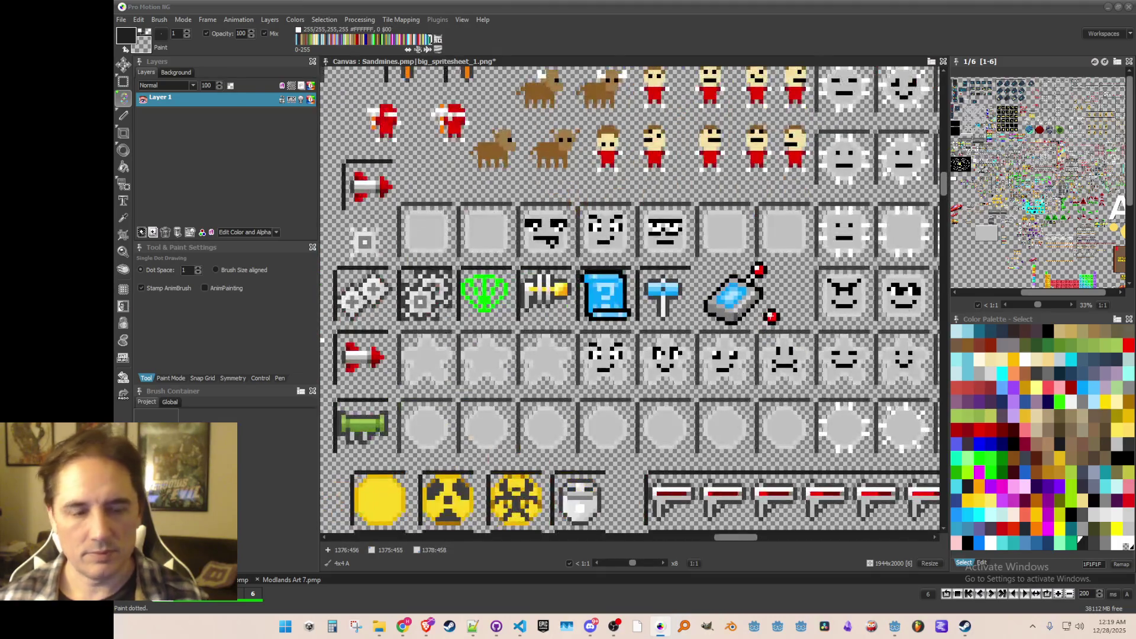
{"action": "left_click", "coordinate": [1106, 7]}
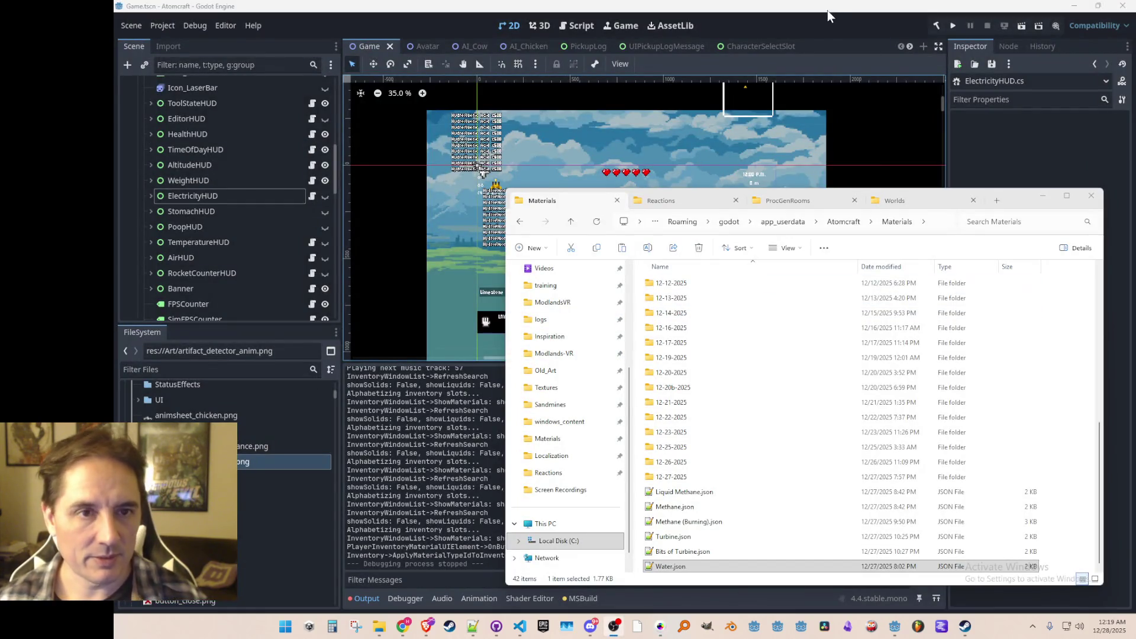
- Trace UpdateElectricity's call in Gameplay.cs to the ElectricityCurrentCharge definition in InputManager.cs
{"action": "left_click", "coordinate": [811, 39]}
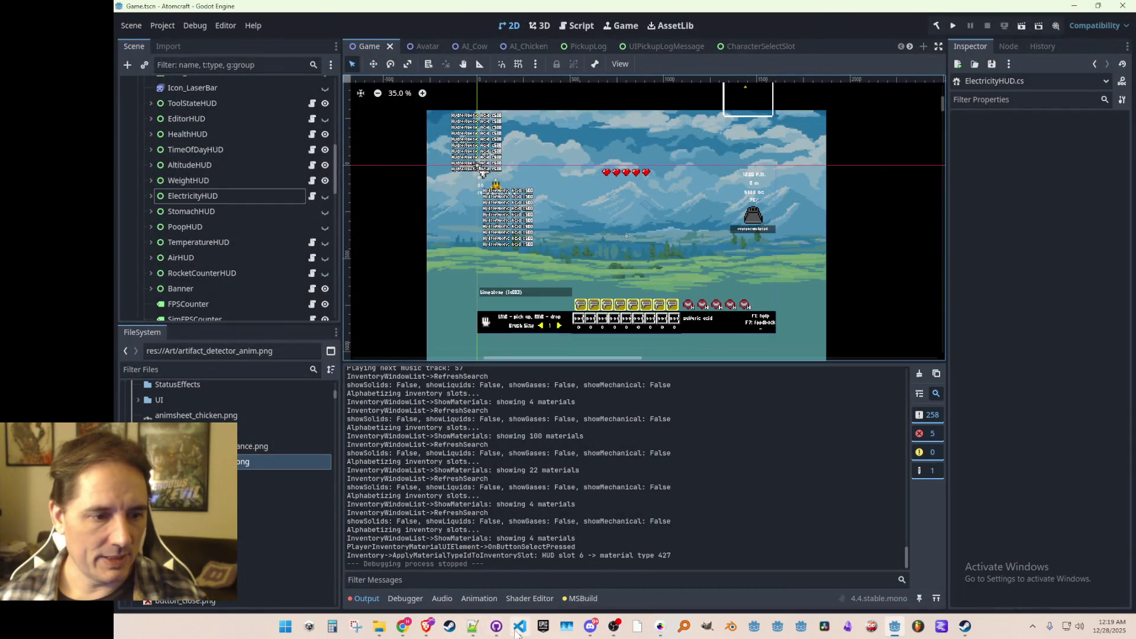
{"action": "left_click", "coordinate": [516, 628]}
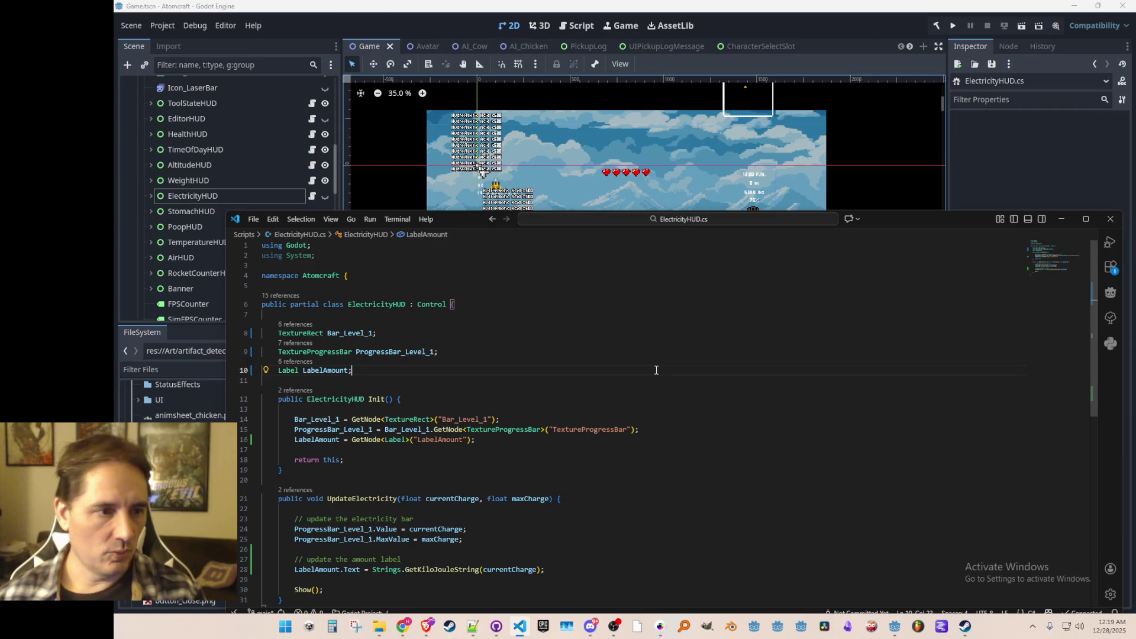
{"action": "scroll", "coordinate": [656, 369], "scroll_direction": "down", "scroll_amount": 3}
{"action": "left_click", "coordinate": [297, 384]}
{"action": "left_click", "coordinate": [642, 424]}
{"action": "double_click", "coordinate": [642, 424]}
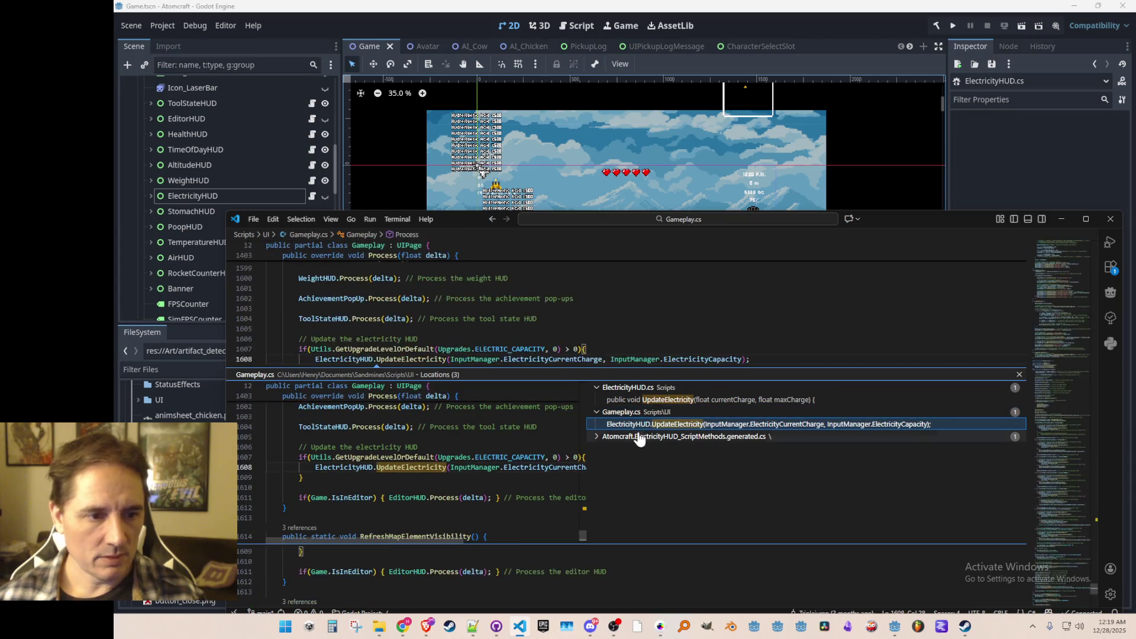
{"action": "key", "text": "Escape"}
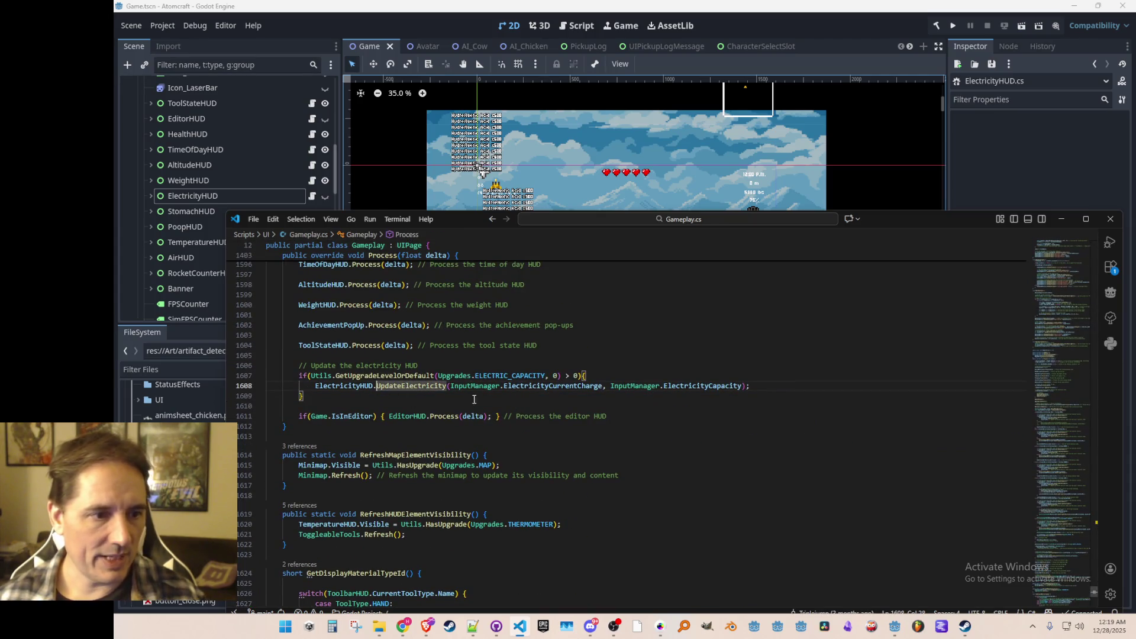
{"action": "right_click", "coordinate": [521, 386]}
{"action": "left_click", "coordinate": [557, 259]}
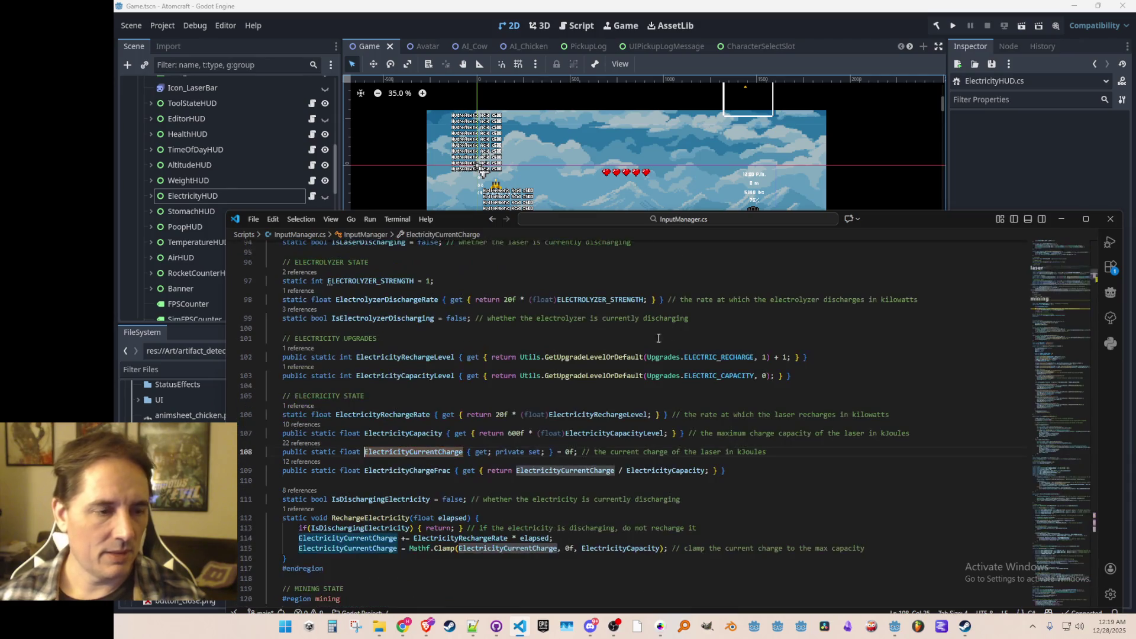
- Comment out the ElectricityCurrentCharge recharge increment line in InputManager.cs and save
{"action": "key", "text": "ctrl+f"}
{"action": "key", "text": "Return"}
{"action": "key", "text": "Return"}
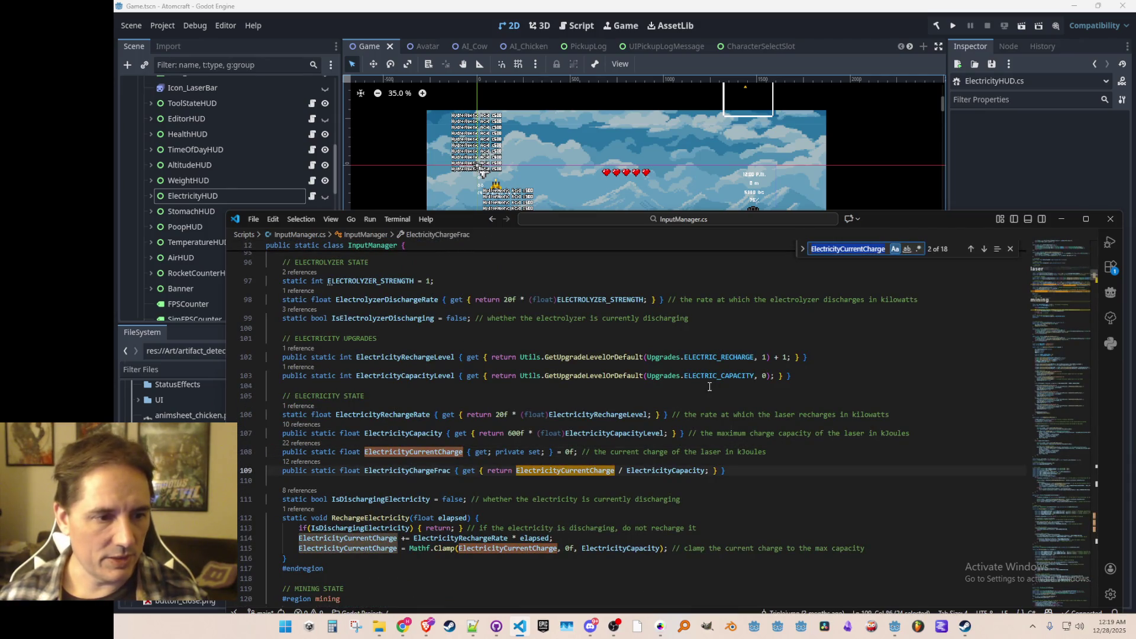
{"action": "scroll", "coordinate": [456, 434], "scroll_direction": "up", "scroll_amount": 2}
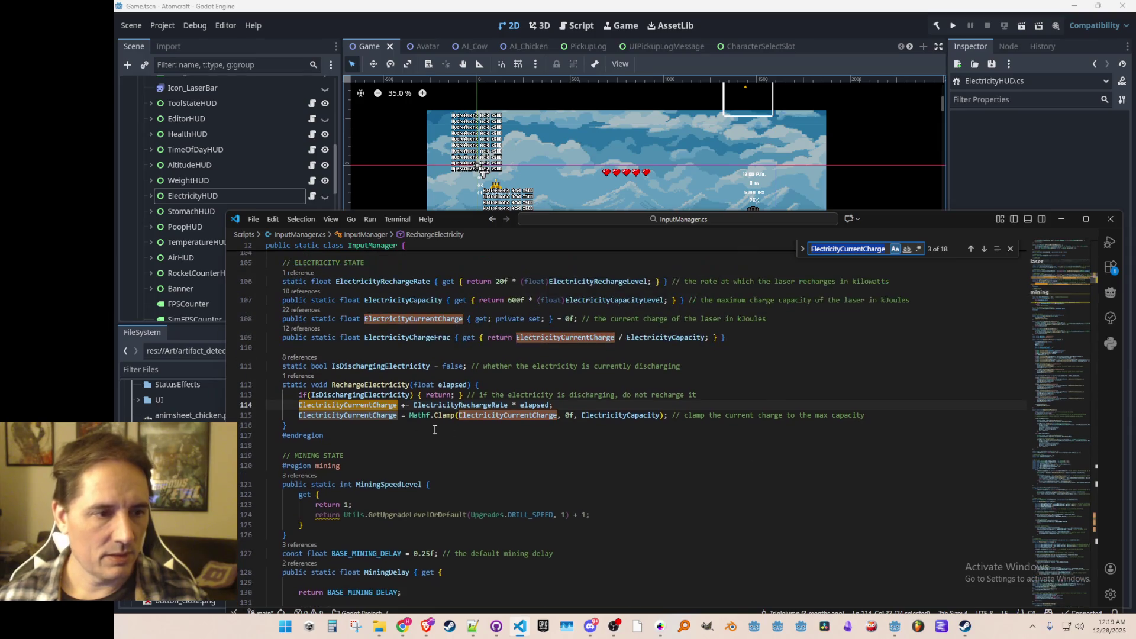
{"action": "key", "text": "Escape"}
{"action": "key", "text": "Home"}
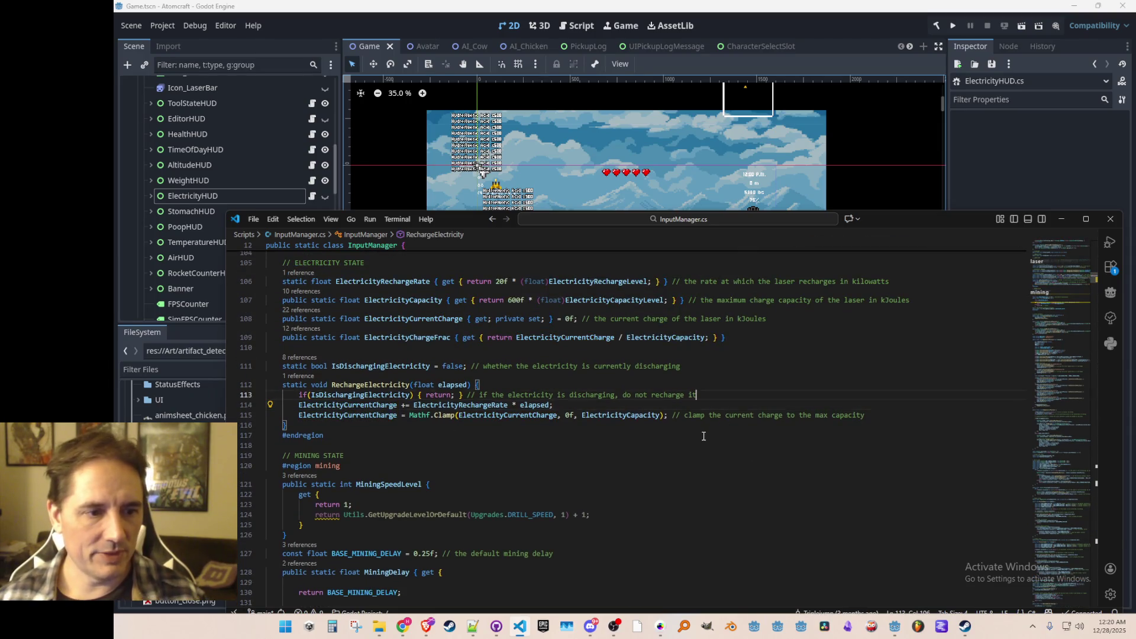
{"action": "key", "text": "Return"}
{"action": "key", "text": "End"}
{"action": "key", "text": "Home"}
{"action": "key", "text": "shift+Down"}
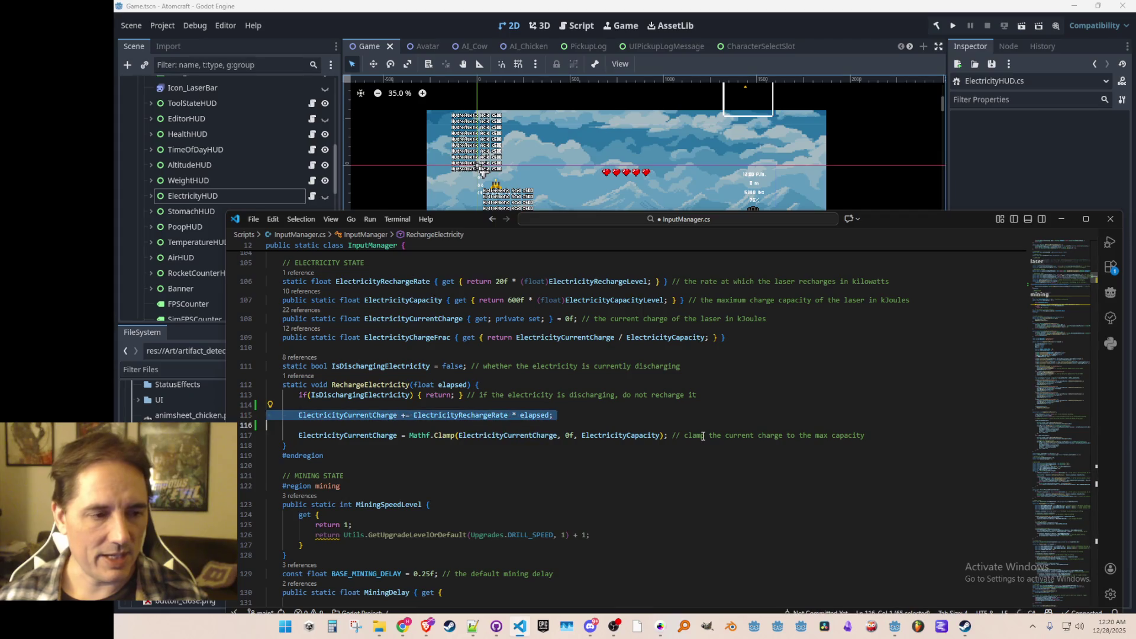
{"action": "key", "text": "Up"}
{"action": "key", "text": "ctrl+slash"}
{"action": "key", "text": "ctrl+s"}
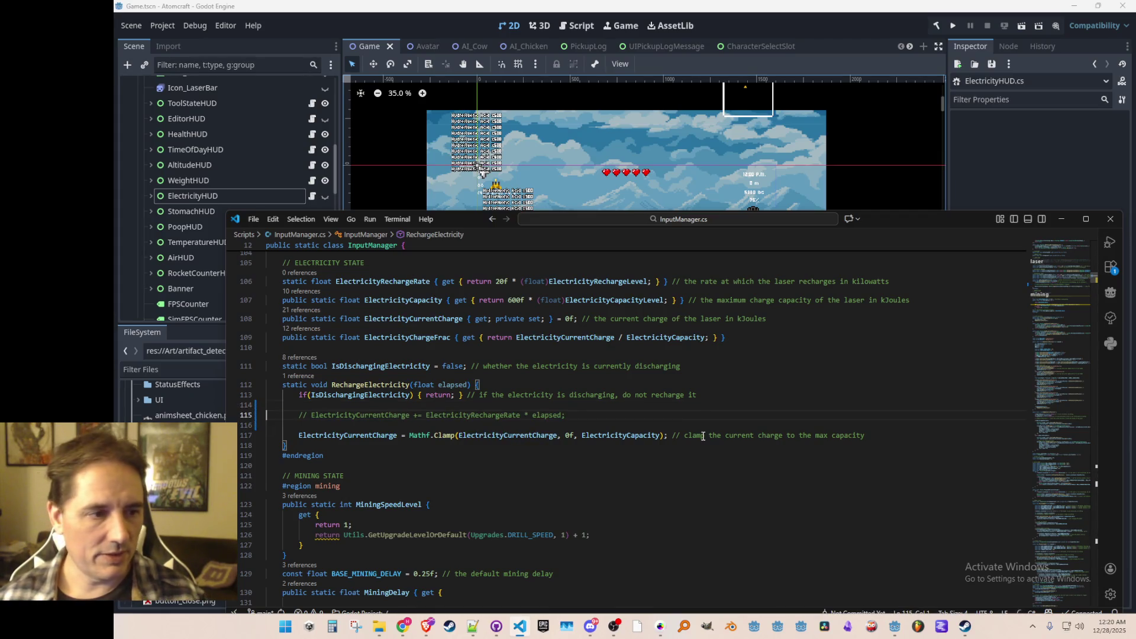
- Comment out the discharging check, tidy the surrounding blank lines, and save
{"action": "key", "text": "ctrl+Right"}
{"action": "key", "text": "ctrl+Right"}
{"action": "scroll", "coordinate": [733, 431], "scroll_direction": "down", "scroll_amount": 1}
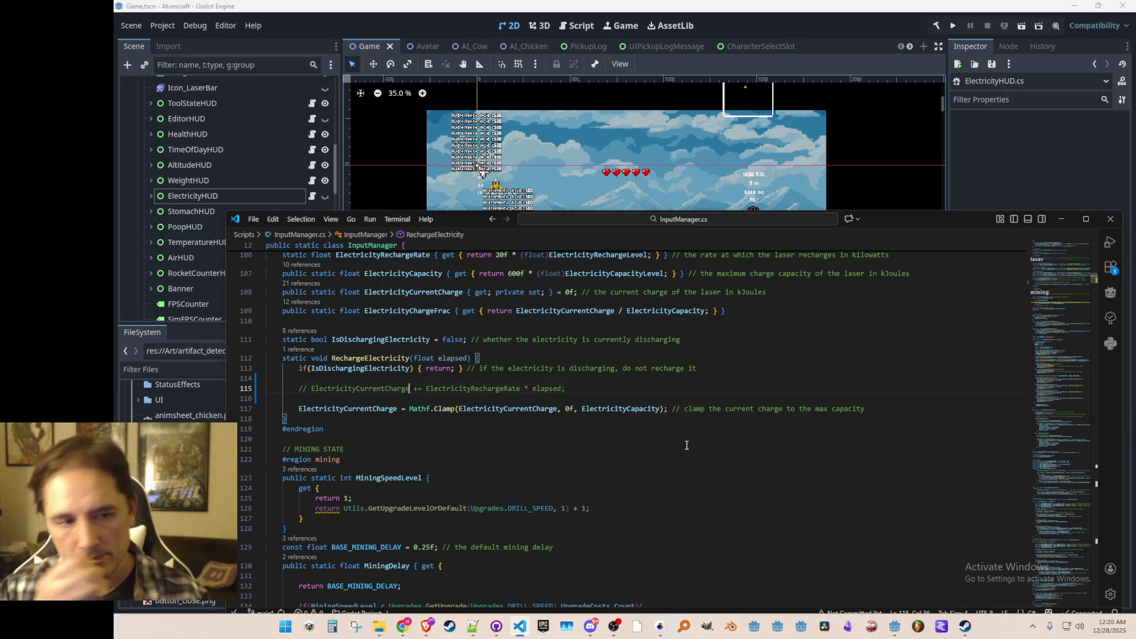
{"action": "key", "text": "Up"}
{"action": "key", "text": "Up"}
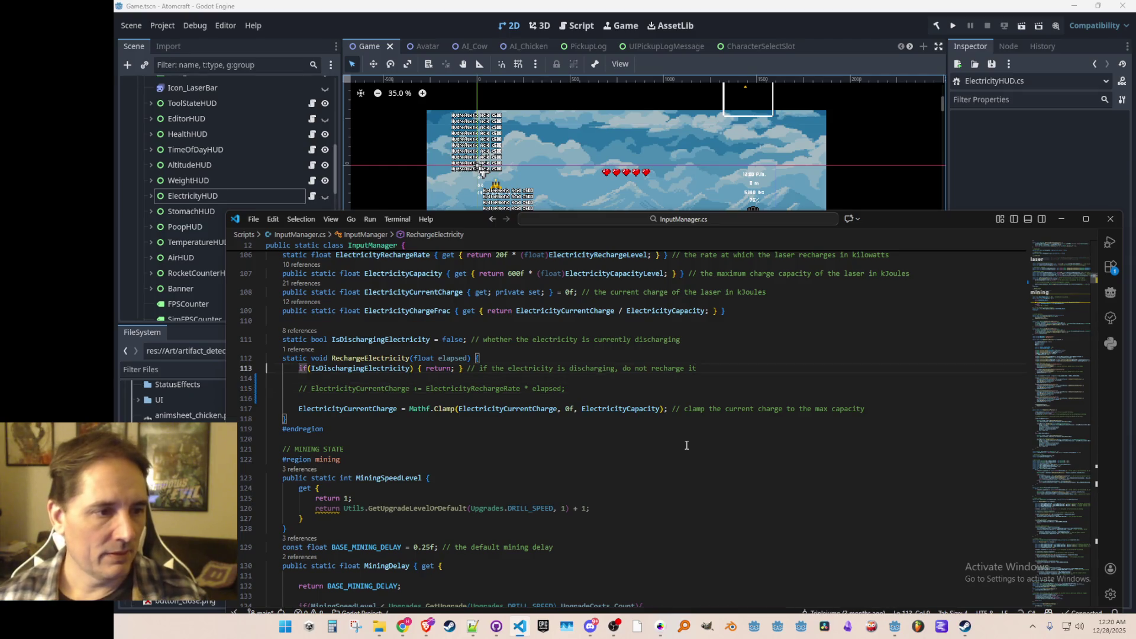
{"action": "key", "text": "ctrl+l"}
{"action": "key", "text": "ctrl+slash"}
{"action": "key", "text": "Down"}
{"action": "key", "text": "BackSpace"}
{"action": "key", "text": "Up"}
{"action": "key", "text": "Up"}
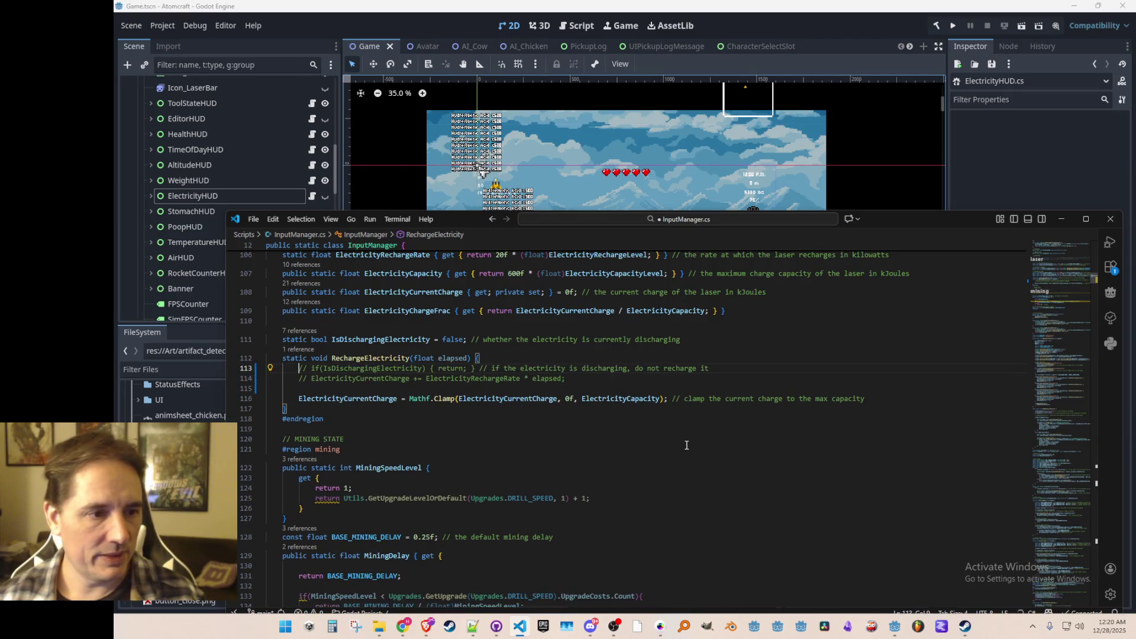
{"action": "key", "text": "End"}
{"action": "key", "text": "Return"}
{"action": "key", "text": "Down"}
{"action": "key", "text": "Down"}
{"action": "key", "text": "ctrl+s"}
- Write a public static AddElectricity(float amount) method after RechargeElectricity, accepting the suggested clamped body
{"action": "scroll", "coordinate": [654, 445], "scroll_direction": "down", "scroll_amount": 1}
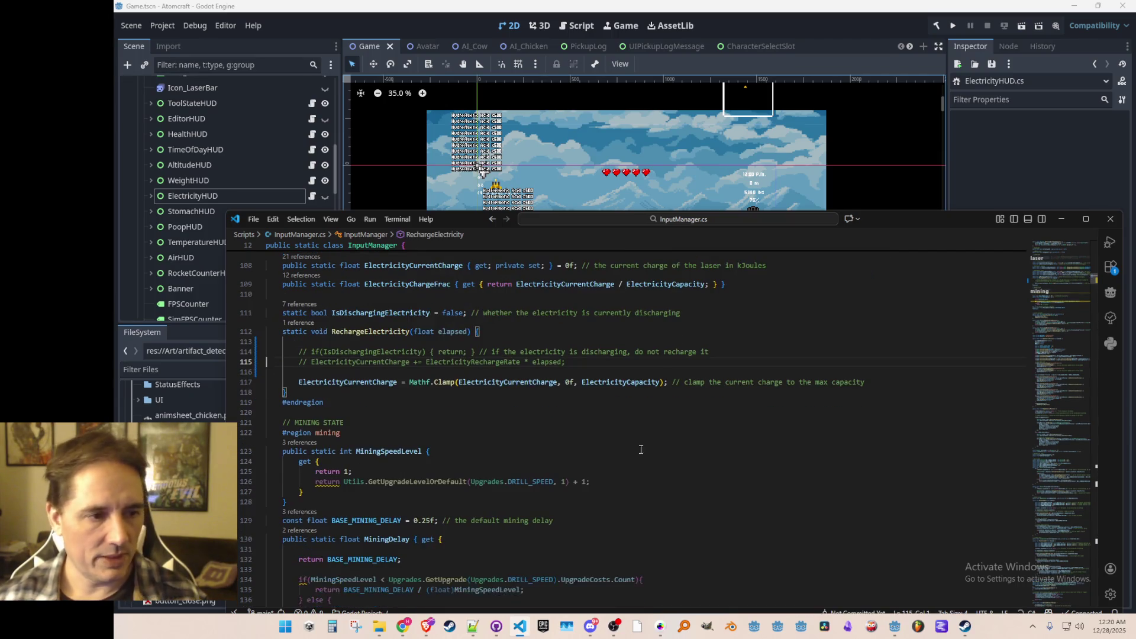
{"action": "left_click", "coordinate": [542, 389]}
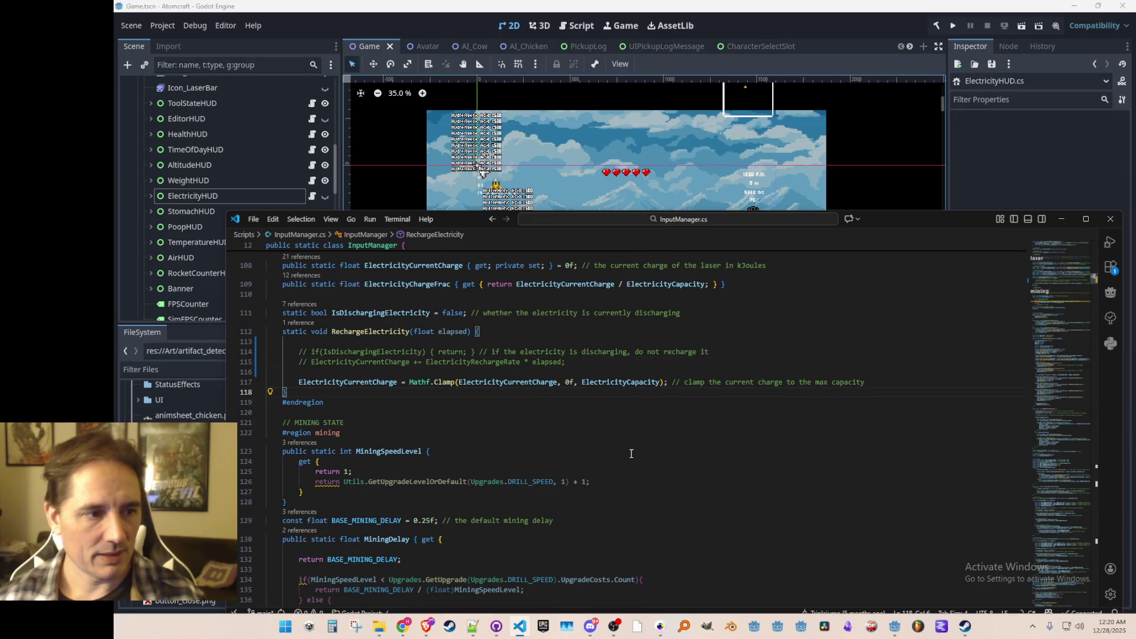
{"action": "key", "text": "Return"}
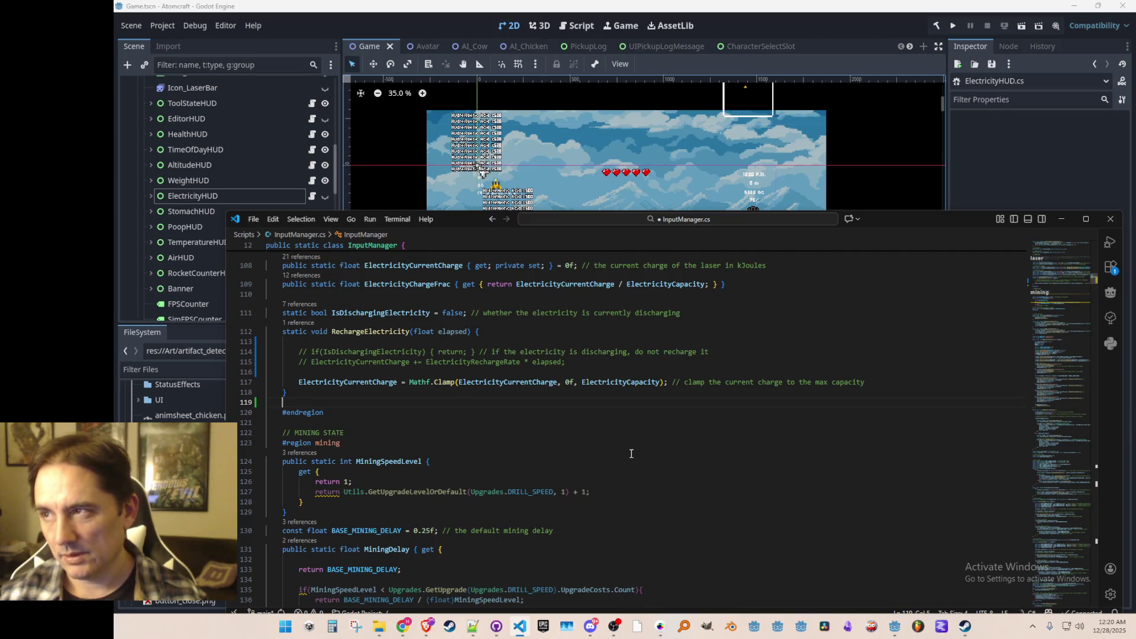
{"action": "key", "text": "ctrl+s"}
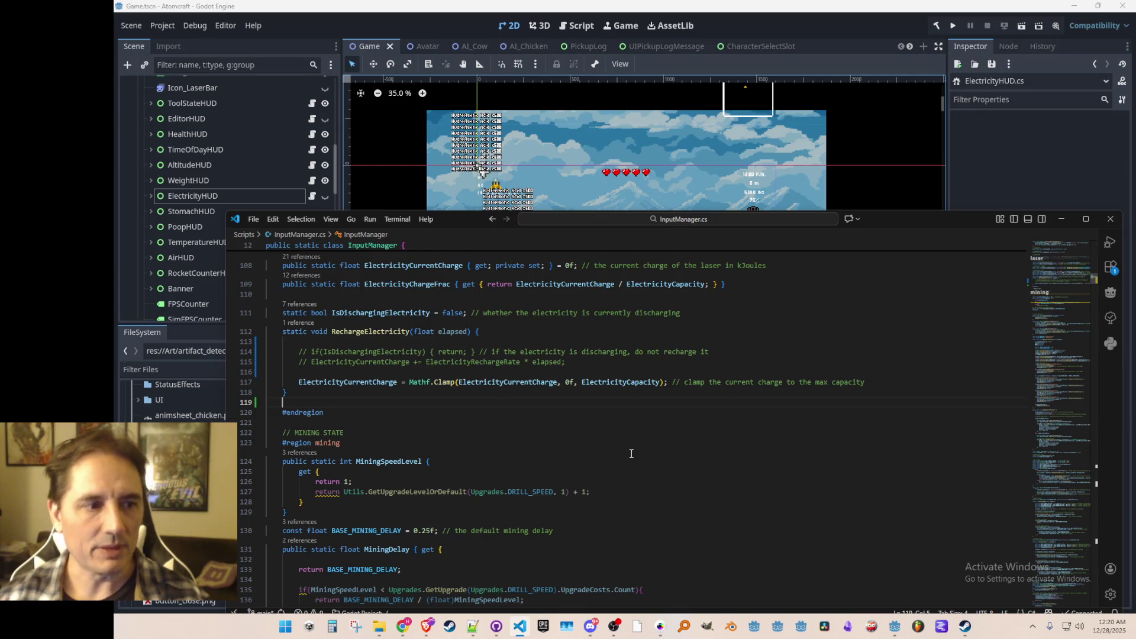
{"action": "type", "text": "public static void "}
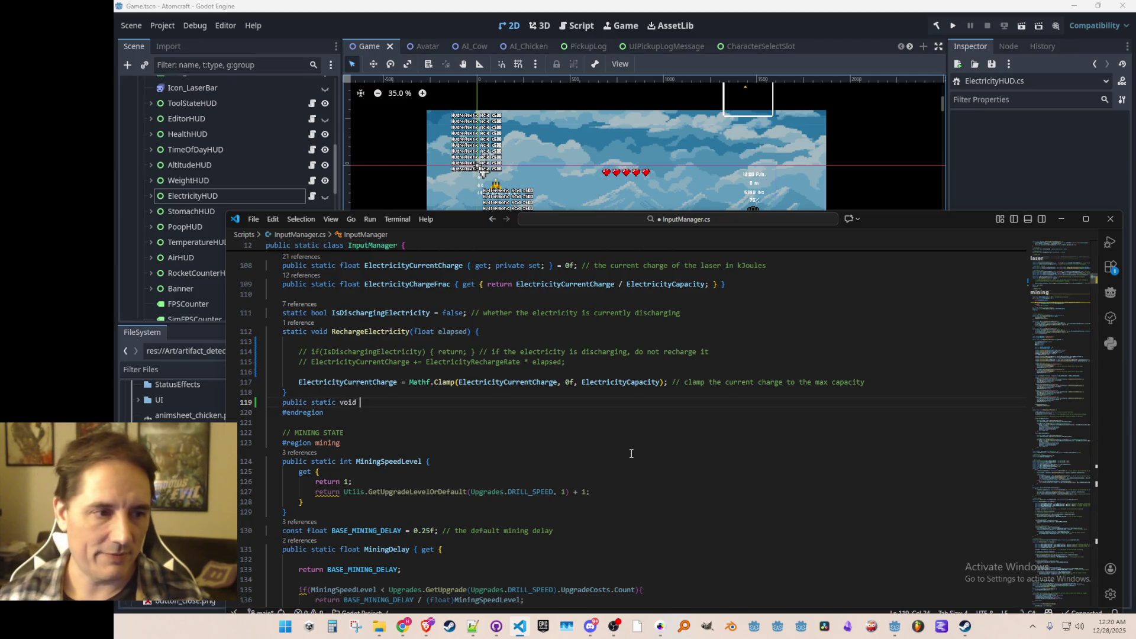
{"action": "type", "text": "AddElectricity"}
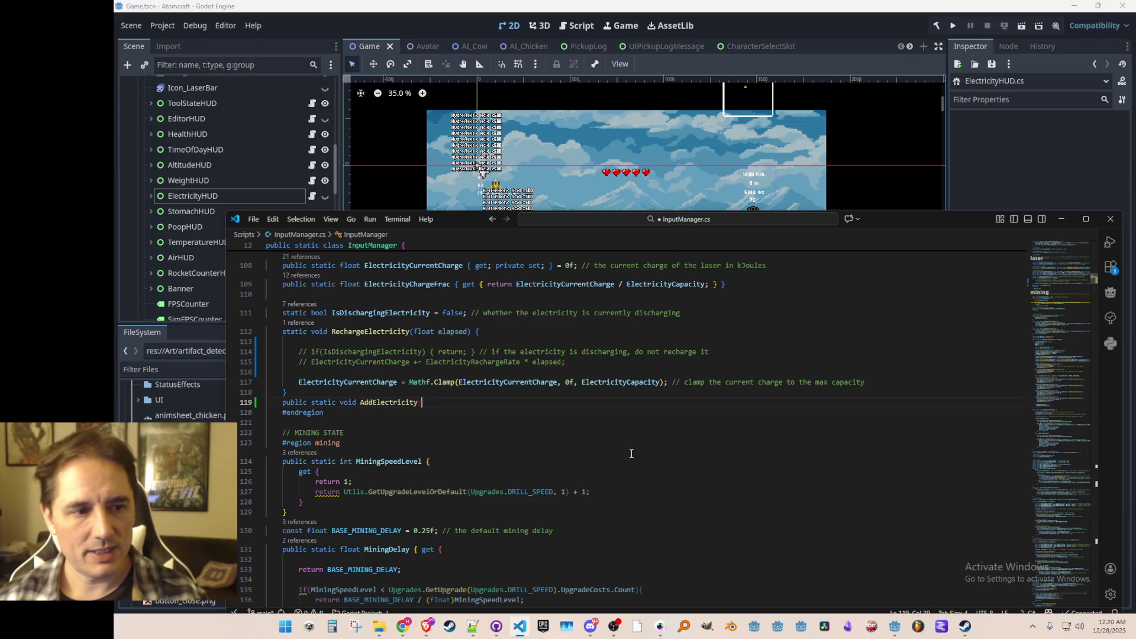
{"action": "type", "text": "(float amount) {"}
{"action": "key", "text": "Return"}
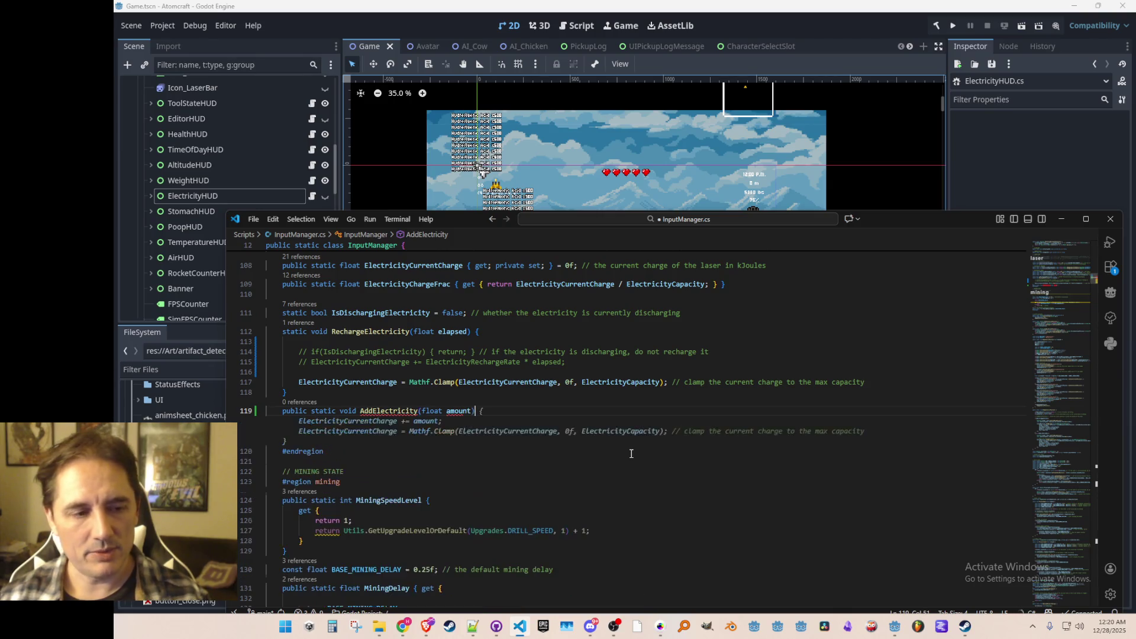
{"action": "key", "text": "Tab"}
{"action": "key", "text": "Up"}
{"action": "key", "text": "Up"}
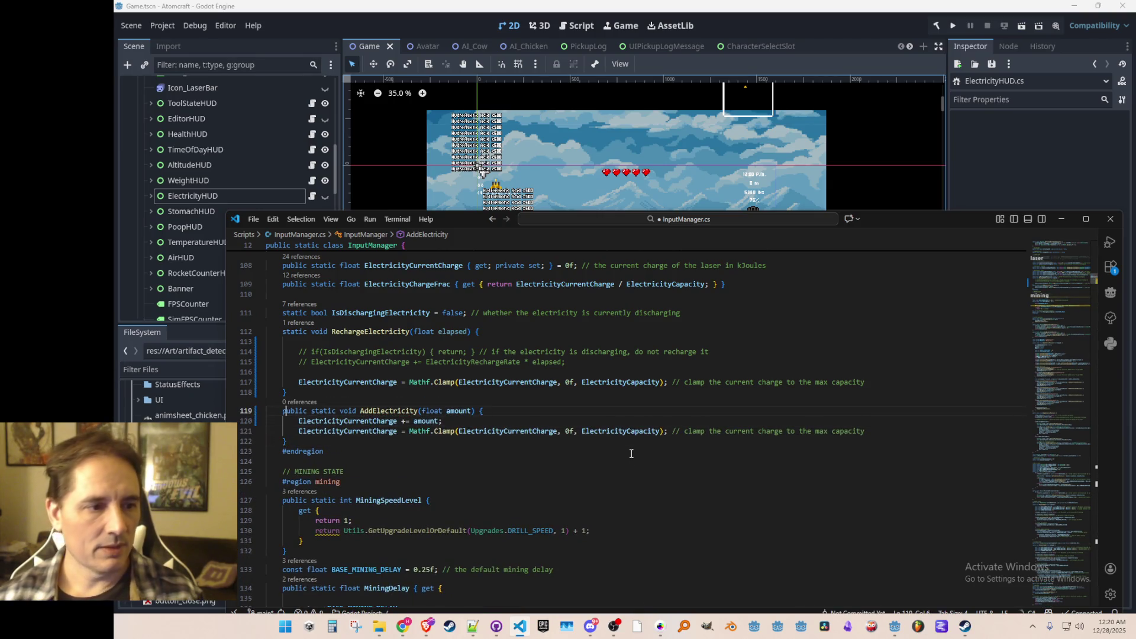
{"action": "key", "text": "ctrl+Right"}
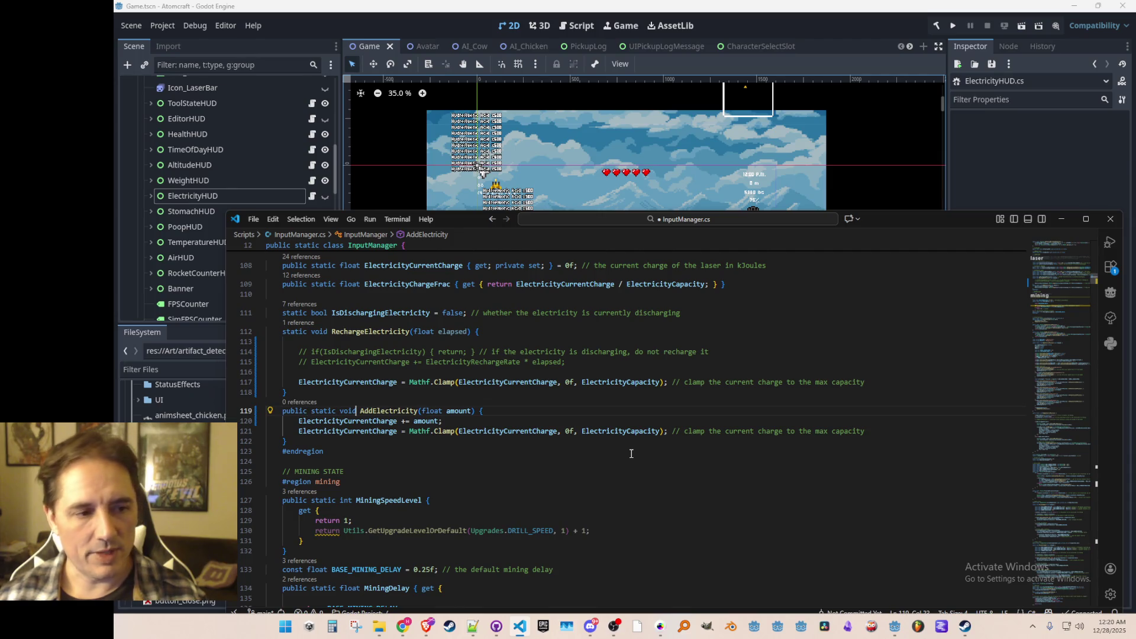
{"action": "key", "text": "Right"}
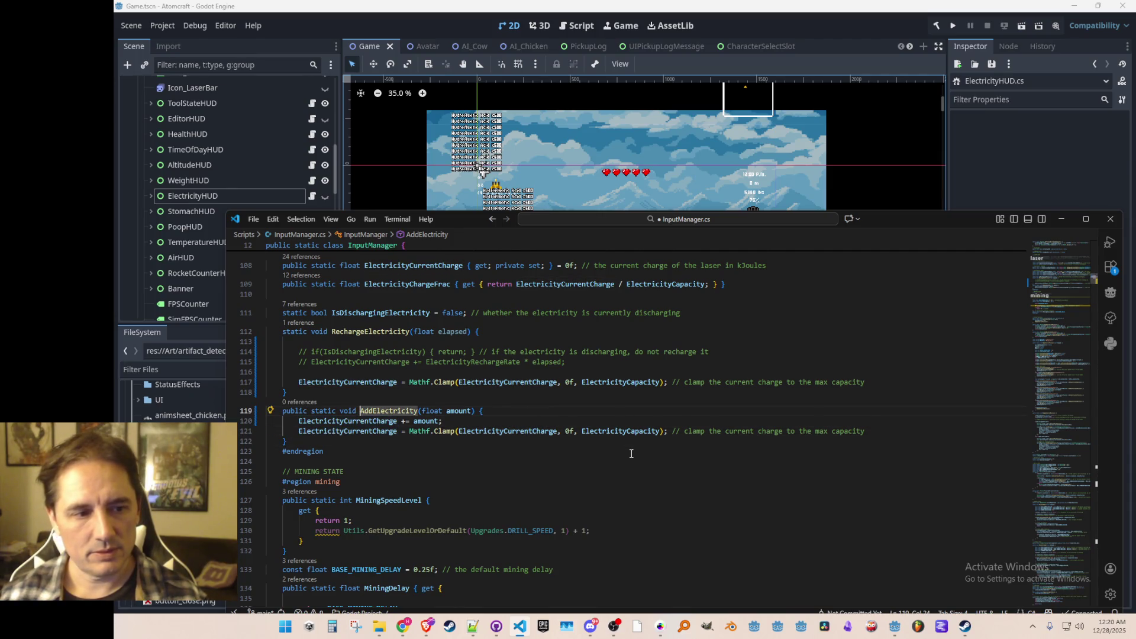
- Open TurbineMaterial.cs through Quick Open with the search 'turbine'
{"action": "key", "text": "Home"}
{"action": "key", "text": "Up"}
{"action": "key", "text": "ctrl+p"}
{"action": "type", "text": "turbine"}
{"action": "key", "text": "Return"}
- Add a new line in the swapOccurred block of OnImpact and start an InputManager. call
{"action": "key", "text": "Up"}
{"action": "scroll", "coordinate": [776, 450], "scroll_direction": "down", "scroll_amount": 3}
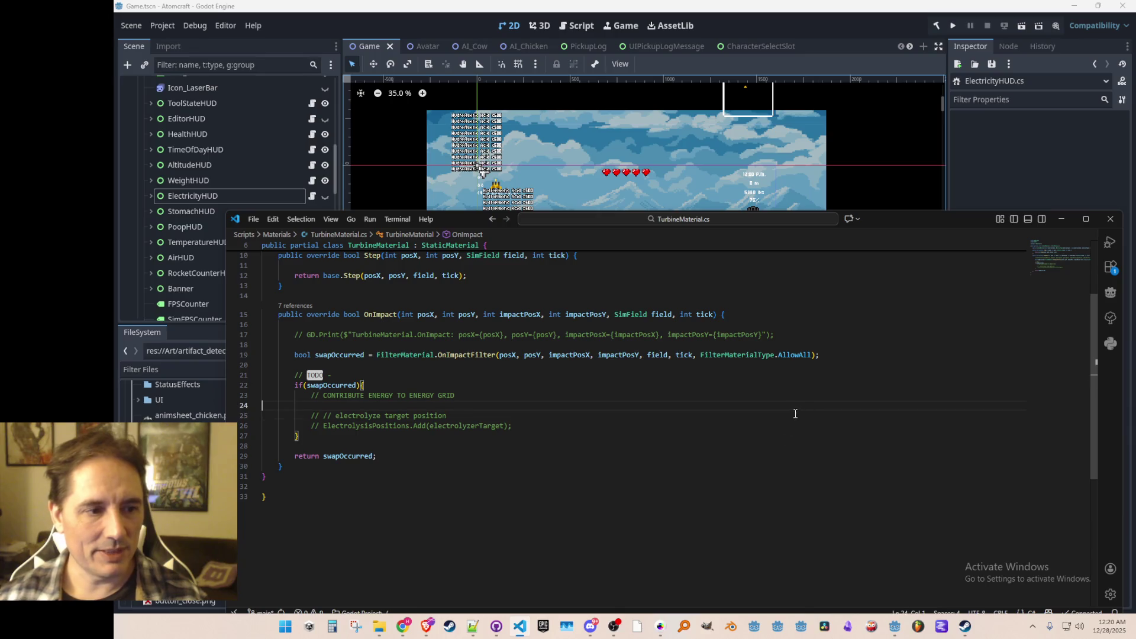
{"action": "key", "text": "Down"}
{"action": "key", "text": "End"}
{"action": "key", "text": "Down"}
{"action": "key", "text": "Up"}
- Add a TODO comment above the call, complete it as InputManager.AddElectricity(1f), and save
{"action": "key", "text": "Up"}
{"action": "key", "text": "Up"}
{"action": "key", "text": "Return"}
{"action": "key", "text": "Return"}
{"action": "type", "text": "AddElectricity(float amount)"}
{"action": "key", "text": "Home"}
{"action": "type", "text": "InputManager."}
{"action": "key", "text": "Home"}
{"action": "key", "text": "Return"}
{"action": "key", "text": "Up"}
{"action": "type", "text": "// TODO =- d"}
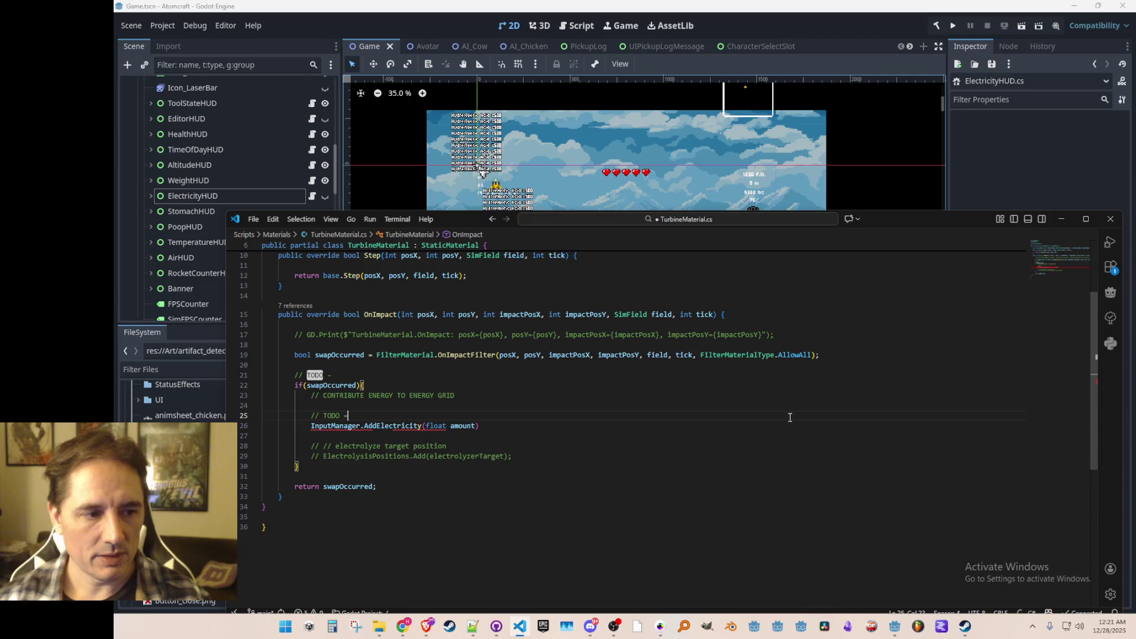
{"action": "type", "text": "do this "}
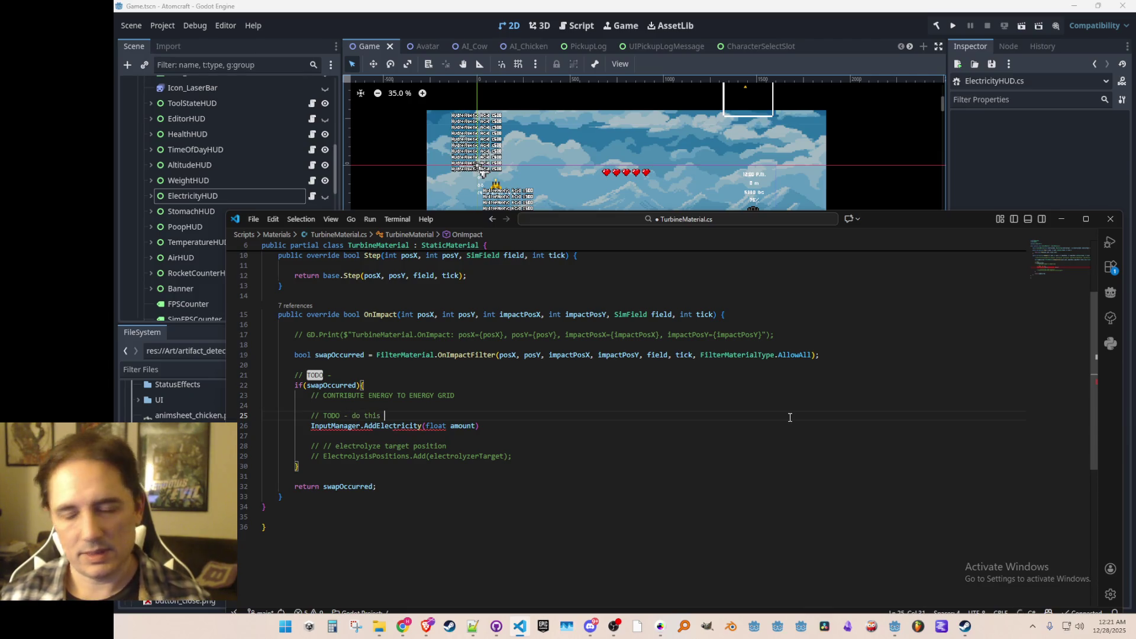
{"action": "type", "text": "by adding to"}
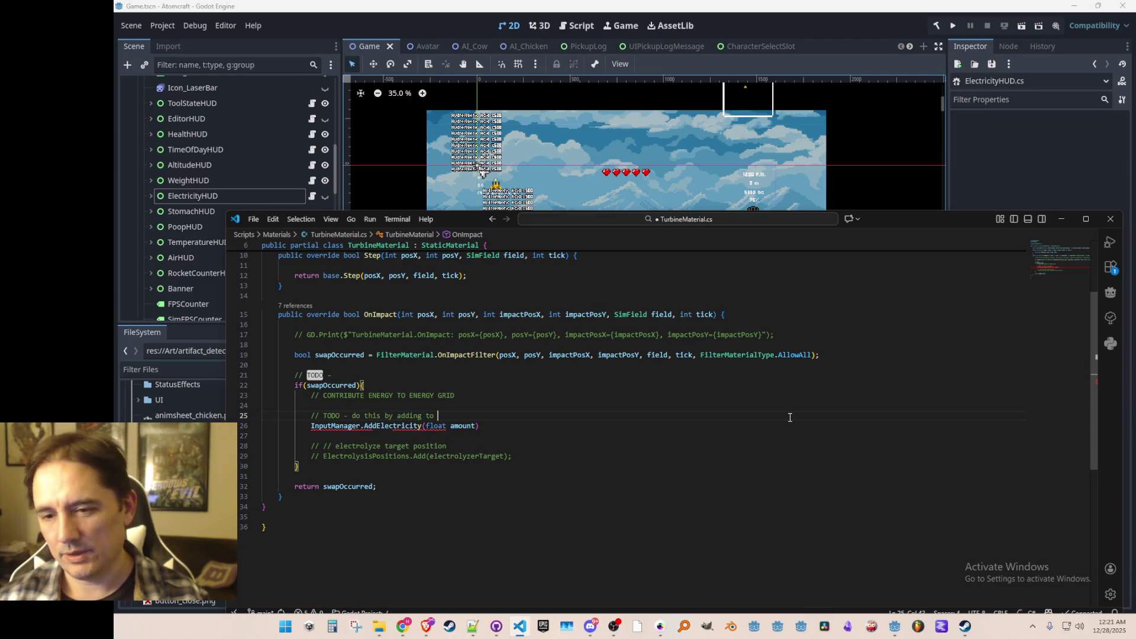
{"action": "type", "text": "electrical char"}
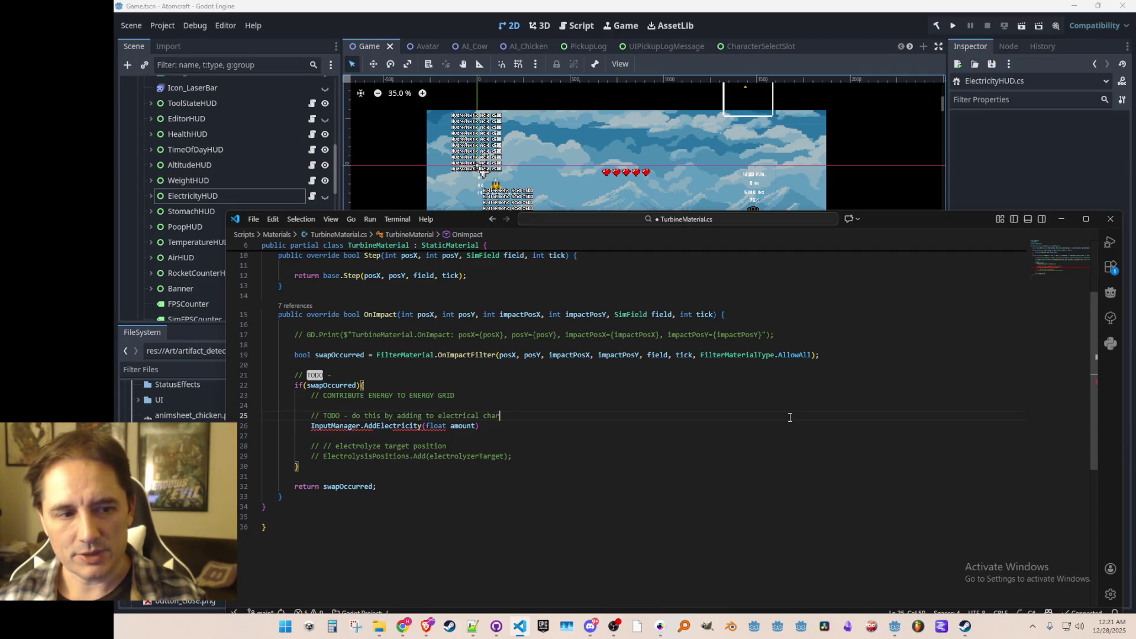
{"action": "type", "text": "alue in the player snapshot"}
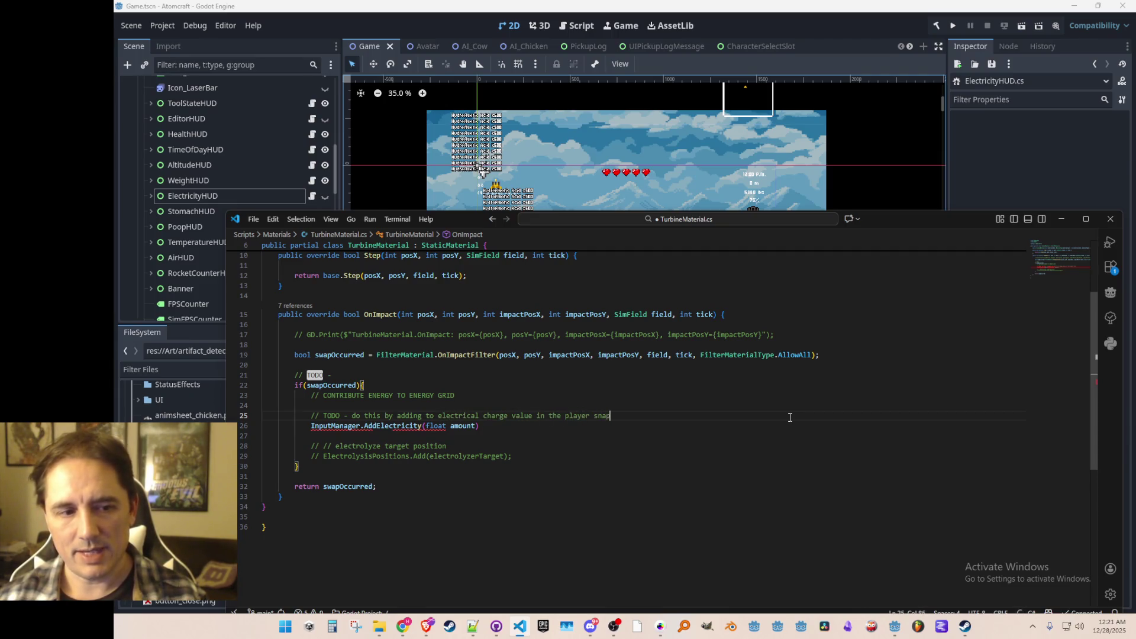
{"action": "key", "text": "Down"}
{"action": "key", "text": "ctrl+z"}
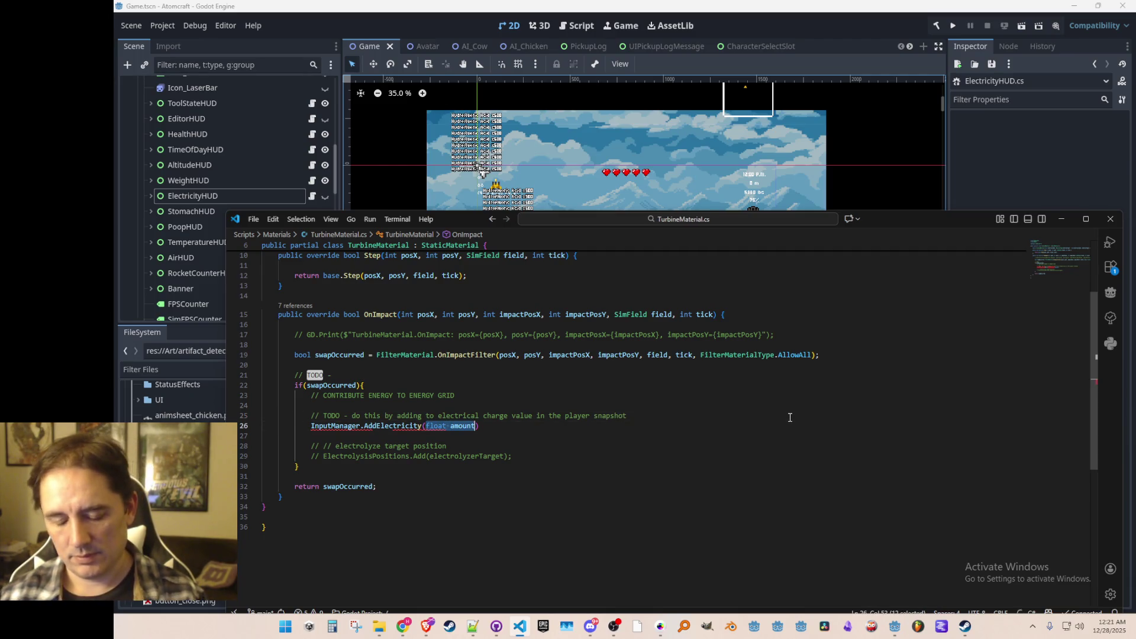
{"action": "type", "text": "0.01"}
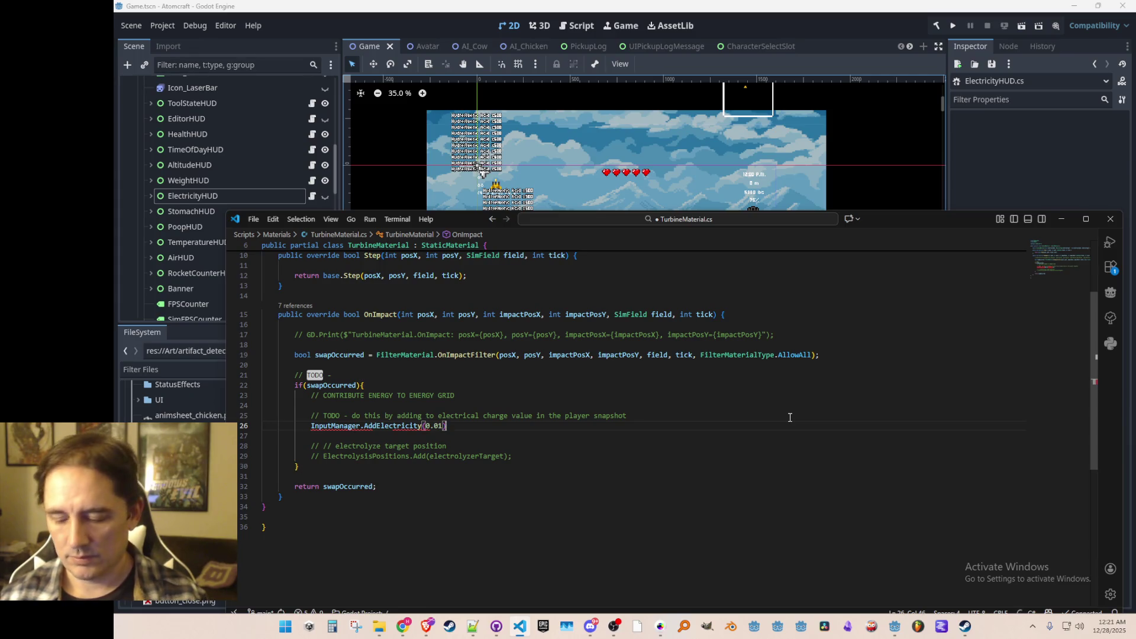
{"action": "type", "text": "f);"}
{"action": "key", "text": "Left"}
{"action": "key", "text": "Left"}
{"action": "key", "text": "BackSpace"}
{"action": "key", "text": "BackSpace"}
{"action": "key", "text": "BackSpace"}
{"action": "key", "text": "End"}
{"action": "key", "text": "ctrl+s"}
{"action": "key", "text": "Home"}
{"action": "key", "text": "Home"}
{"action": "key", "text": "Up"}
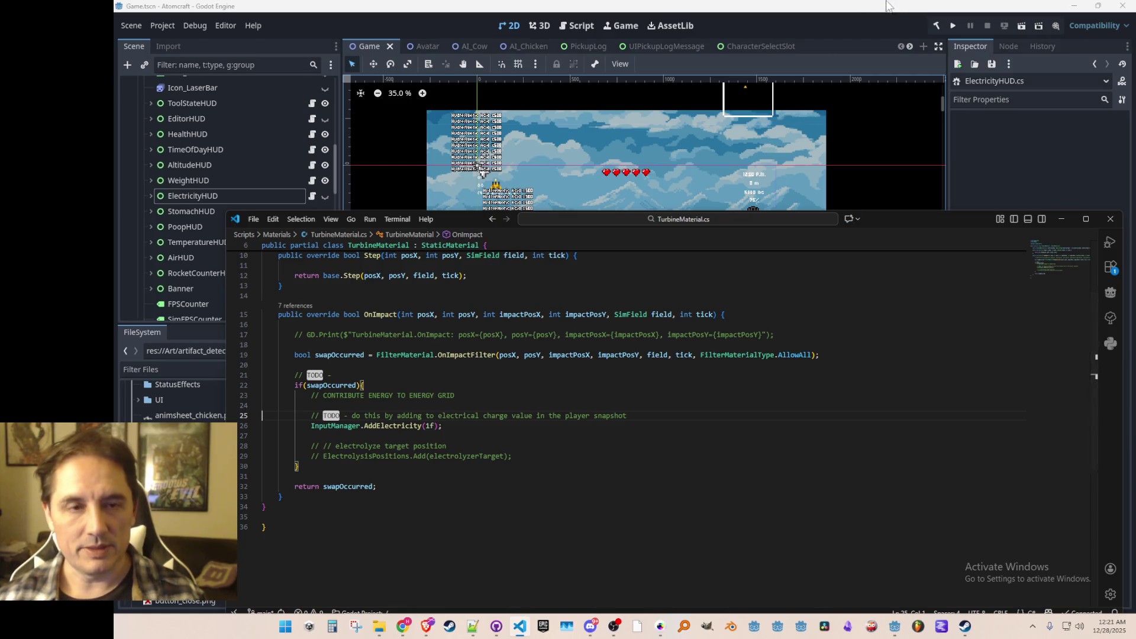
{"action": "left_click", "coordinate": [890, 6]}
- Run Atomcraft and go through the title, profile and world screens to load in at 0 kJ
{"action": "left_click", "coordinate": [954, 26]}
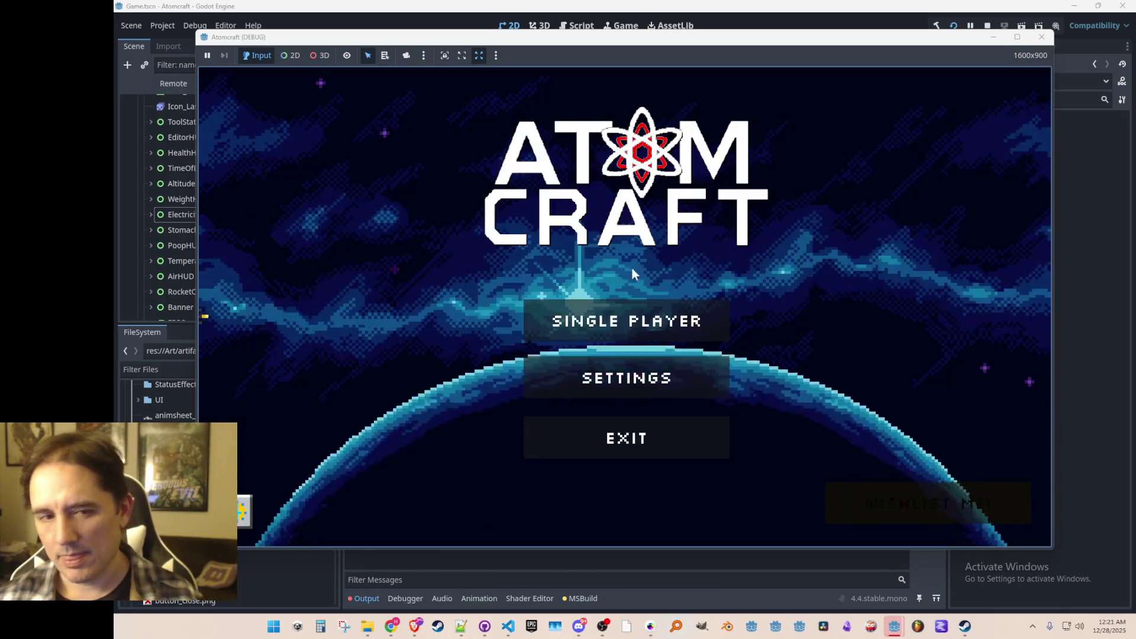
{"action": "left_click", "coordinate": [627, 321]}
{"action": "left_click", "coordinate": [616, 261]}
{"action": "left_click", "coordinate": [640, 231]}
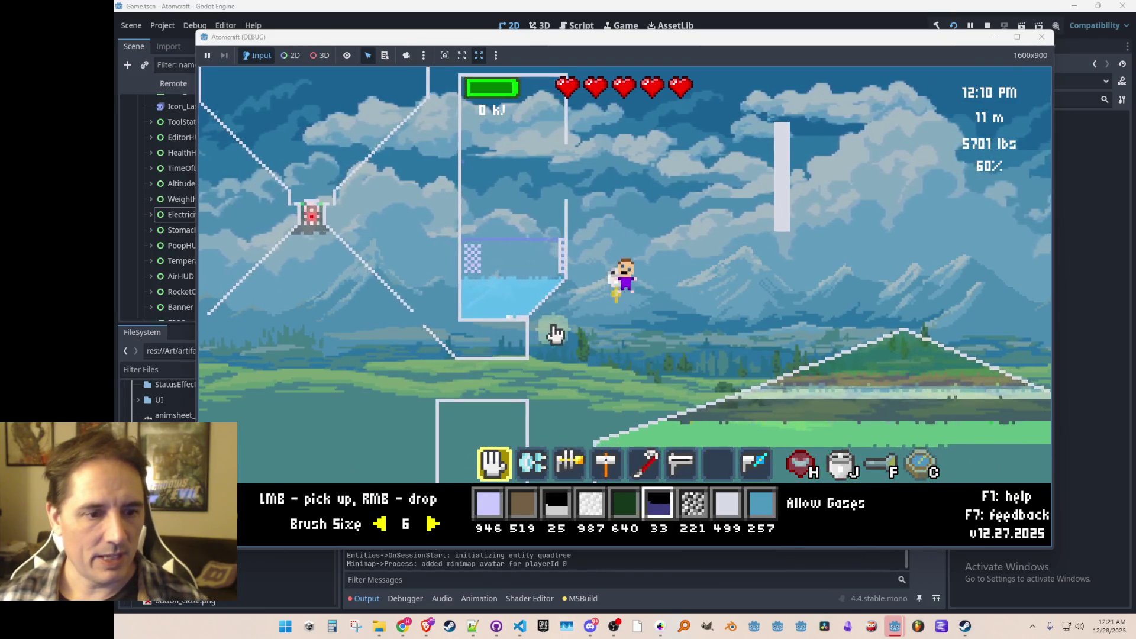
- Drop burning coal into the tank's bottom chamber, then pick it back out
{"action": "right_click", "coordinate": [518, 324]}
{"action": "right_click", "coordinate": [500, 354]}
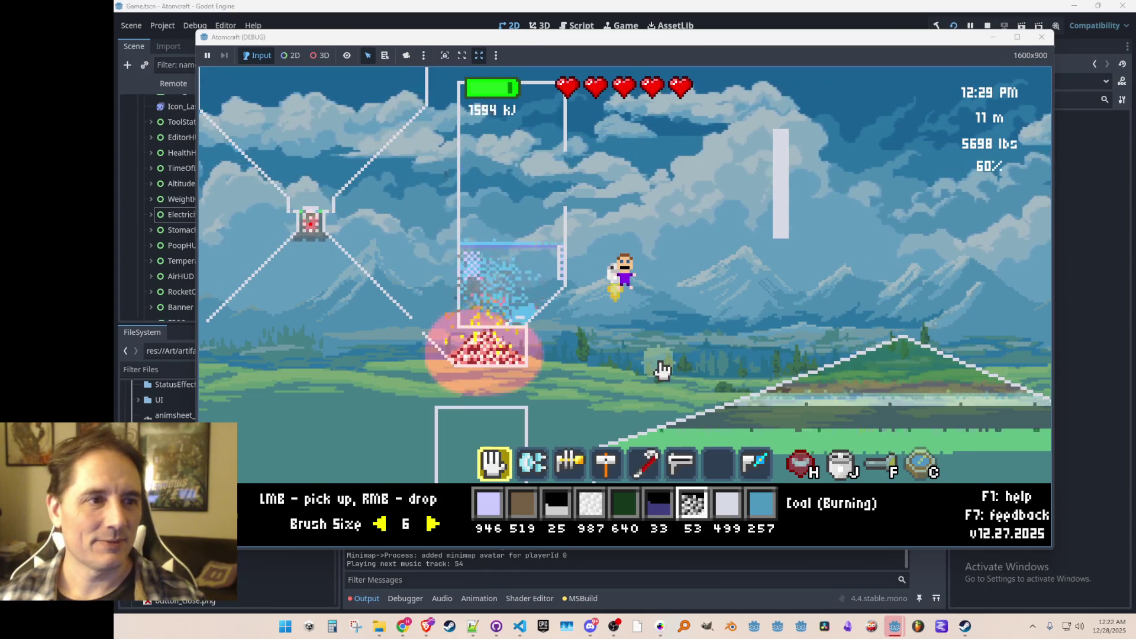
{"action": "mouse_move", "coordinate": [529, 369]}
{"action": "left_click_drag", "start_coordinate": [528, 367], "coordinate": [436, 363]}
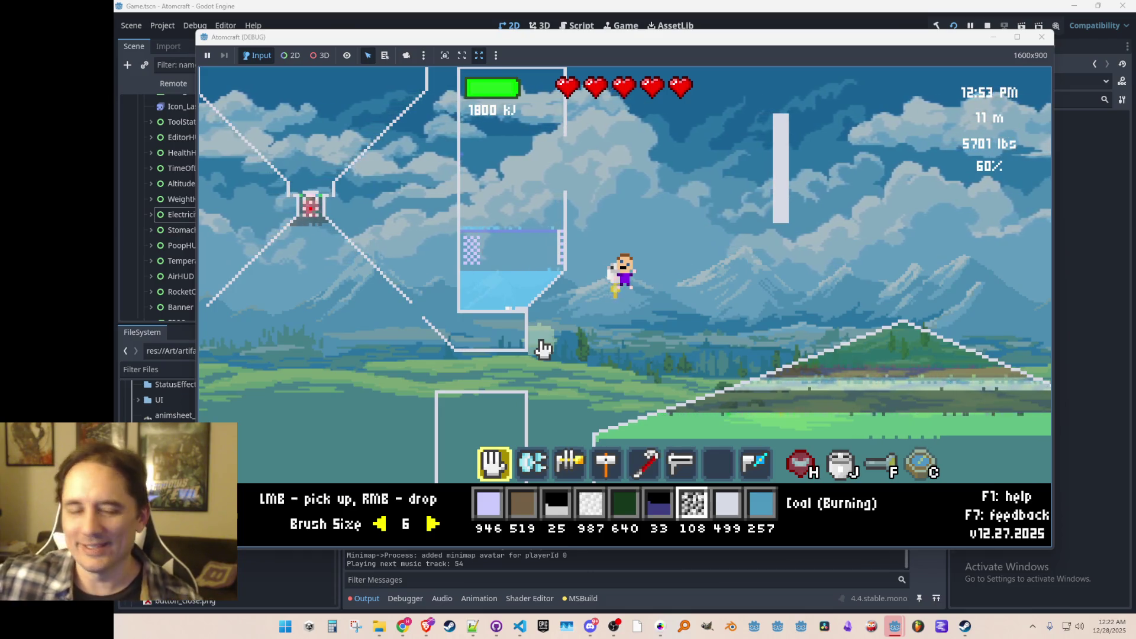
- Fire the laser to drain energy, place burning coal under the water tank, and fire again
{"action": "scroll", "coordinate": [651, 284], "scroll_direction": "down", "scroll_amount": 5}
{"action": "mouse_move", "coordinate": [796, 219]}
{"action": "left_mouse_down"}
{"action": "mouse_move", "coordinate": [798, 153]}
{"action": "mouse_move", "coordinate": [782, 199]}
{"action": "mouse_move", "coordinate": [782, 145]}
{"action": "mouse_move", "coordinate": [770, 167]}
{"action": "mouse_move", "coordinate": [776, 117]}
{"action": "mouse_move", "coordinate": [779, 164]}
{"action": "left_mouse_up"}
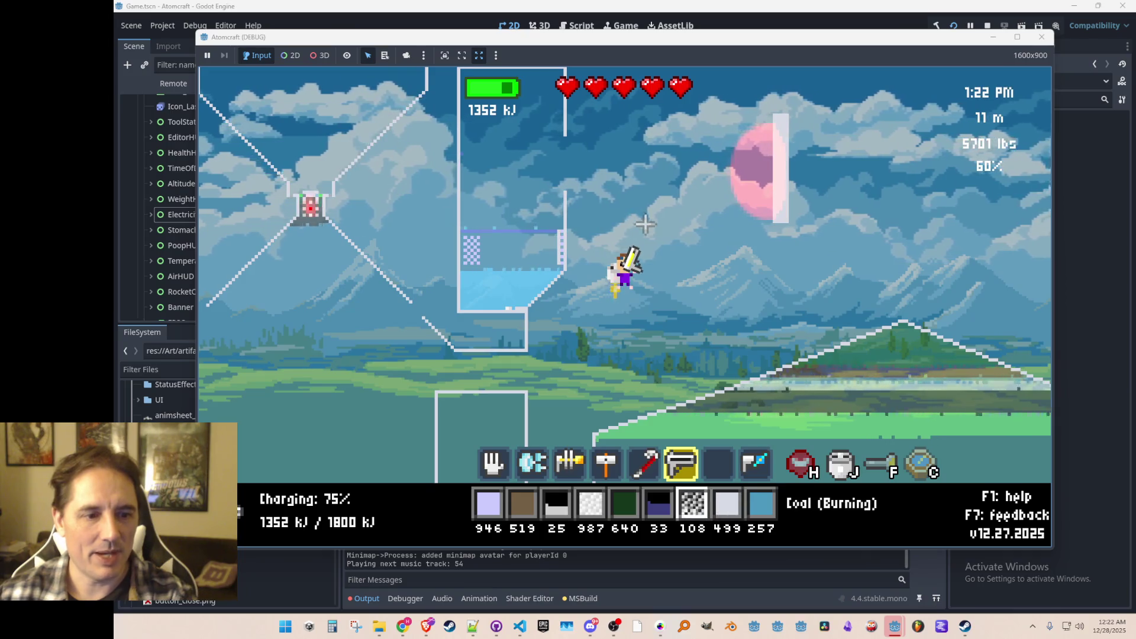
{"action": "left_click", "coordinate": [481, 332]}
{"action": "left_click", "coordinate": [481, 333]}
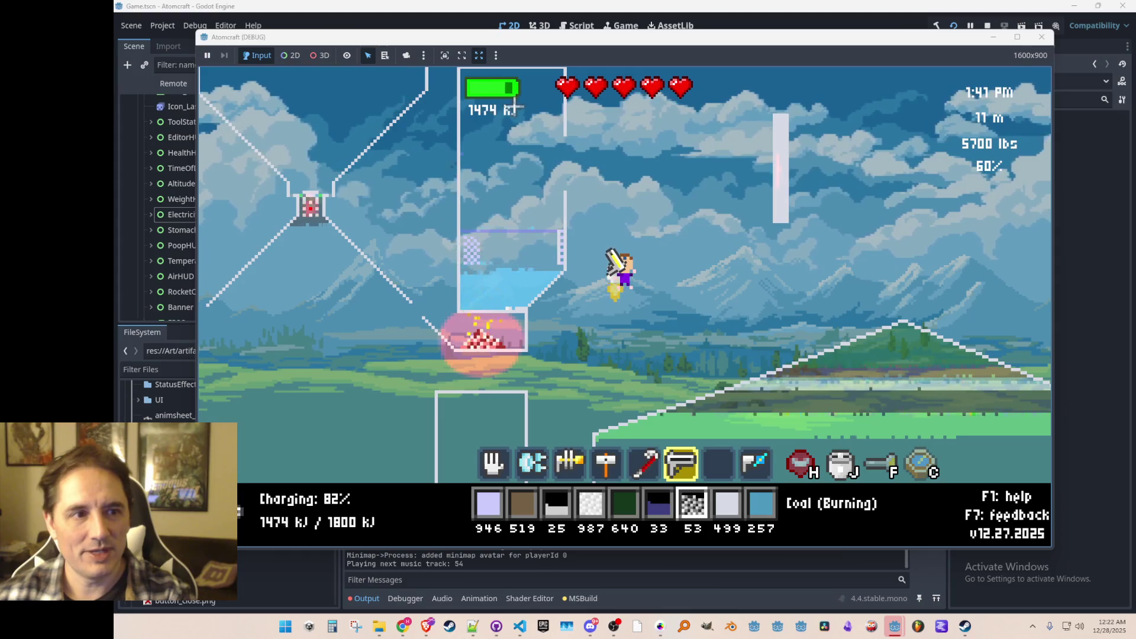
{"action": "mouse_move", "coordinate": [805, 169]}
{"action": "left_mouse_down"}
{"action": "mouse_move", "coordinate": [790, 178]}
{"action": "mouse_move", "coordinate": [801, 183]}
{"action": "mouse_move", "coordinate": [804, 142]}
{"action": "mouse_move", "coordinate": [800, 166]}
{"action": "left_mouse_up"}
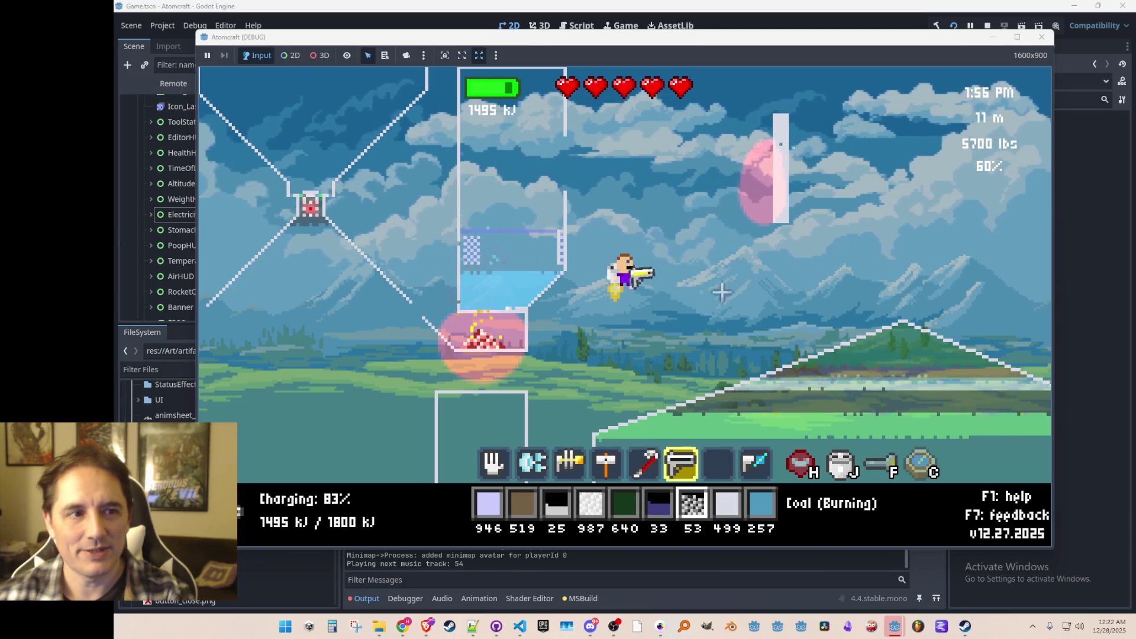
{"action": "scroll", "coordinate": [646, 313], "scroll_direction": "up", "scroll_amount": 5}
{"action": "scroll", "coordinate": [645, 313], "scroll_direction": "down", "scroll_amount": 5}
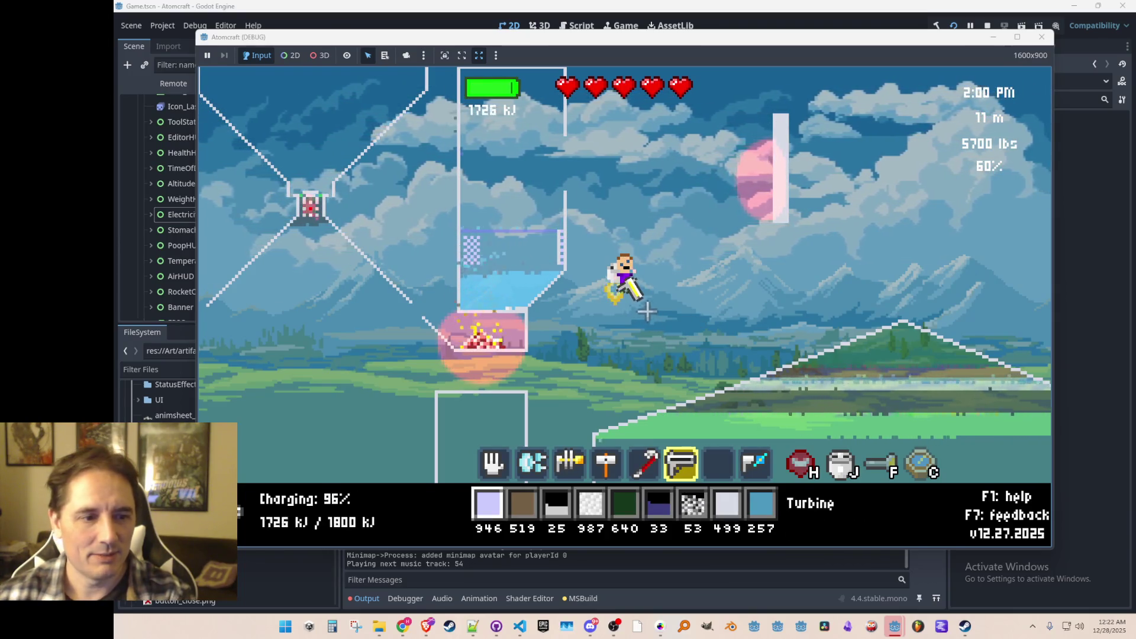
{"action": "left_click", "coordinate": [293, 527]}
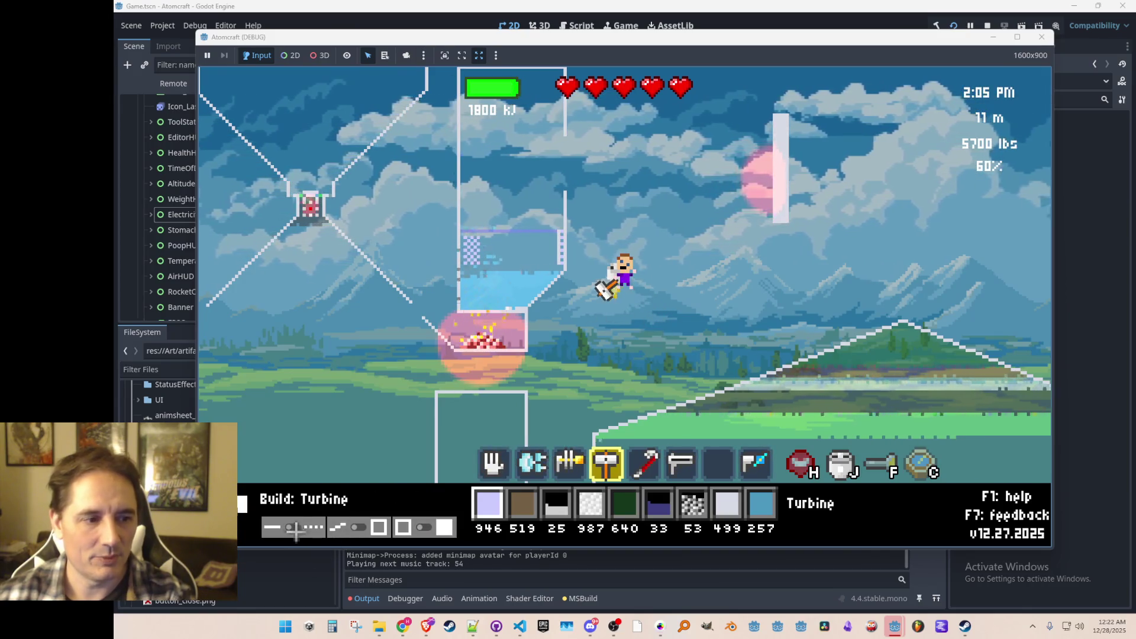
- Place a row of six Turbine blocks along the top edge of the water tank
{"action": "mouse_move", "coordinate": [480, 255]}
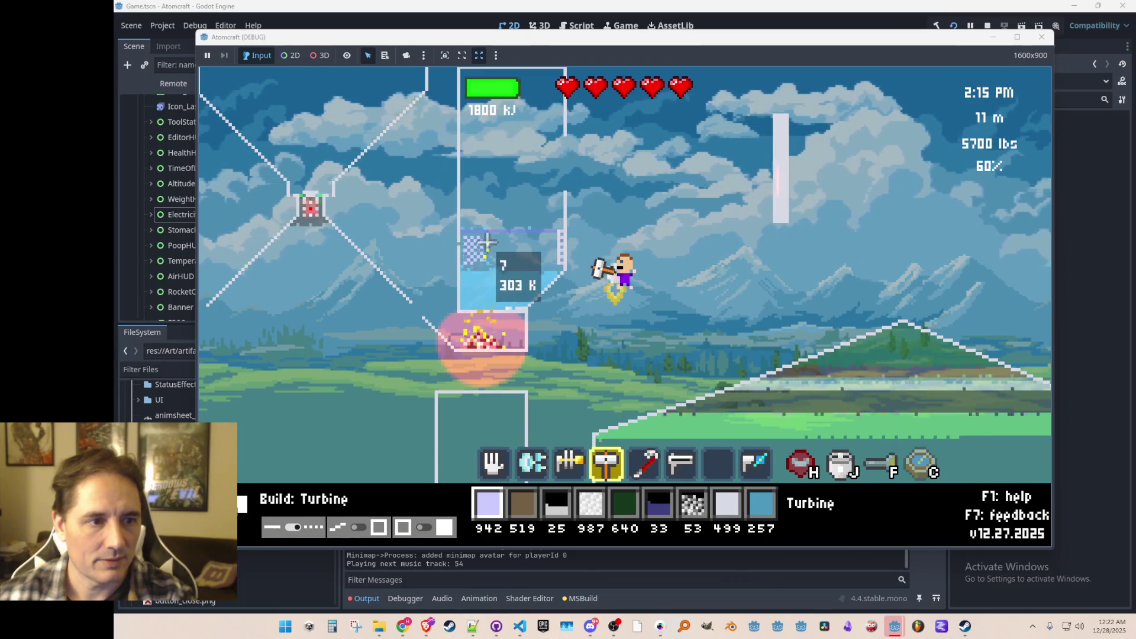
{"action": "left_click", "coordinate": [485, 237]}
{"action": "mouse_move", "coordinate": [490, 259]}
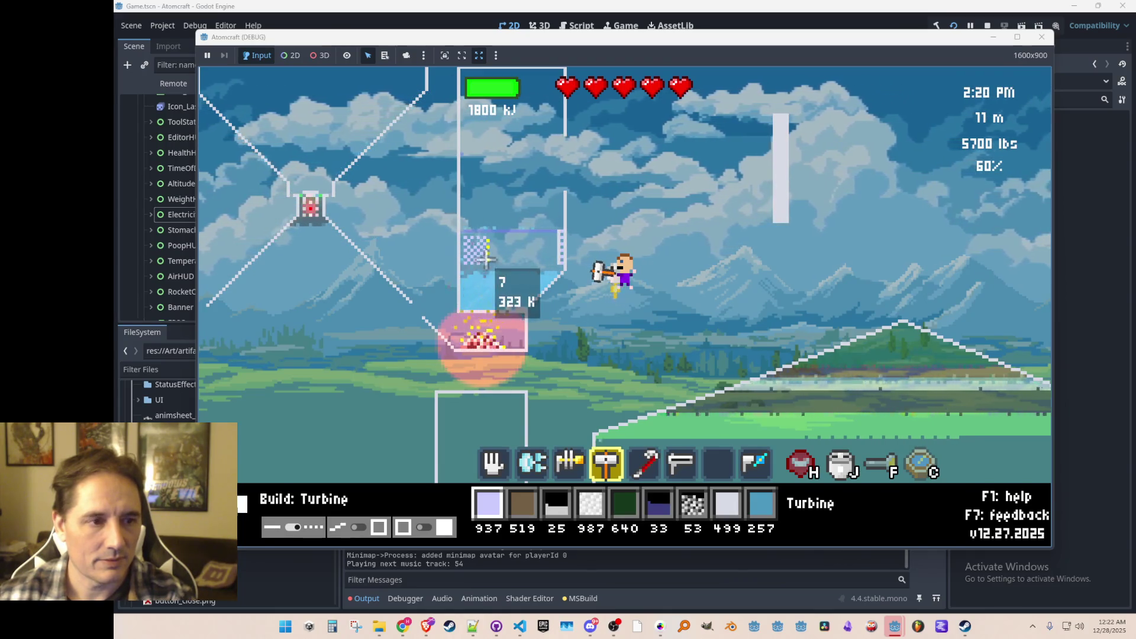
{"action": "left_click", "coordinate": [504, 260]}
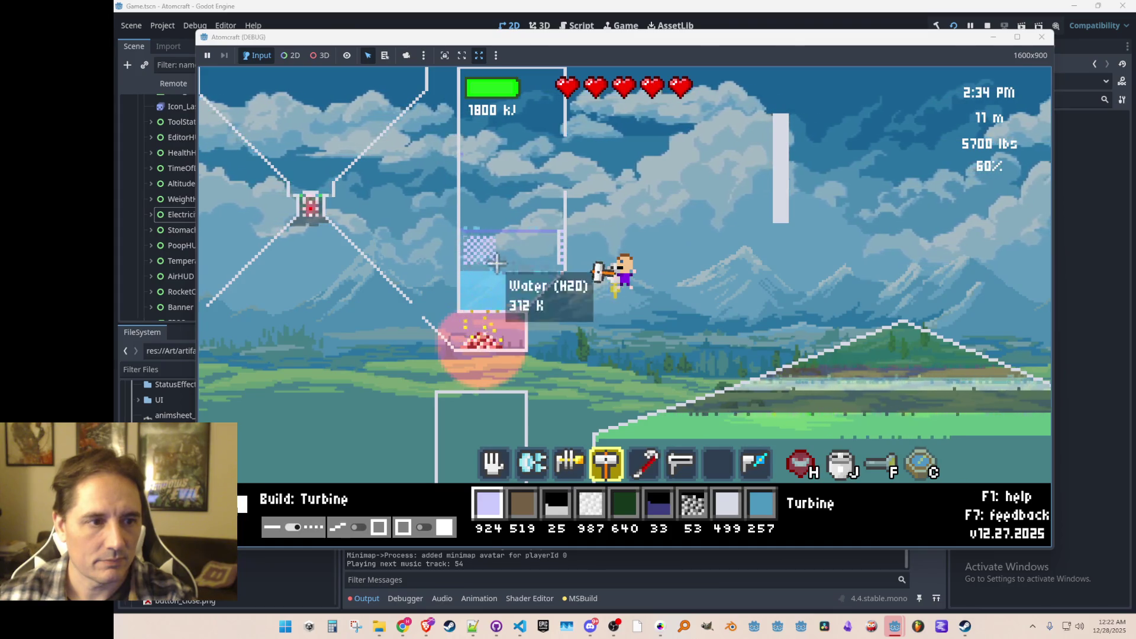
{"action": "left_click", "coordinate": [498, 238]}
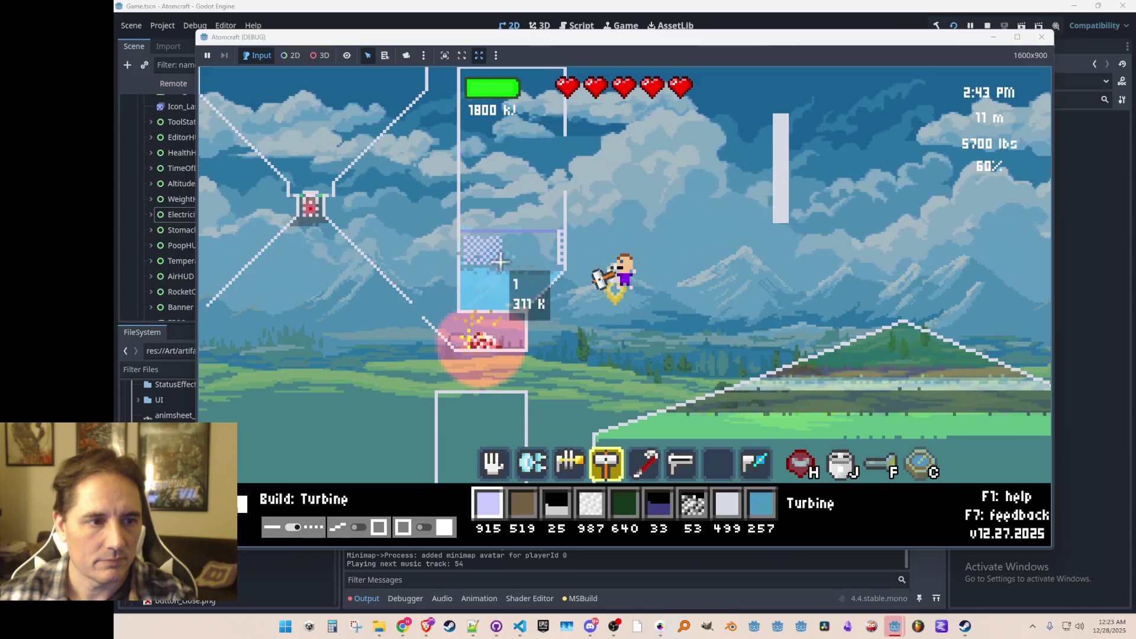
{"action": "left_click", "coordinate": [505, 238]}
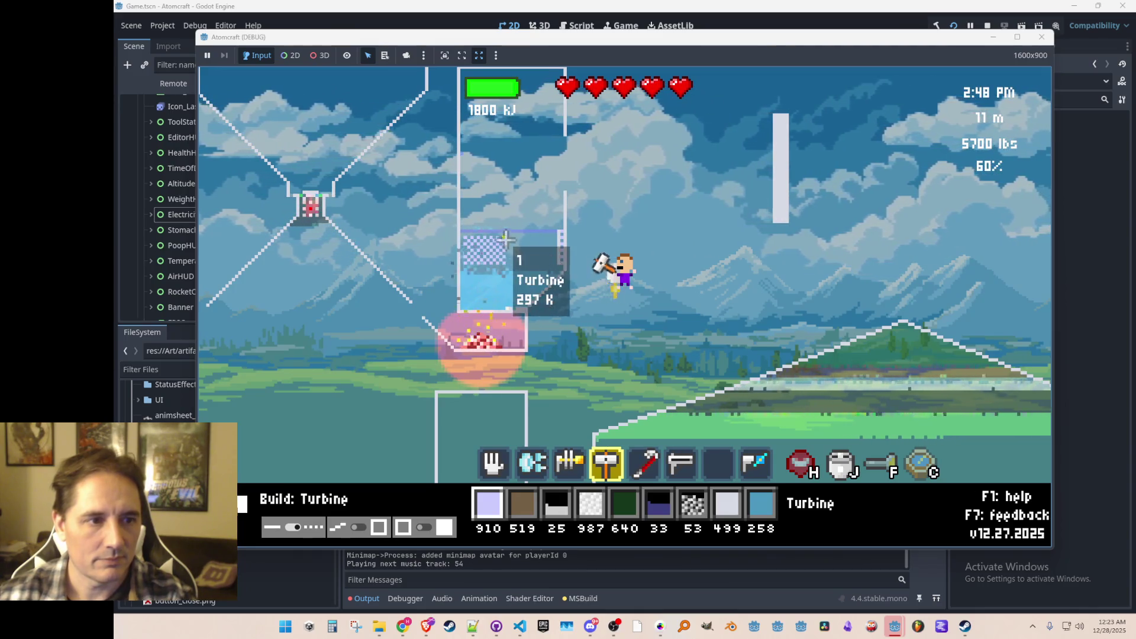
{"action": "left_click", "coordinate": [508, 253]}
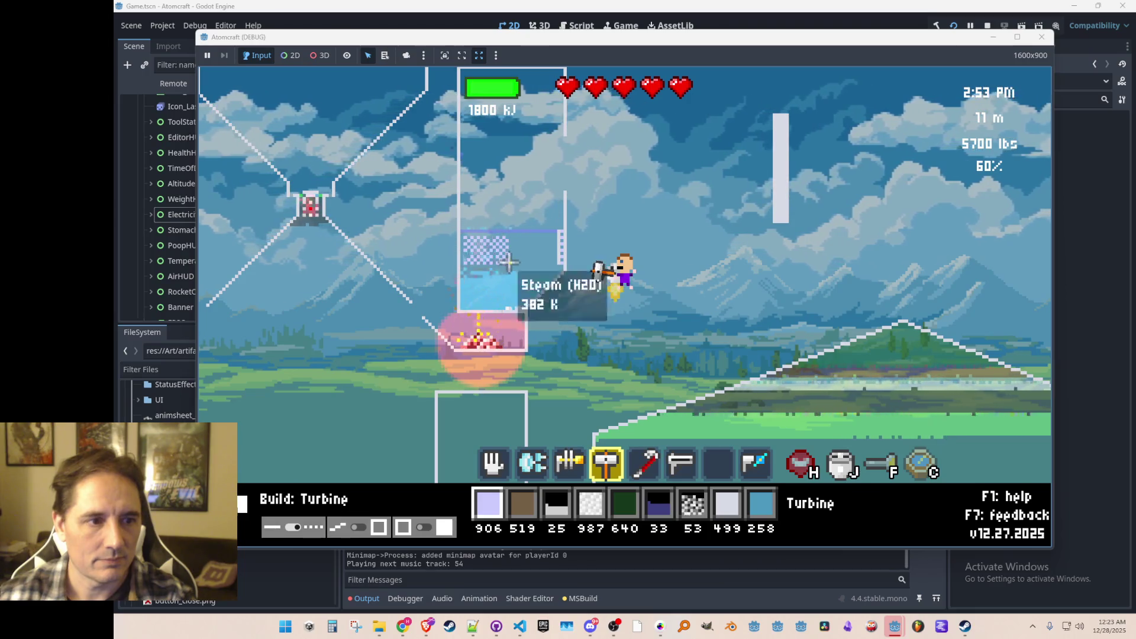
{"action": "left_click", "coordinate": [507, 240]}
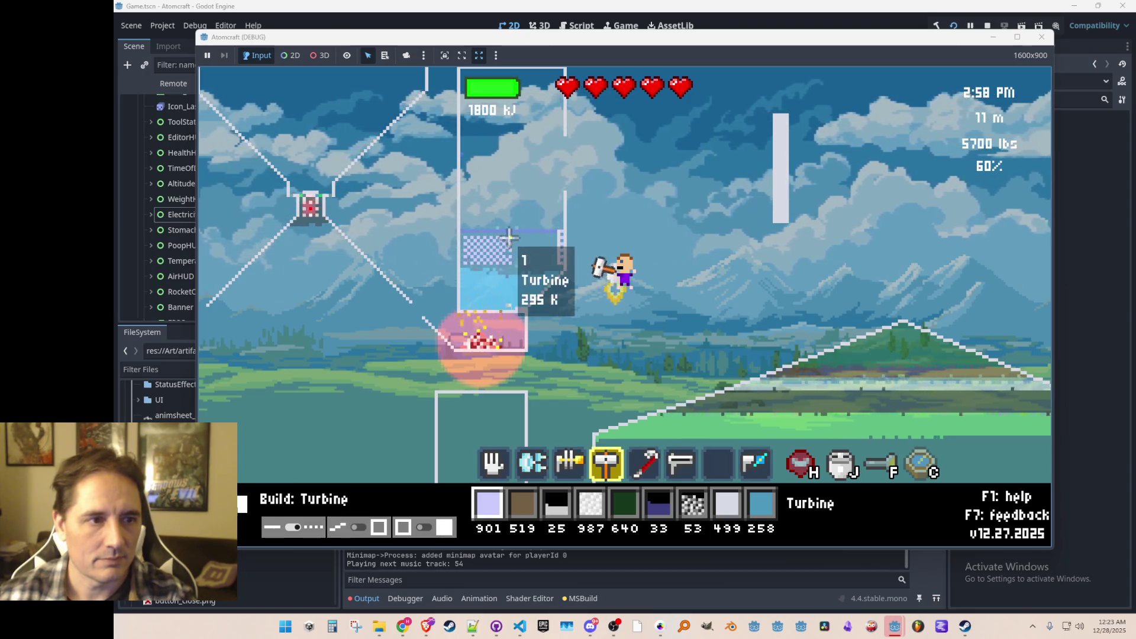
- Fire the laser at the wall to test that power holds at 1800 kJ
{"action": "scroll", "coordinate": [710, 293], "scroll_direction": "down", "scroll_amount": 1}
{"action": "scroll", "coordinate": [734, 248], "scroll_direction": "down", "scroll_amount": 1}
{"action": "mouse_move", "coordinate": [759, 208]}
{"action": "left_mouse_down"}
{"action": "mouse_move", "coordinate": [770, 180]}
{"action": "mouse_move", "coordinate": [783, 185]}
{"action": "mouse_move", "coordinate": [764, 124]}
{"action": "mouse_move", "coordinate": [766, 138]}
{"action": "mouse_move", "coordinate": [787, 141]}
{"action": "mouse_move", "coordinate": [773, 180]}
{"action": "mouse_move", "coordinate": [774, 169]}
{"action": "left_mouse_up"}
{"action": "scroll", "coordinate": [607, 294], "scroll_direction": "up", "scroll_amount": 5}
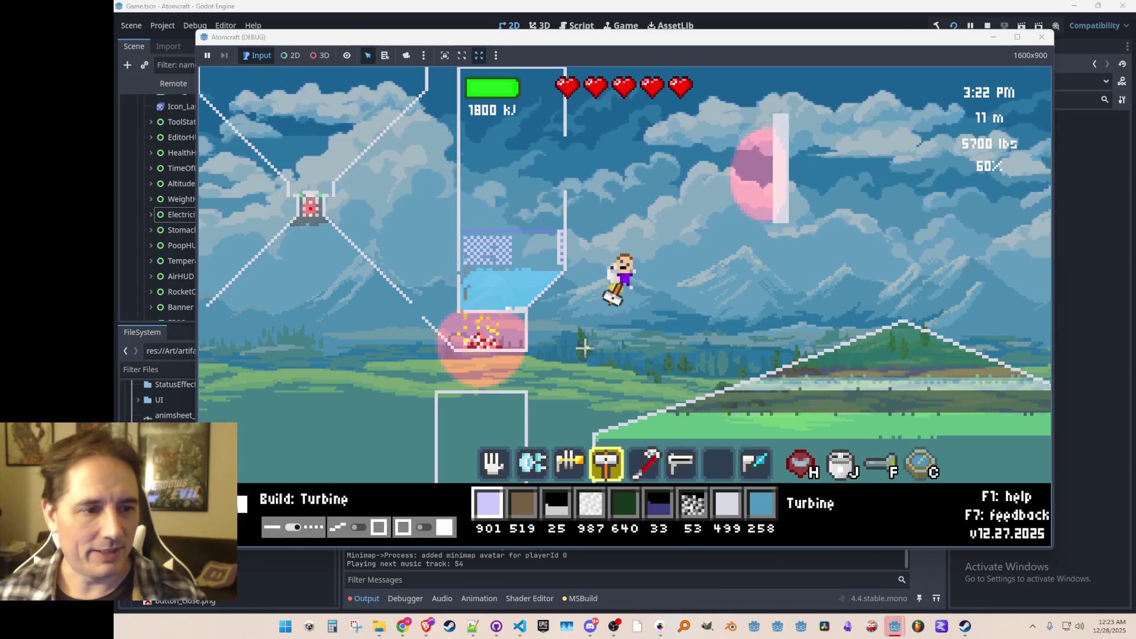
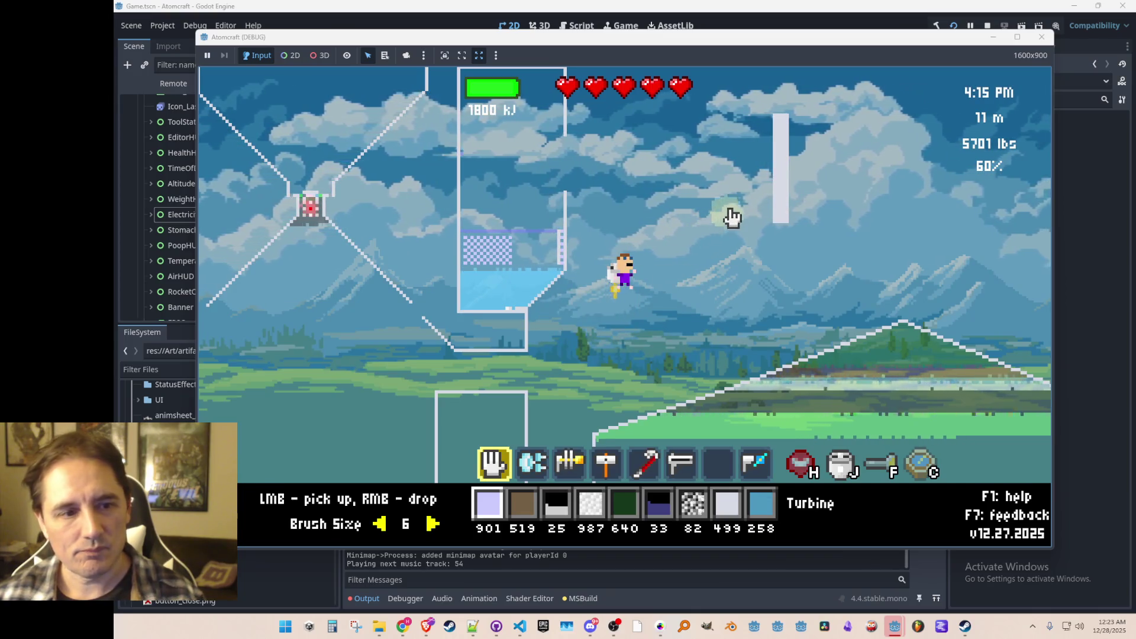
- Fire the laser (slot 6) across the Ceramic Wall until the battery drains from 1800 to 0 kJ
{"action": "scroll", "coordinate": [732, 219], "scroll_direction": "down", "scroll_amount": 5}
{"action": "left_click", "coordinate": [780, 167]}
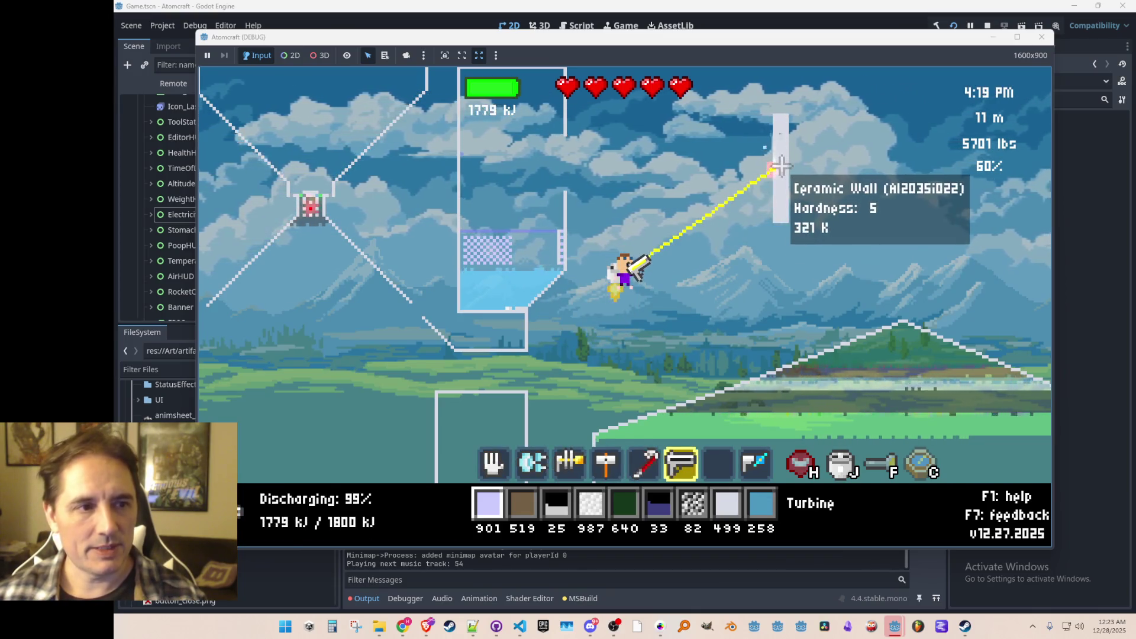
{"action": "mouse_move", "coordinate": [777, 177]}
{"action": "left_mouse_down"}
{"action": "mouse_move", "coordinate": [778, 153]}
{"action": "mouse_move", "coordinate": [766, 182]}
{"action": "left_mouse_up"}
{"action": "left_click_drag", "start_coordinate": [808, 143], "coordinate": [786, 159]}
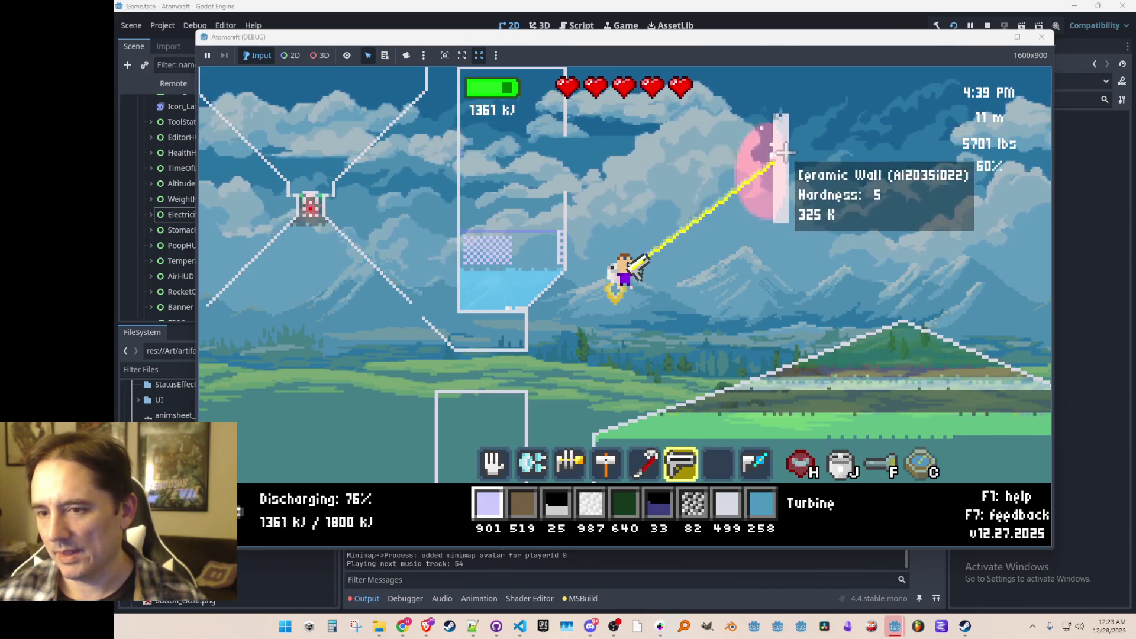
{"action": "left_click_drag", "start_coordinate": [785, 150], "coordinate": [784, 152]}
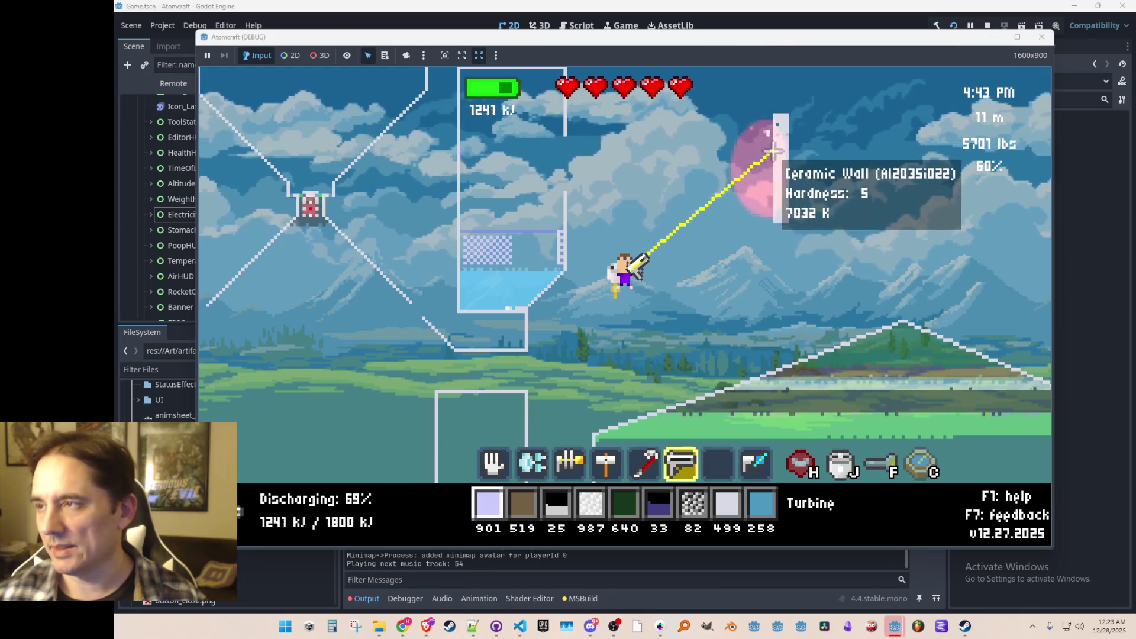
{"action": "mouse_move", "coordinate": [772, 143]}
{"action": "left_mouse_down"}
{"action": "mouse_move", "coordinate": [775, 207]}
{"action": "mouse_move", "coordinate": [763, 186]}
{"action": "left_mouse_up"}
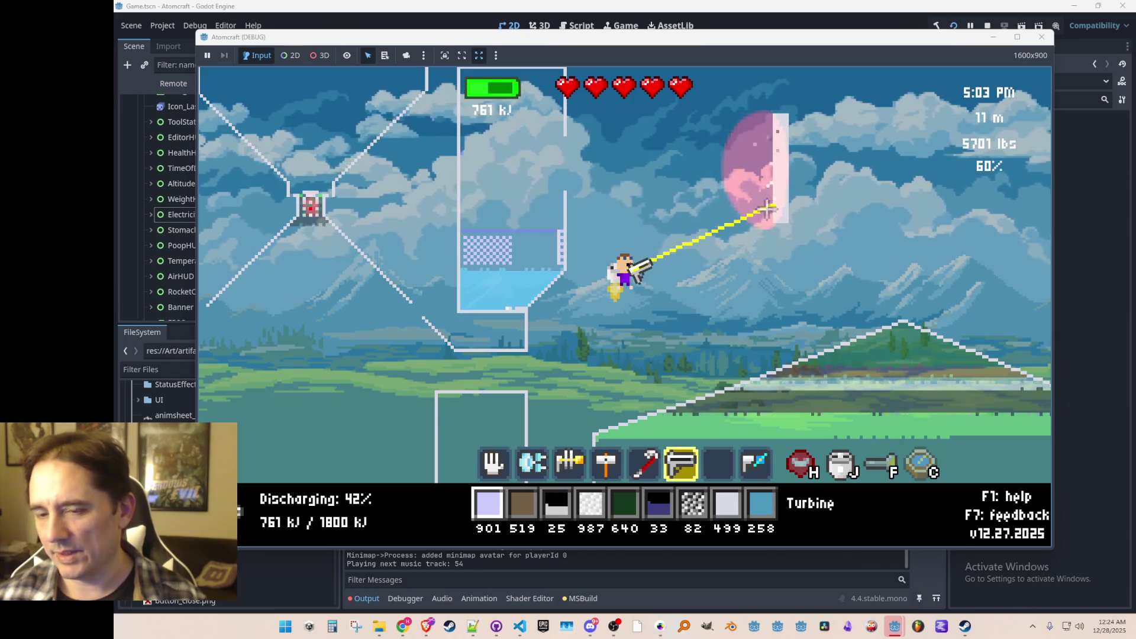
{"action": "mouse_move", "coordinate": [774, 172]}
{"action": "left_mouse_down"}
{"action": "mouse_move", "coordinate": [769, 136]}
{"action": "mouse_move", "coordinate": [763, 195]}
{"action": "mouse_move", "coordinate": [770, 166]}
{"action": "mouse_move", "coordinate": [789, 152]}
{"action": "mouse_move", "coordinate": [774, 182]}
{"action": "mouse_move", "coordinate": [769, 160]}
{"action": "mouse_move", "coordinate": [774, 184]}
{"action": "mouse_move", "coordinate": [780, 167]}
{"action": "mouse_move", "coordinate": [773, 183]}
{"action": "mouse_move", "coordinate": [769, 163]}
{"action": "mouse_move", "coordinate": [767, 178]}
{"action": "left_mouse_up"}
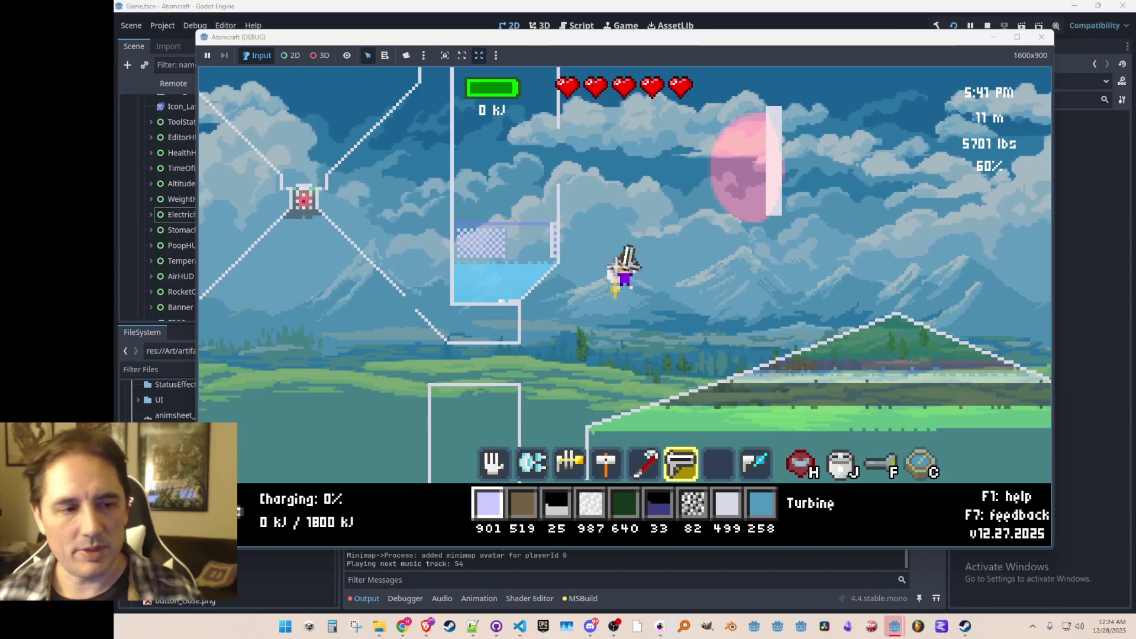
{"action": "scroll", "coordinate": [508, 337], "scroll_direction": "down", "scroll_amount": 6}
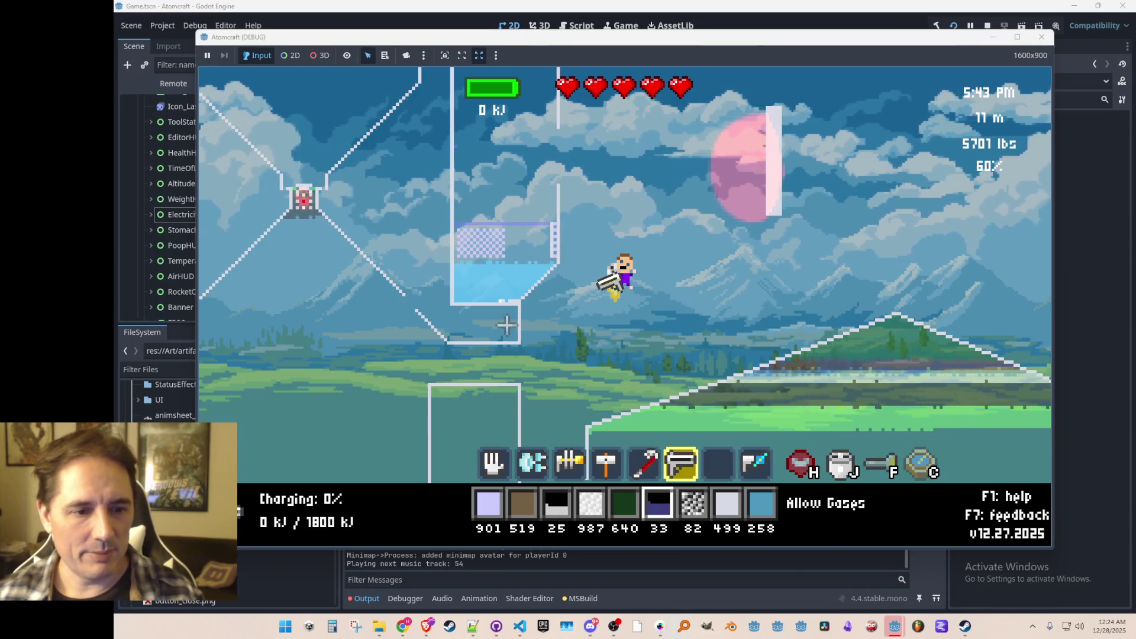
- Burn coal under the turbine to recharge to 1800 kJ, then pick the coal back up (1.2K)
{"action": "left_click", "coordinate": [471, 322]}
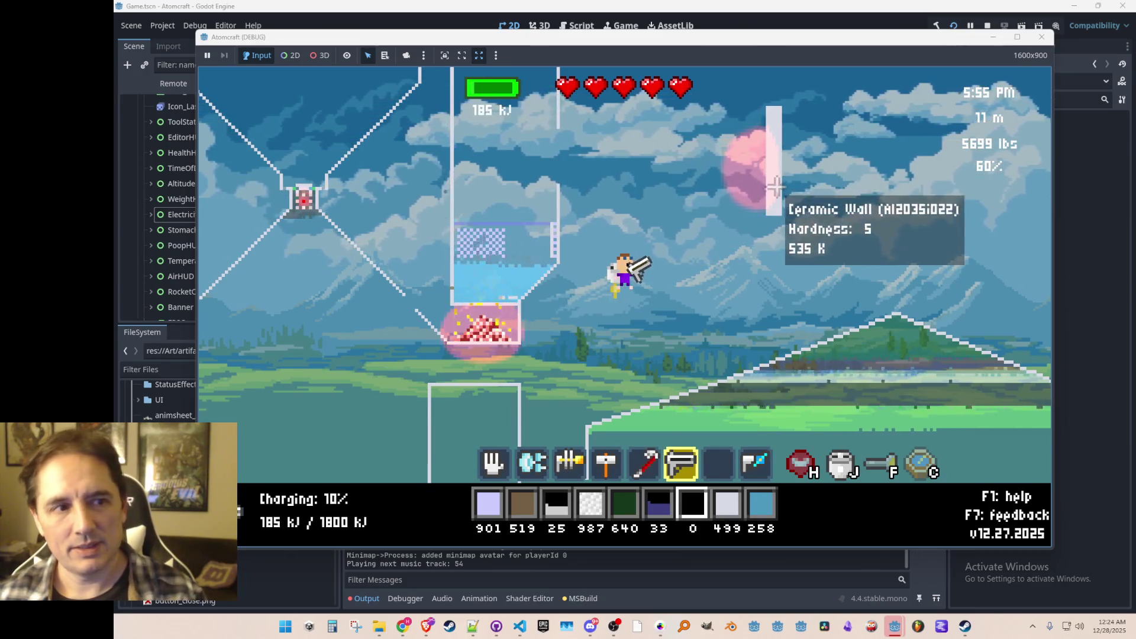
{"action": "mouse_move", "coordinate": [799, 169]}
{"action": "left_mouse_down"}
{"action": "mouse_move", "coordinate": [796, 151]}
{"action": "mouse_move", "coordinate": [793, 159]}
{"action": "left_mouse_up"}
{"action": "mouse_move", "coordinate": [497, 295]}
{"action": "scroll", "coordinate": [482, 385], "scroll_direction": "up", "scroll_amount": 5}
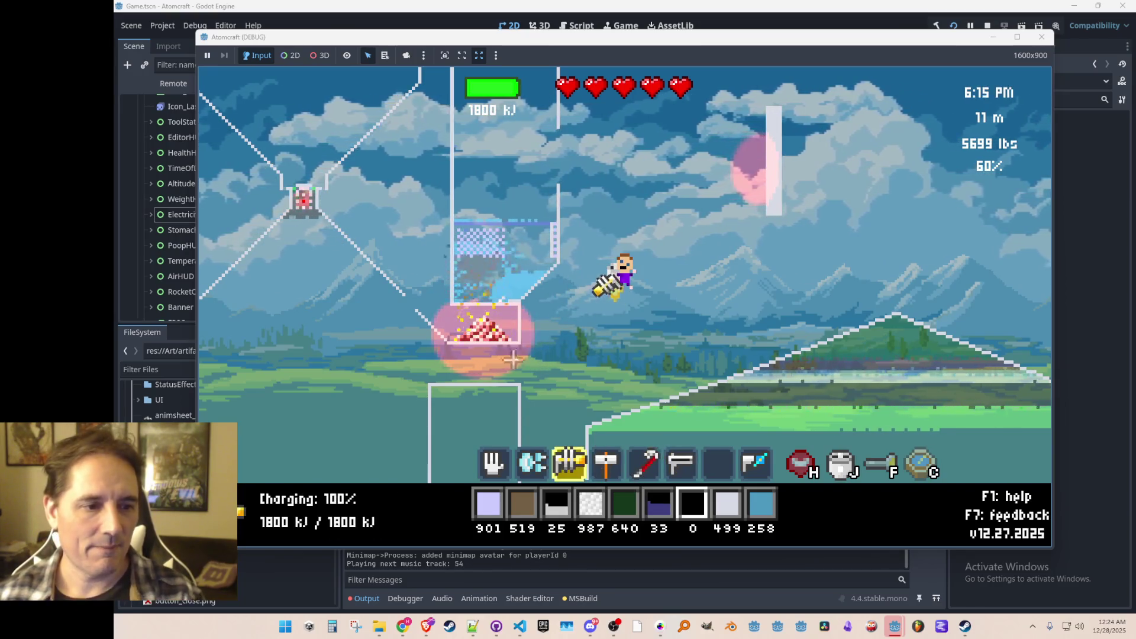
{"action": "left_click_drag", "start_coordinate": [483, 385], "coordinate": [444, 337]}
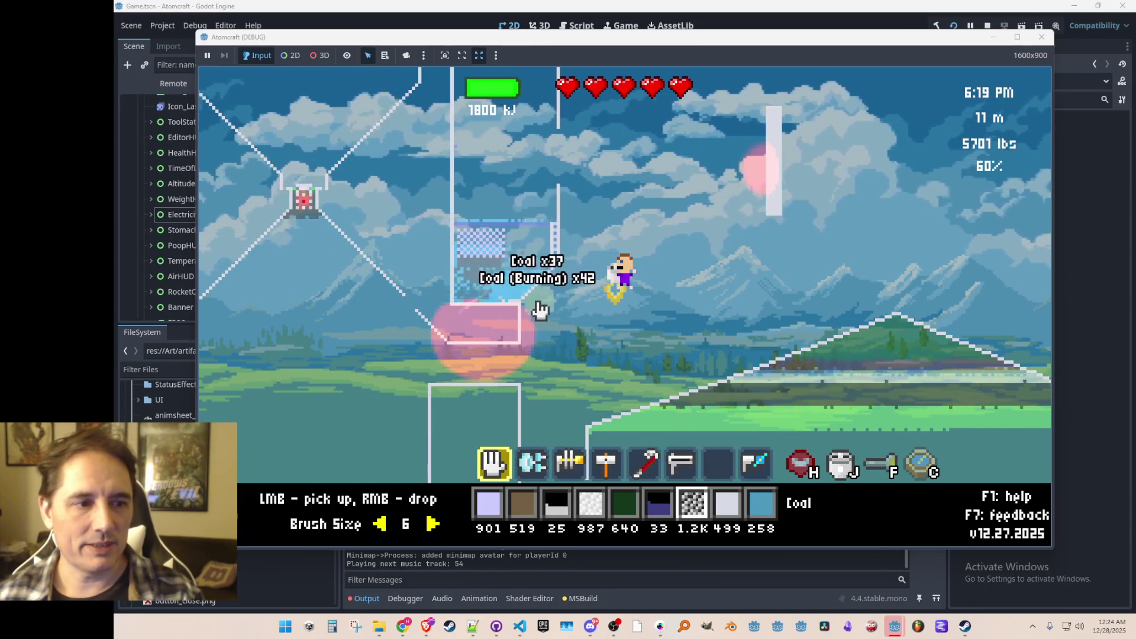
- Collect the leftover furnace coal, check the turbine, then fly left, right and up
{"action": "mouse_move", "coordinate": [513, 267]}
{"action": "left_mouse_down"}
{"action": "mouse_move", "coordinate": [489, 246]}
{"action": "mouse_move", "coordinate": [488, 271]}
{"action": "left_mouse_up"}
{"action": "mouse_move", "coordinate": [503, 261]}
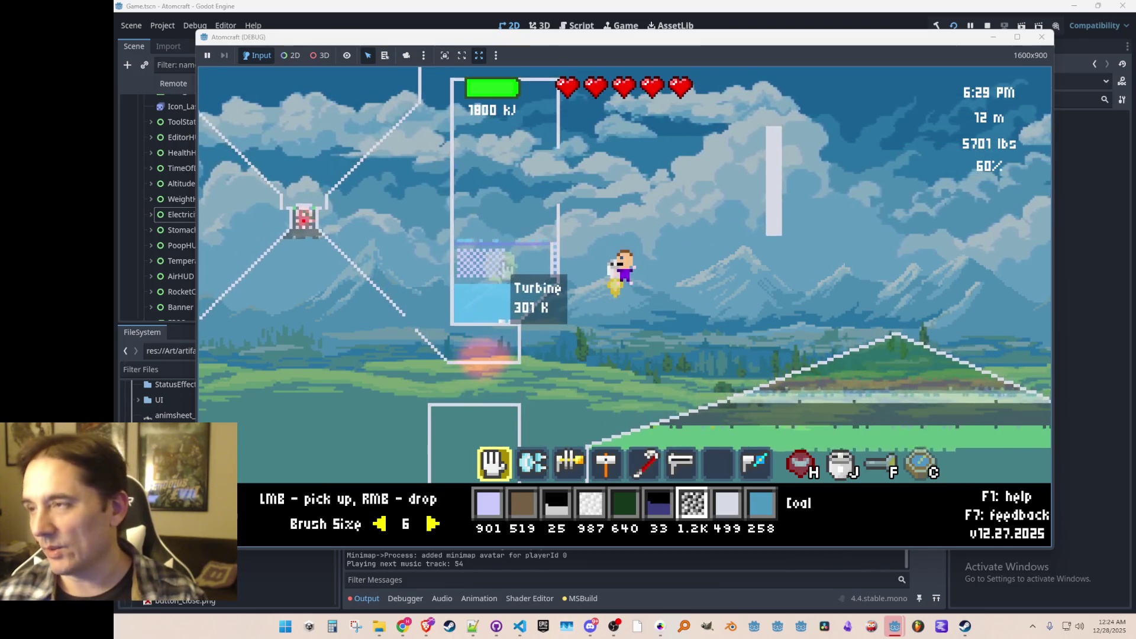
{"action": "key", "text": "a"}
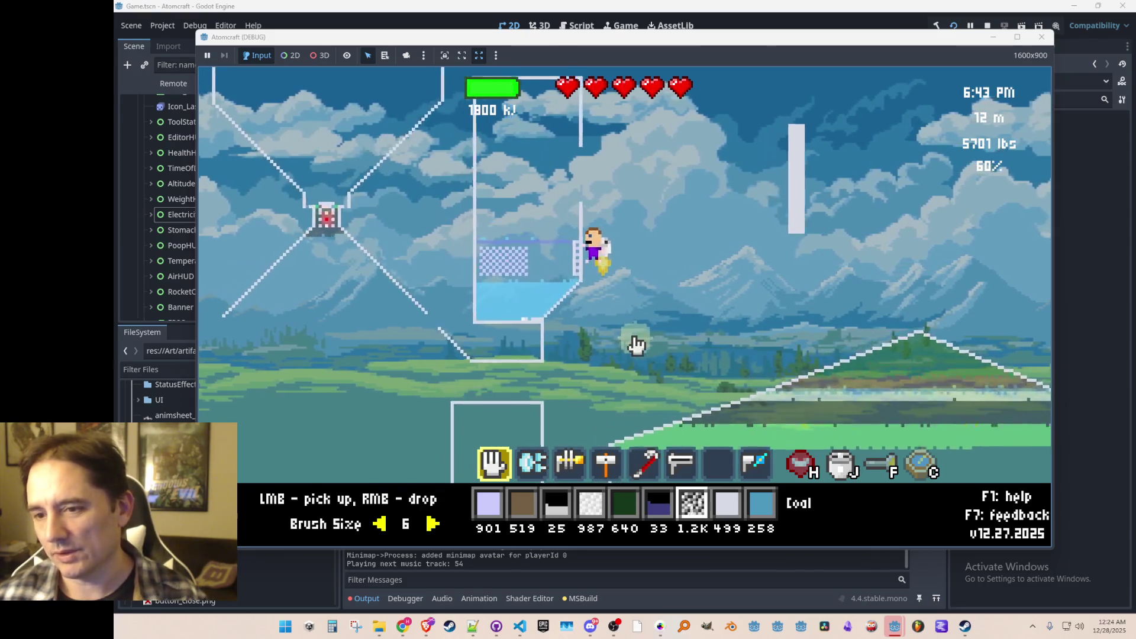
{"action": "key", "text": "d"}
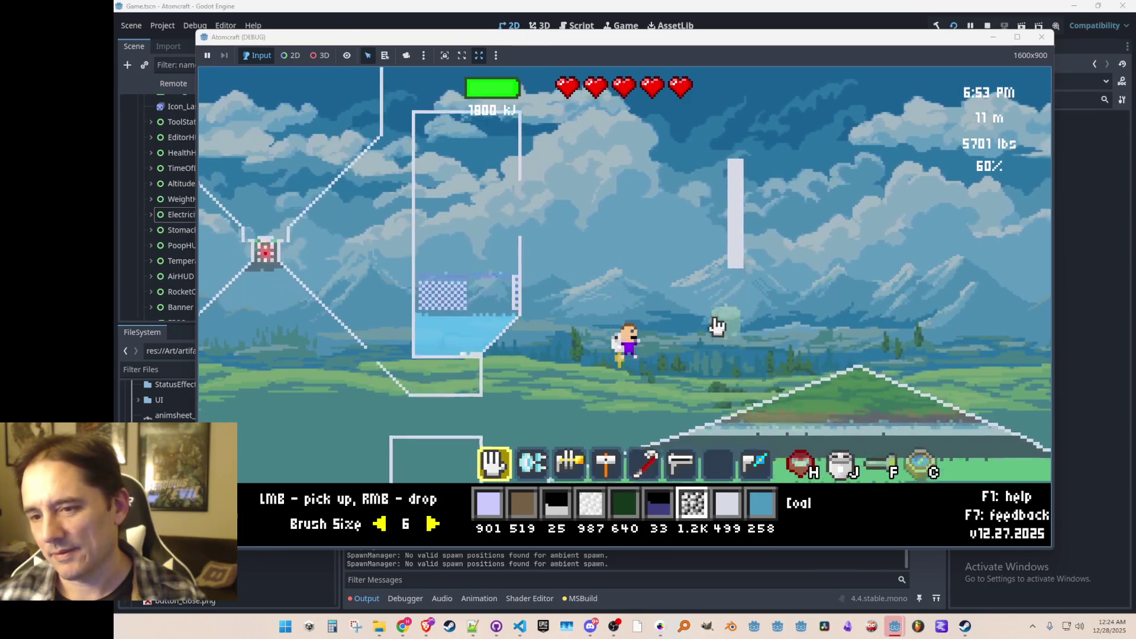
{"action": "key", "text": "w"}
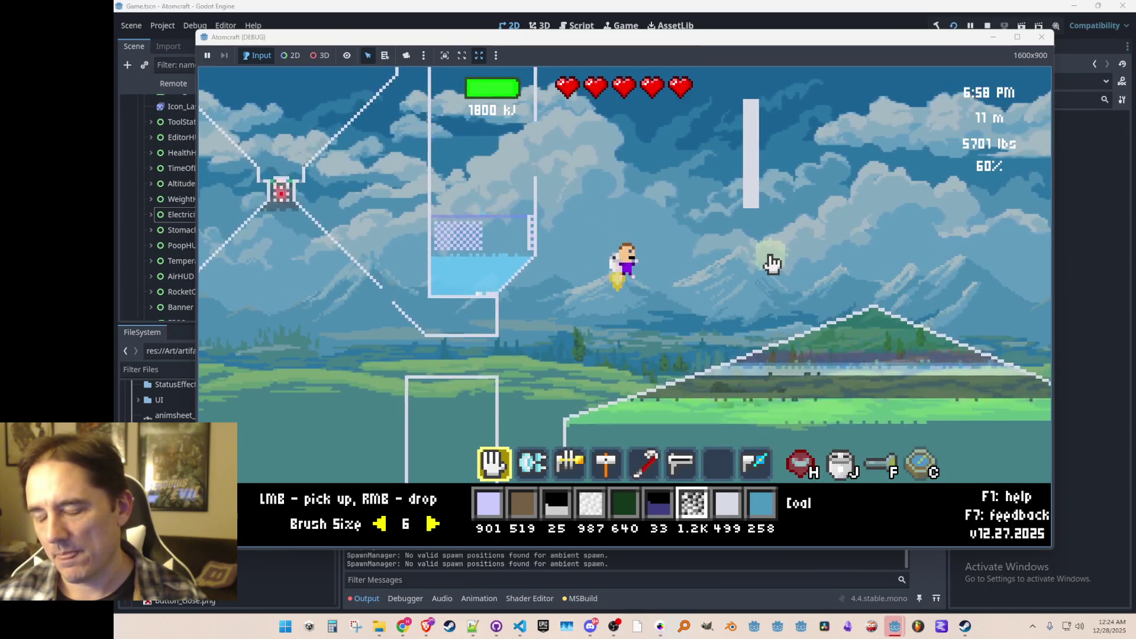
{"action": "key", "text": "a"}
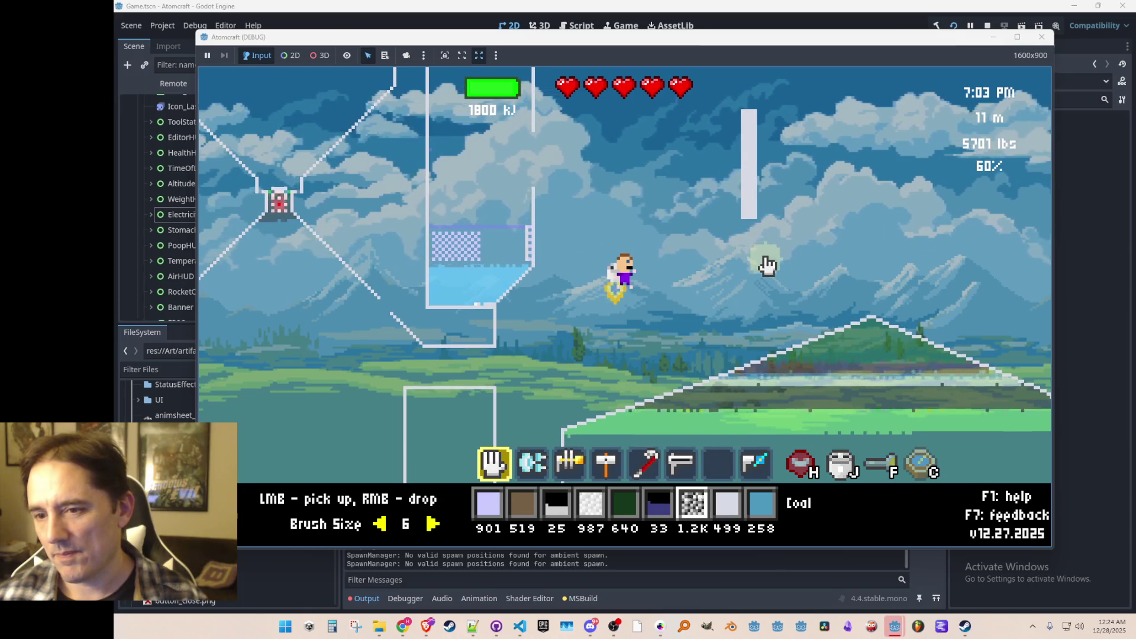
{"action": "key", "text": "d"}
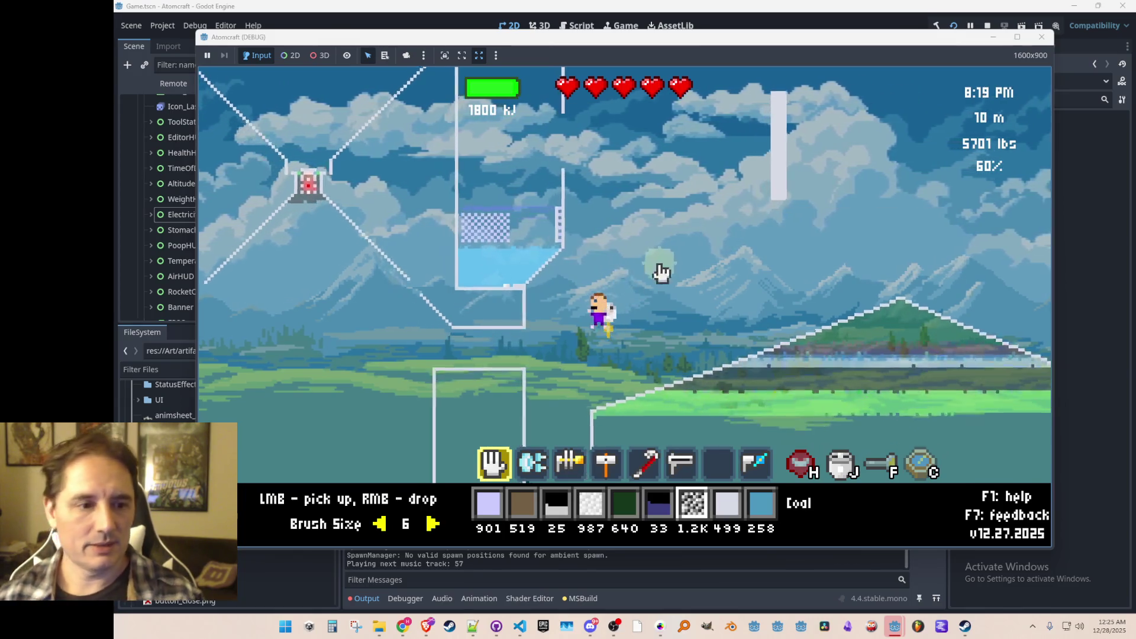
- Equip the laser and fire a short burst into the turbine's water
{"action": "key", "text": "3"}
{"action": "key", "text": "4"}
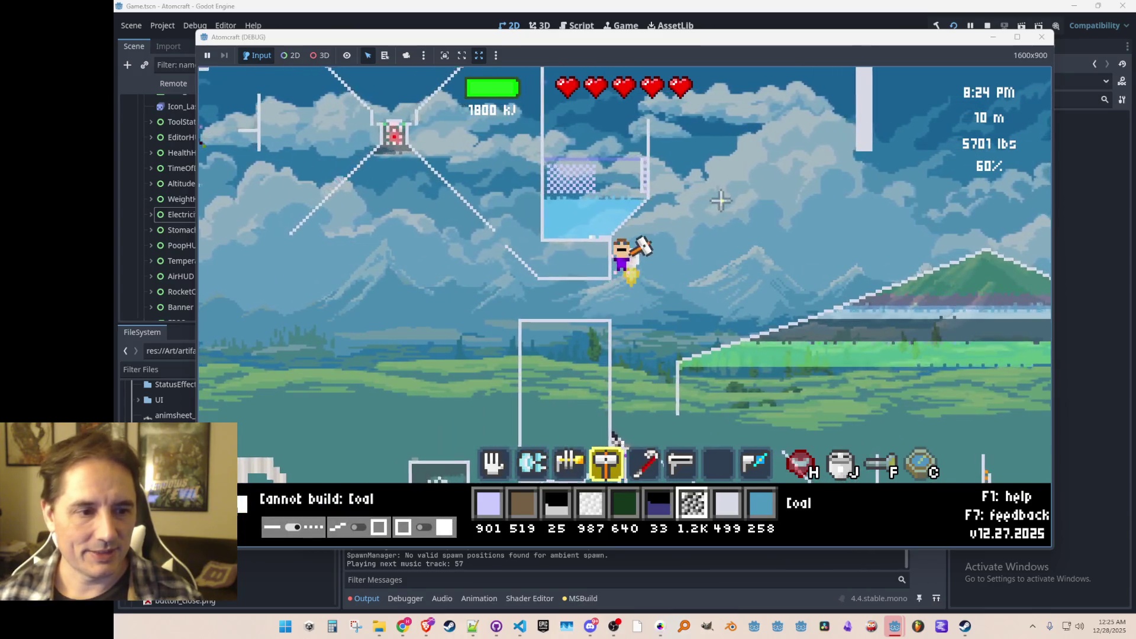
{"action": "key", "text": "6"}
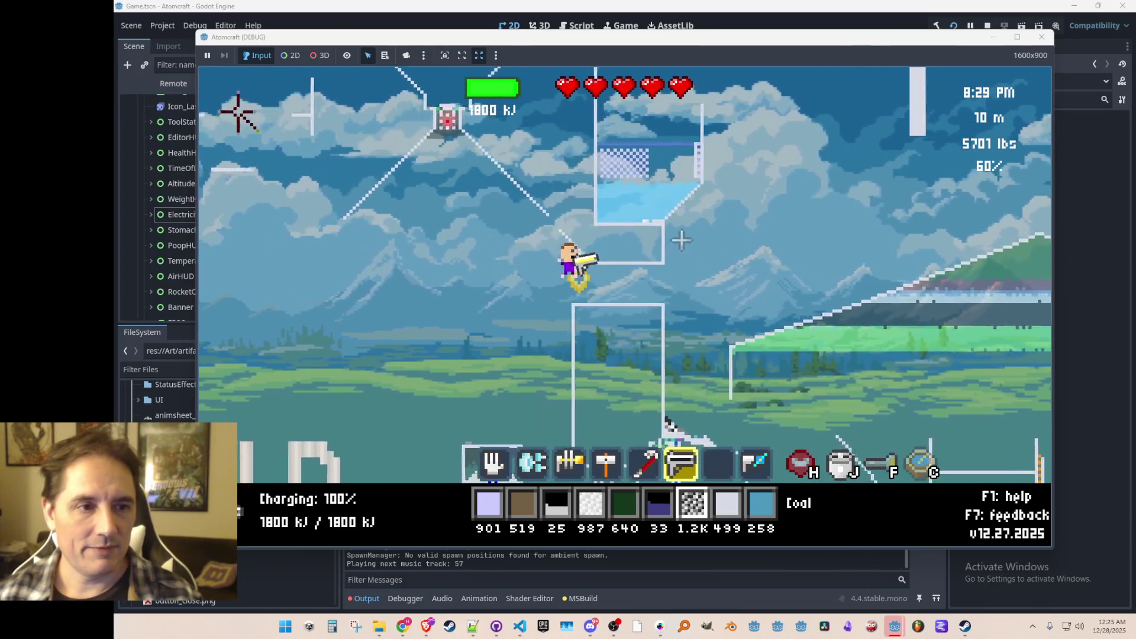
{"action": "left_click", "coordinate": [704, 256]}
{"action": "left_click_drag", "start_coordinate": [703, 256], "coordinate": [730, 245]}
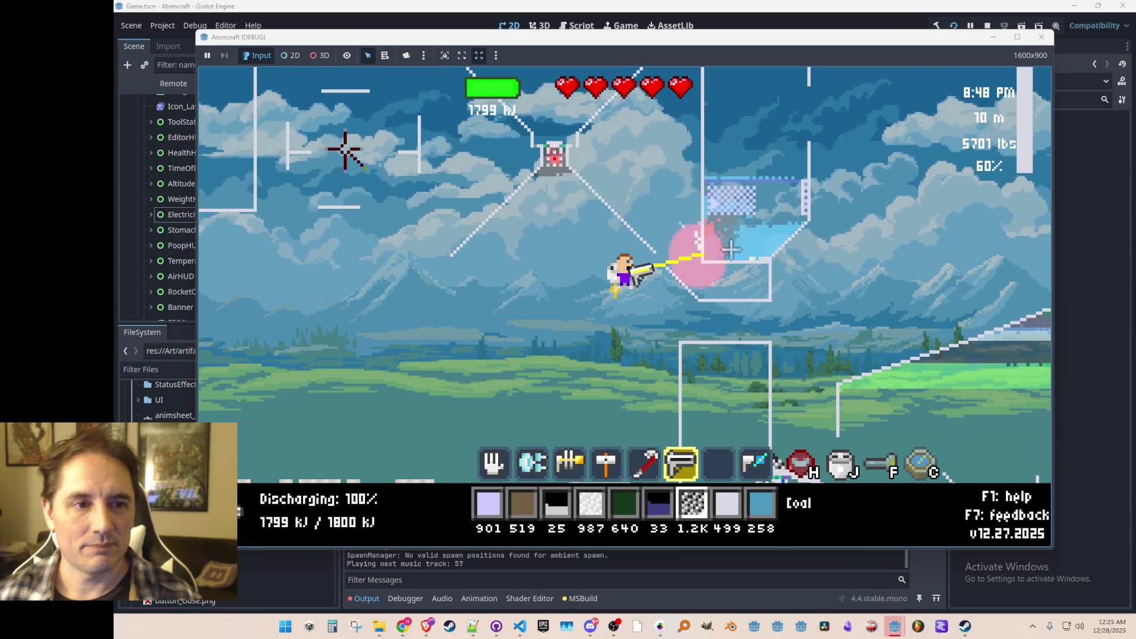
{"action": "left_click_drag", "start_coordinate": [730, 250], "coordinate": [730, 278]}
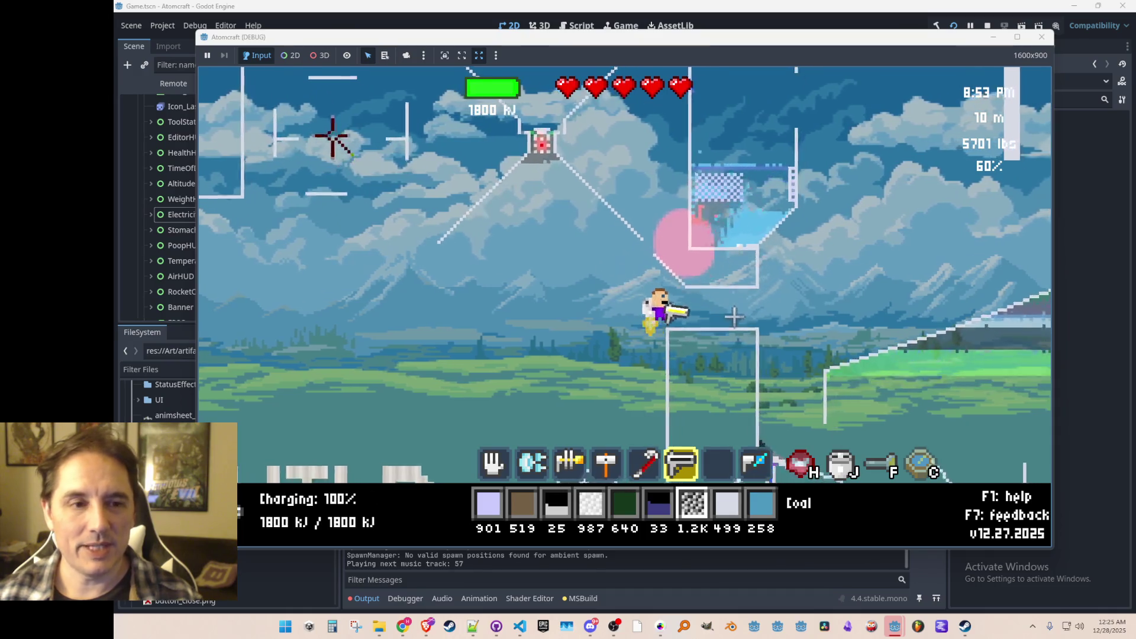
- Fly aside, read the water at 302 K, and resume heating the Ceramic Wall
{"action": "key", "text": "a"}
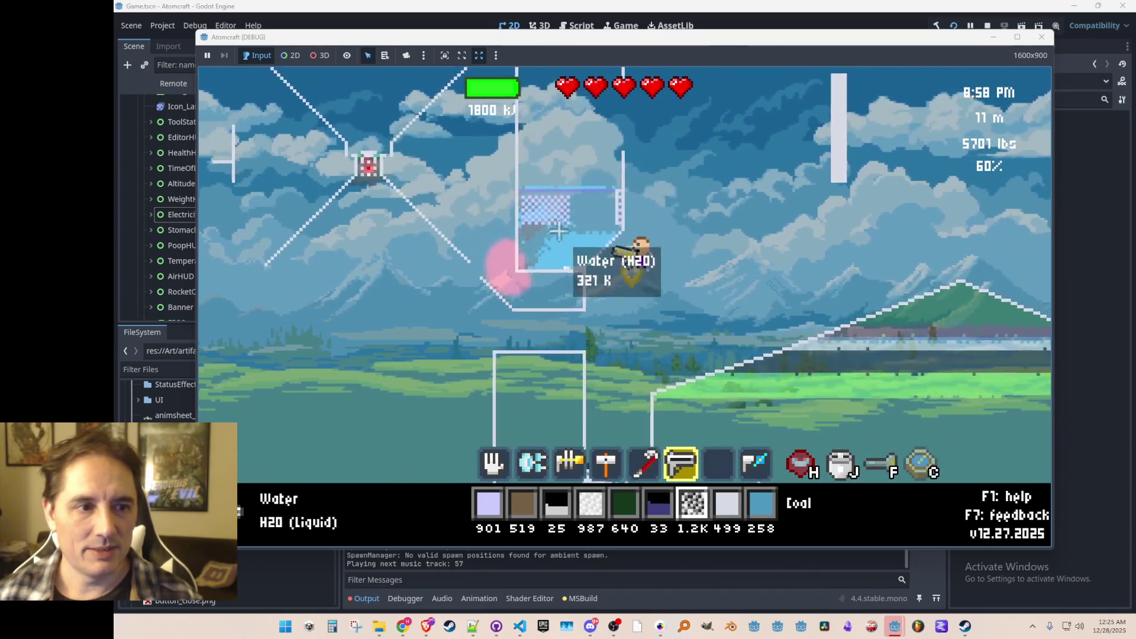
{"action": "key", "text": "d"}
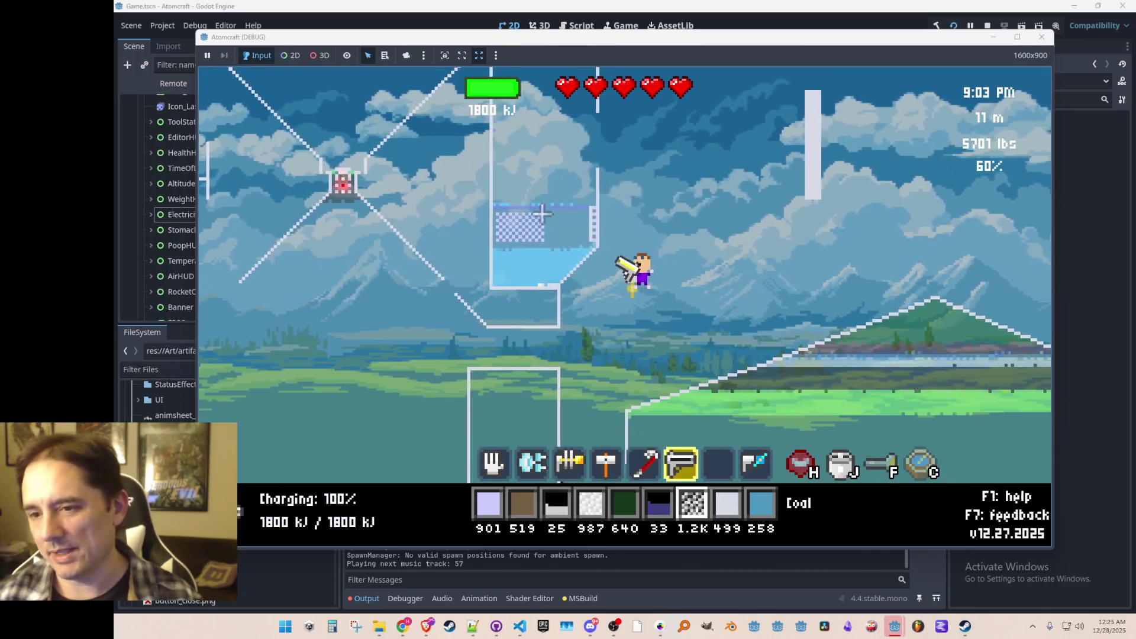
{"action": "mouse_move", "coordinate": [496, 241]}
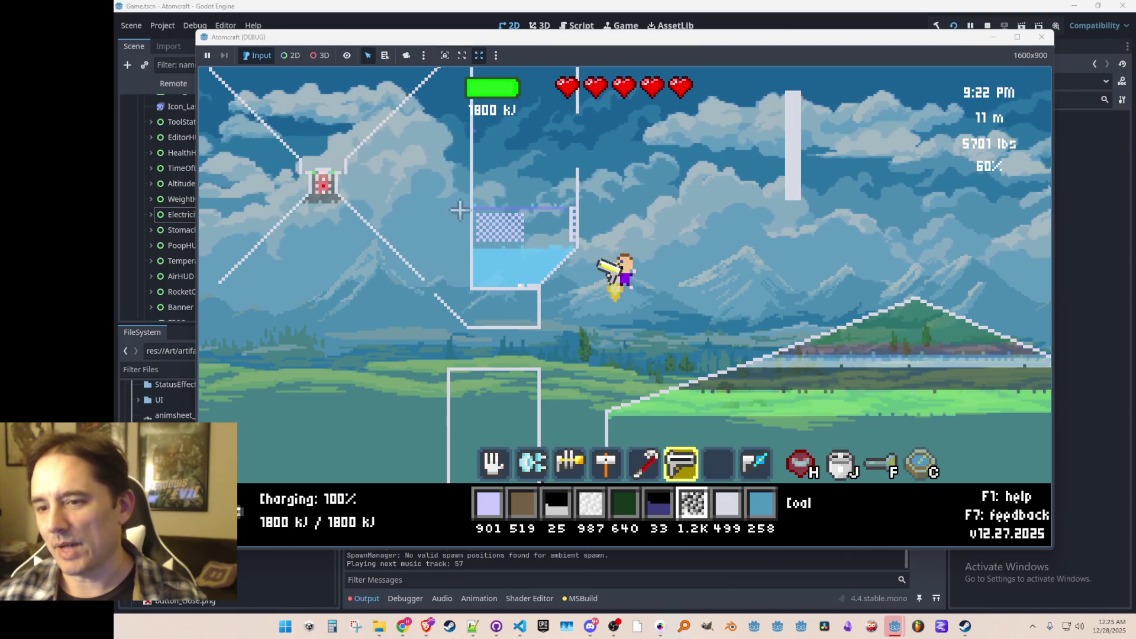
{"action": "mouse_move", "coordinate": [808, 178]}
{"action": "left_mouse_down"}
{"action": "mouse_move", "coordinate": [821, 125]}
{"action": "mouse_move", "coordinate": [818, 169]}
{"action": "left_mouse_up"}
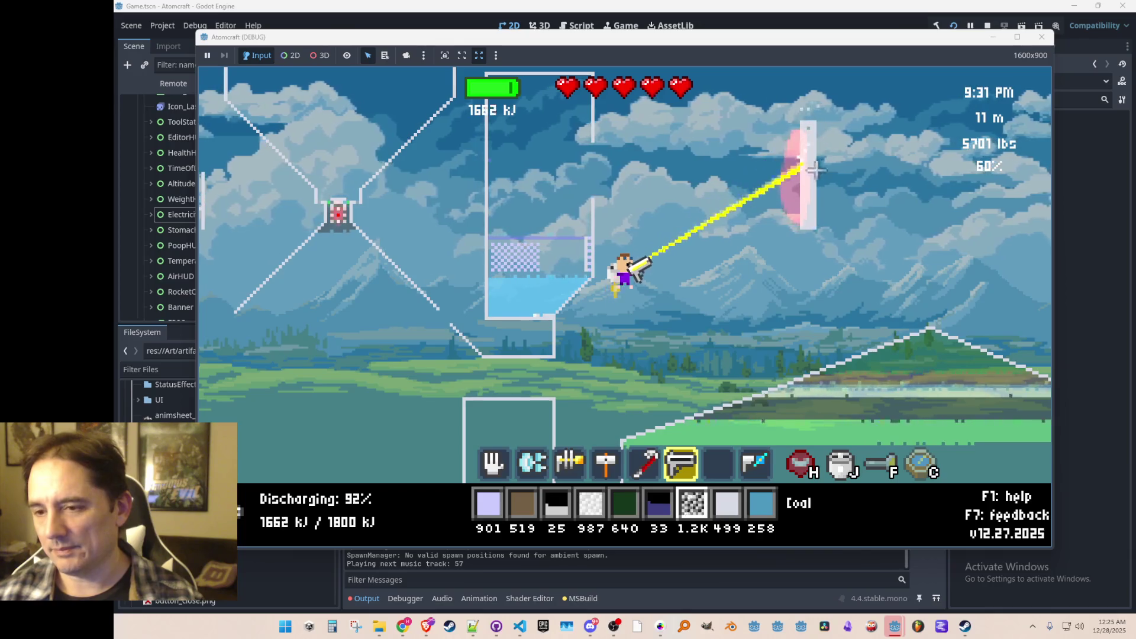
- Sweep the laser up and down the Ceramic Wall until 0 kJ, heating it to 2252 K
{"action": "mouse_move", "coordinate": [827, 129]}
{"action": "left_mouse_down"}
{"action": "mouse_move", "coordinate": [814, 206]}
{"action": "mouse_move", "coordinate": [794, 196]}
{"action": "mouse_move", "coordinate": [787, 136]}
{"action": "mouse_move", "coordinate": [805, 172]}
{"action": "mouse_move", "coordinate": [799, 142]}
{"action": "mouse_move", "coordinate": [780, 142]}
{"action": "mouse_move", "coordinate": [781, 214]}
{"action": "mouse_move", "coordinate": [773, 177]}
{"action": "mouse_move", "coordinate": [780, 202]}
{"action": "left_mouse_up"}
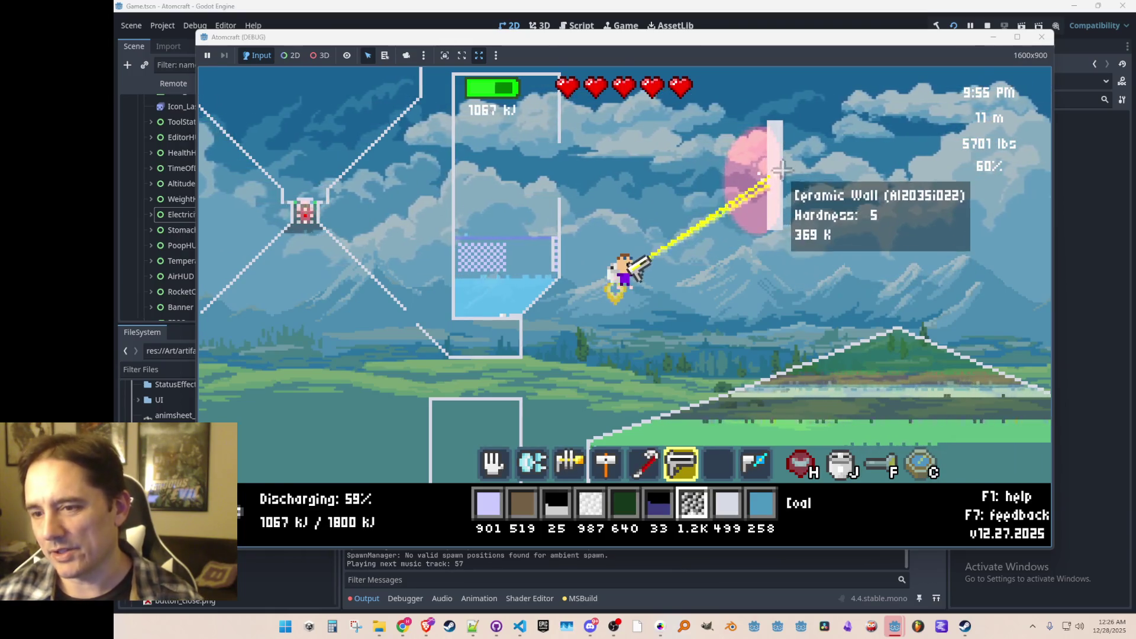
{"action": "mouse_move", "coordinate": [784, 153]}
{"action": "left_mouse_down"}
{"action": "mouse_move", "coordinate": [778, 185]}
{"action": "mouse_move", "coordinate": [770, 161]}
{"action": "left_mouse_up"}
{"action": "mouse_move", "coordinate": [768, 202]}
{"action": "left_mouse_down"}
{"action": "mouse_move", "coordinate": [761, 171]}
{"action": "mouse_move", "coordinate": [760, 202]}
{"action": "left_mouse_up"}
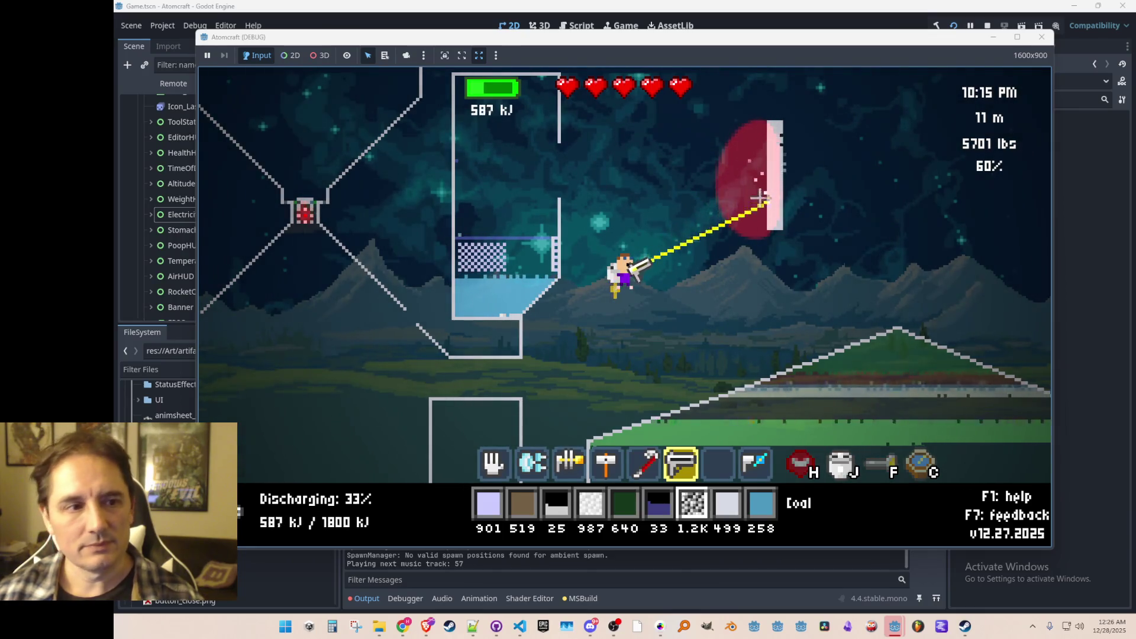
{"action": "mouse_move", "coordinate": [765, 138]}
{"action": "left_mouse_down"}
{"action": "mouse_move", "coordinate": [760, 221]}
{"action": "mouse_move", "coordinate": [767, 141]}
{"action": "left_mouse_up"}
{"action": "mouse_move", "coordinate": [757, 222]}
{"action": "left_mouse_down"}
{"action": "mouse_move", "coordinate": [759, 142]}
{"action": "mouse_move", "coordinate": [763, 201]}
{"action": "left_mouse_up"}
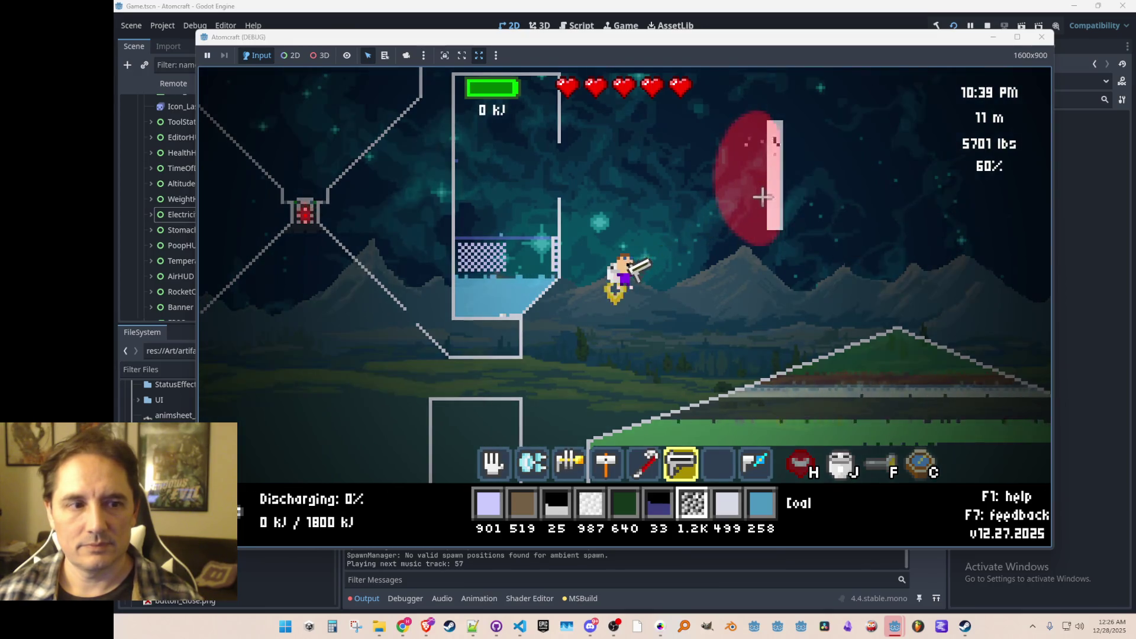
- Fly to the water tank and place a coal pile in the funnel beneath it
{"action": "key", "text": "a"}
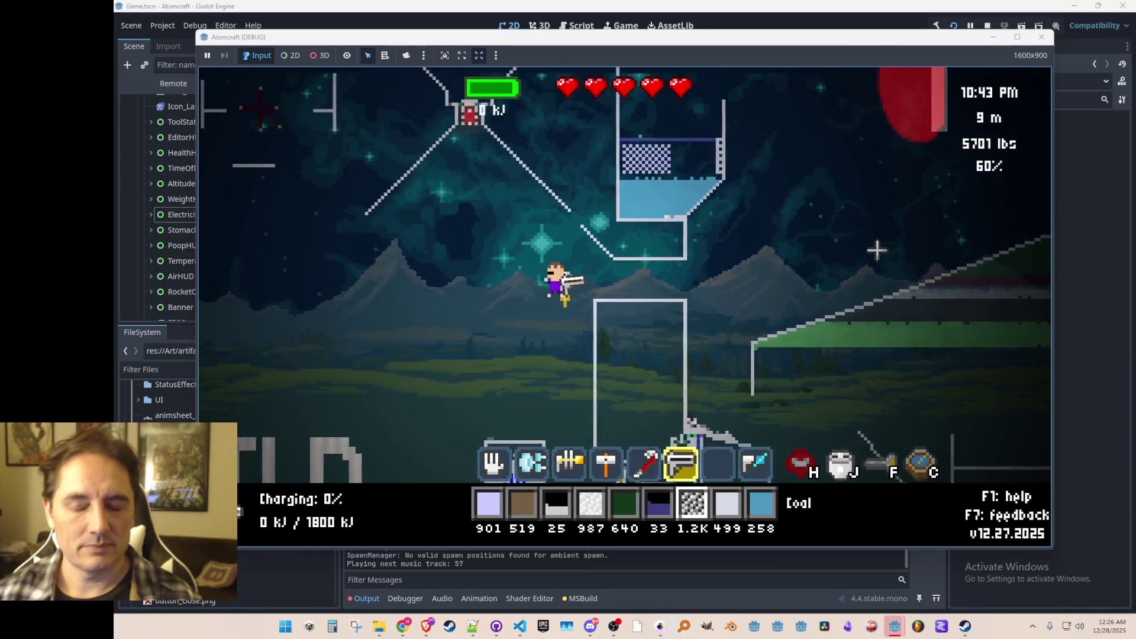
{"action": "key", "text": "w"}
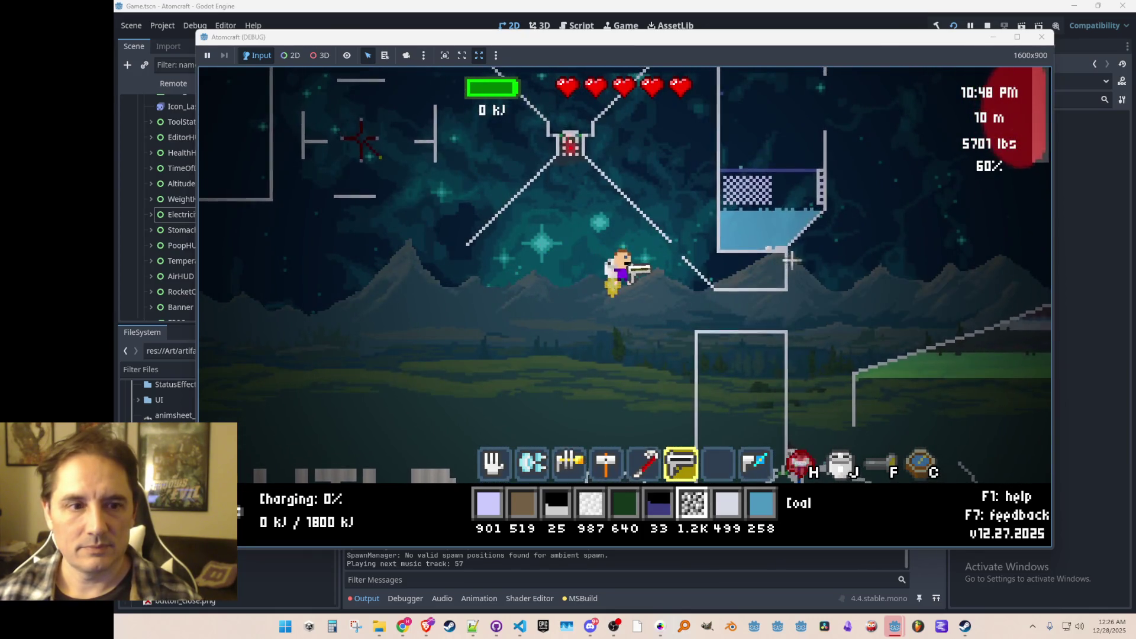
{"action": "key", "text": "d"}
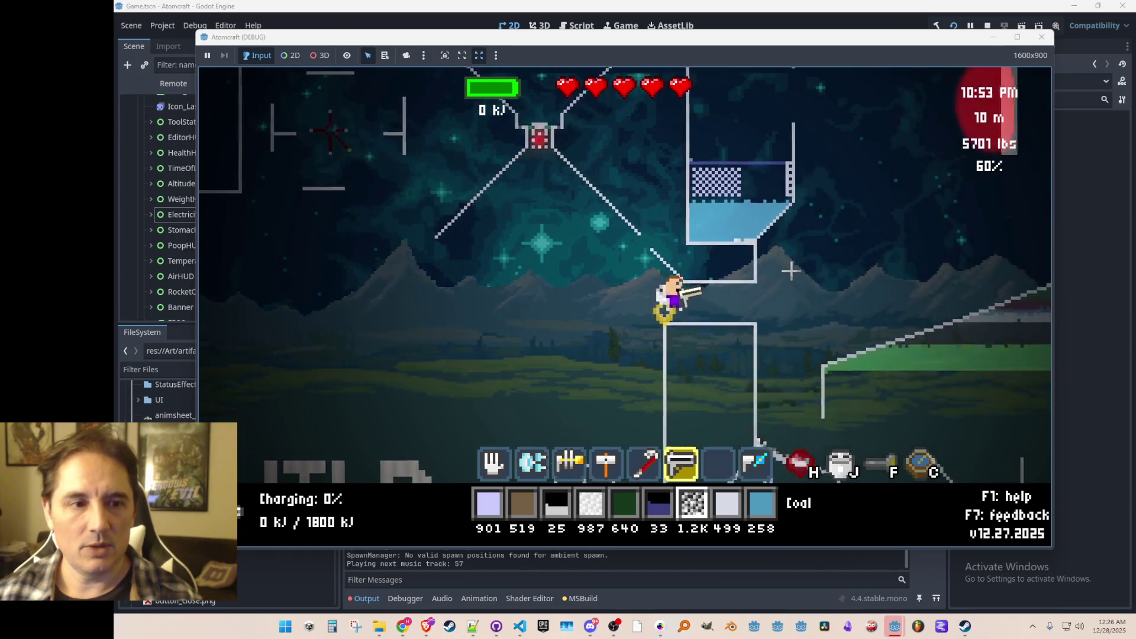
{"action": "left_click", "coordinate": [578, 242]}
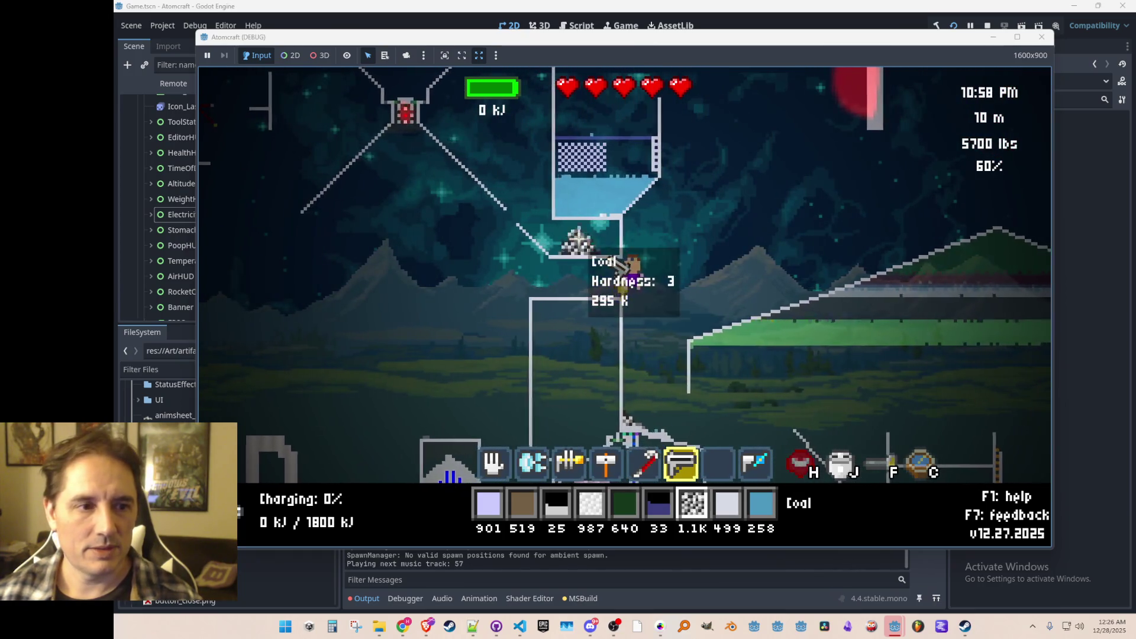
- Cycle through the mining, building and placing tools, then open the materials inventory
{"action": "key", "text": "a"}
{"action": "key", "text": "6"}
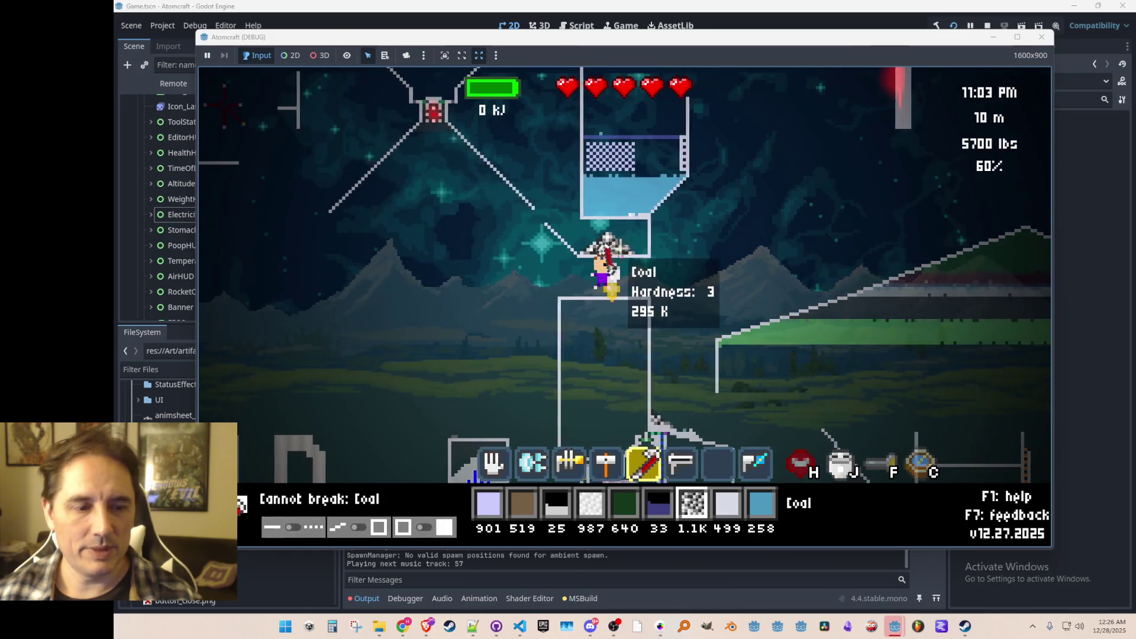
{"action": "key", "text": "4"}
{"action": "key", "text": "3"}
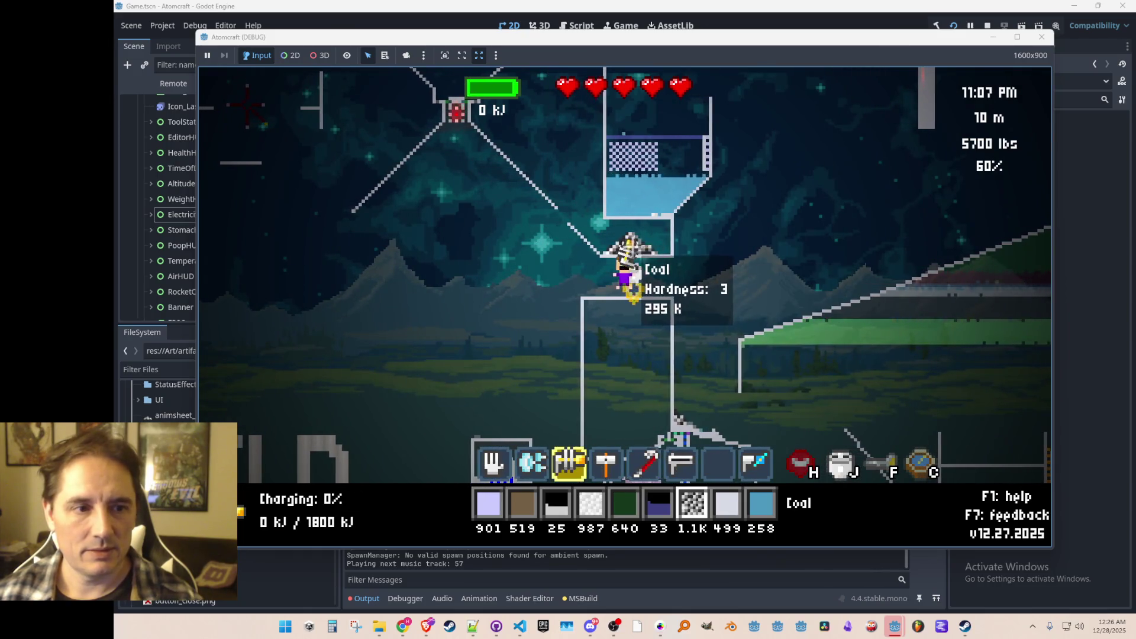
{"action": "key", "text": "4"}
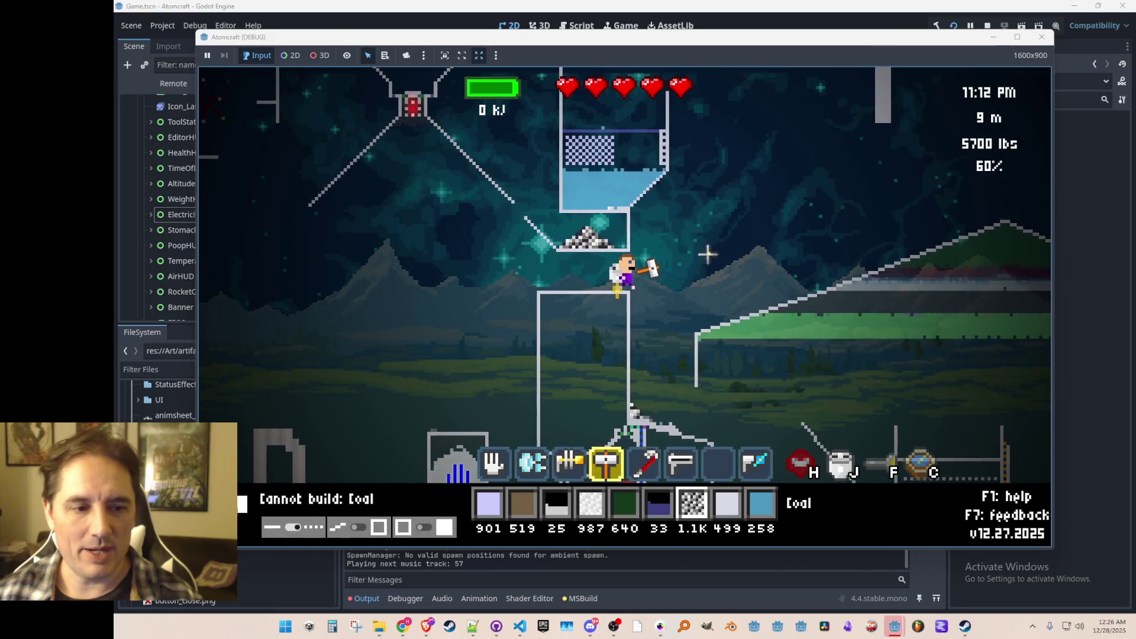
{"action": "key", "text": "6"}
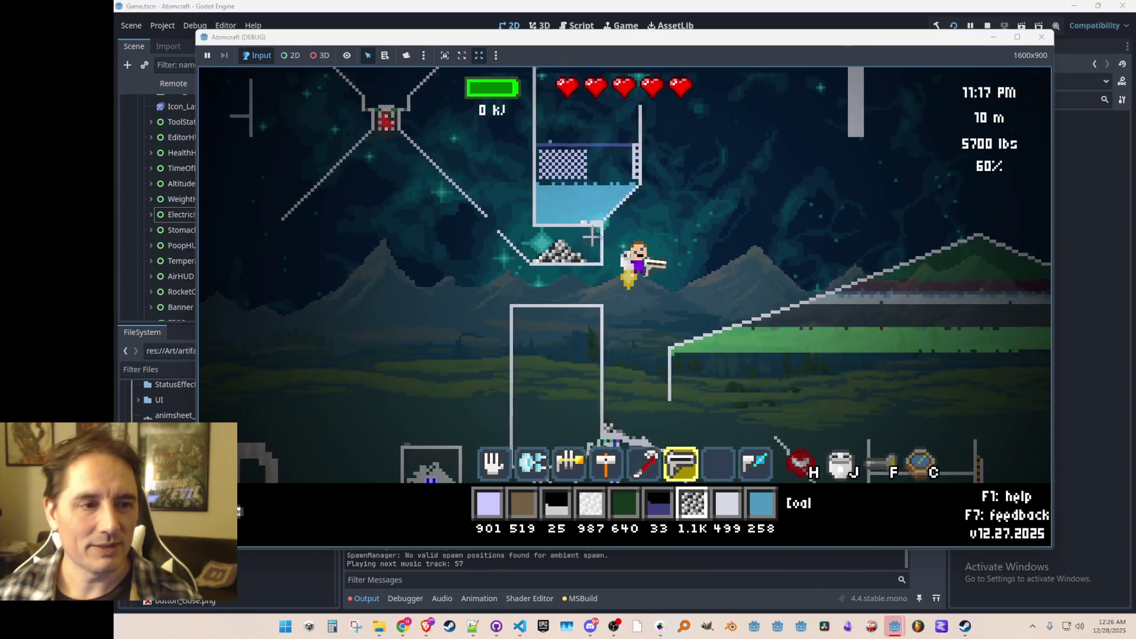
{"action": "key", "text": "i"}
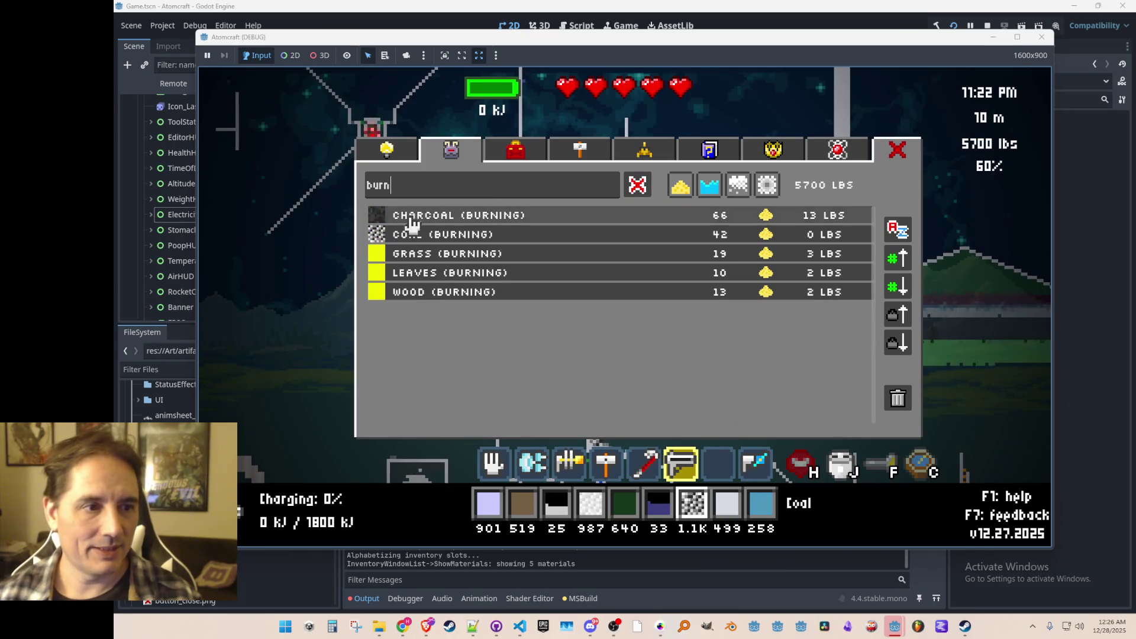
- Choose Coal (Burning), collect the burning pile, and fire the beam into the water tank
{"action": "left_click", "coordinate": [449, 234]}
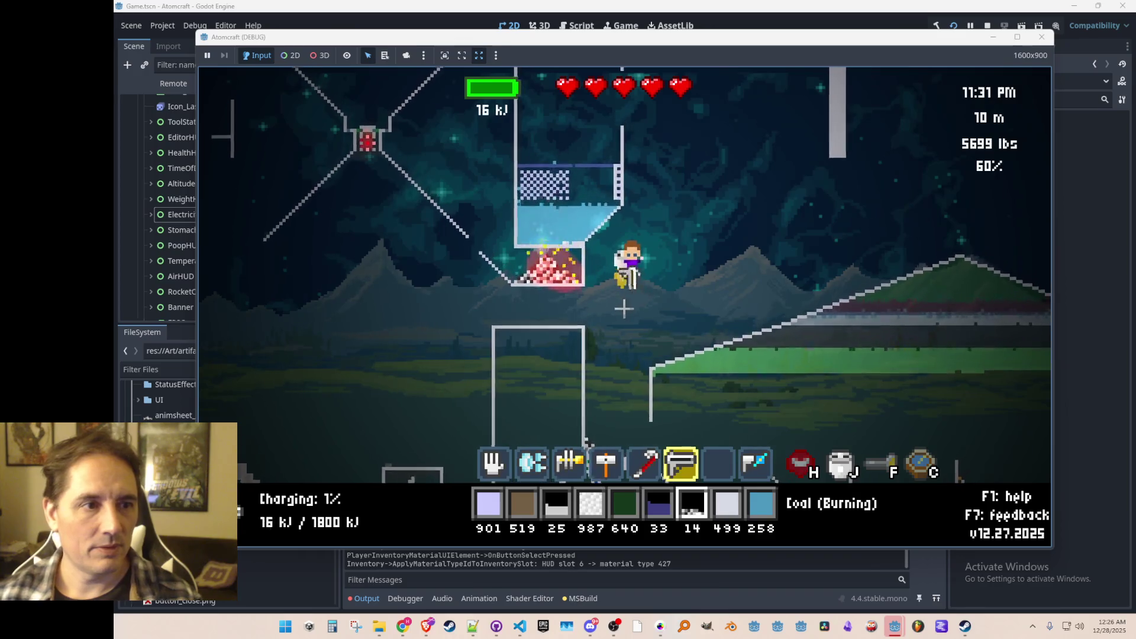
{"action": "scroll", "coordinate": [616, 314], "scroll_direction": "up", "scroll_amount": 3}
{"action": "scroll", "coordinate": [600, 328], "scroll_direction": "up", "scroll_amount": 2}
{"action": "mouse_move", "coordinate": [551, 296]}
{"action": "left_mouse_down"}
{"action": "mouse_move", "coordinate": [538, 284]}
{"action": "mouse_move", "coordinate": [625, 303]}
{"action": "left_mouse_up"}
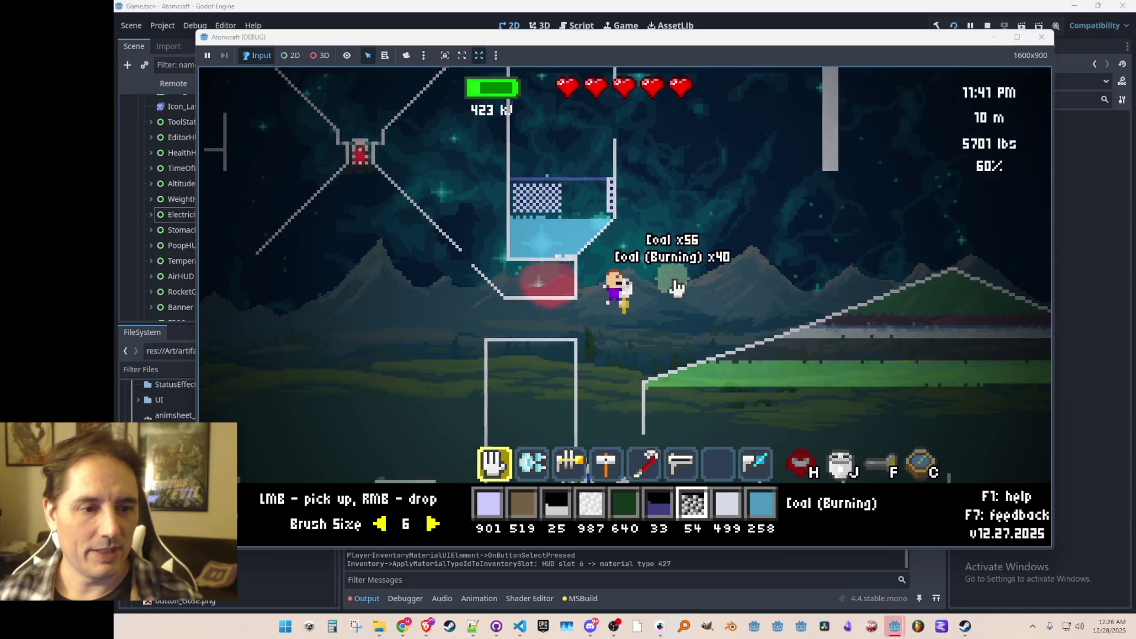
{"action": "scroll", "coordinate": [624, 247], "scroll_direction": "down", "scroll_amount": 5}
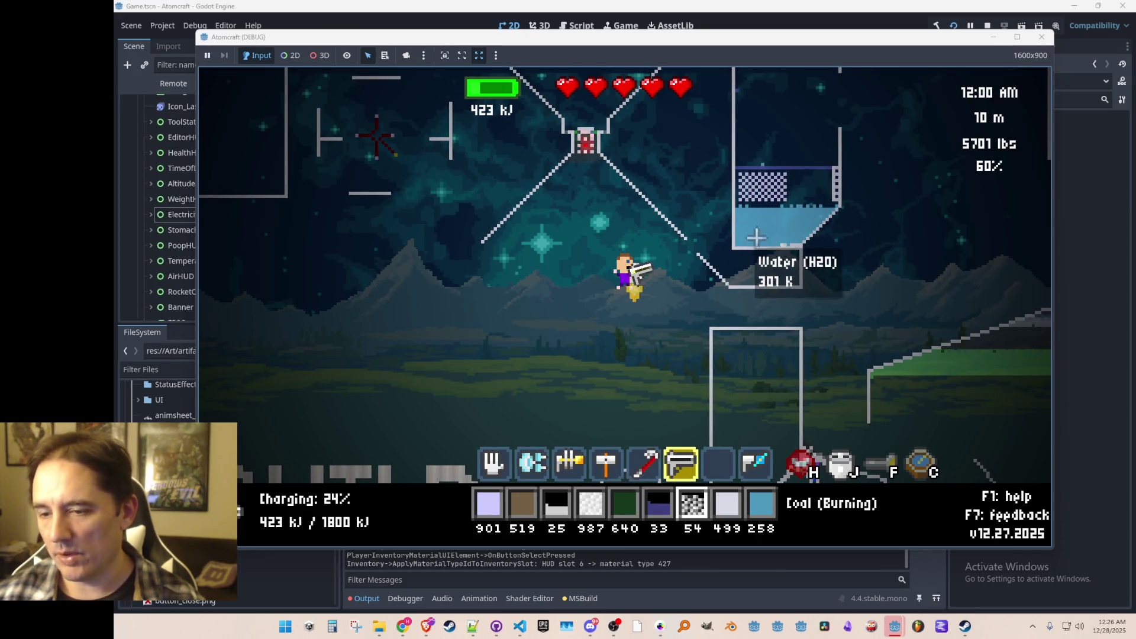
{"action": "left_click_drag", "start_coordinate": [745, 227], "coordinate": [759, 237]}
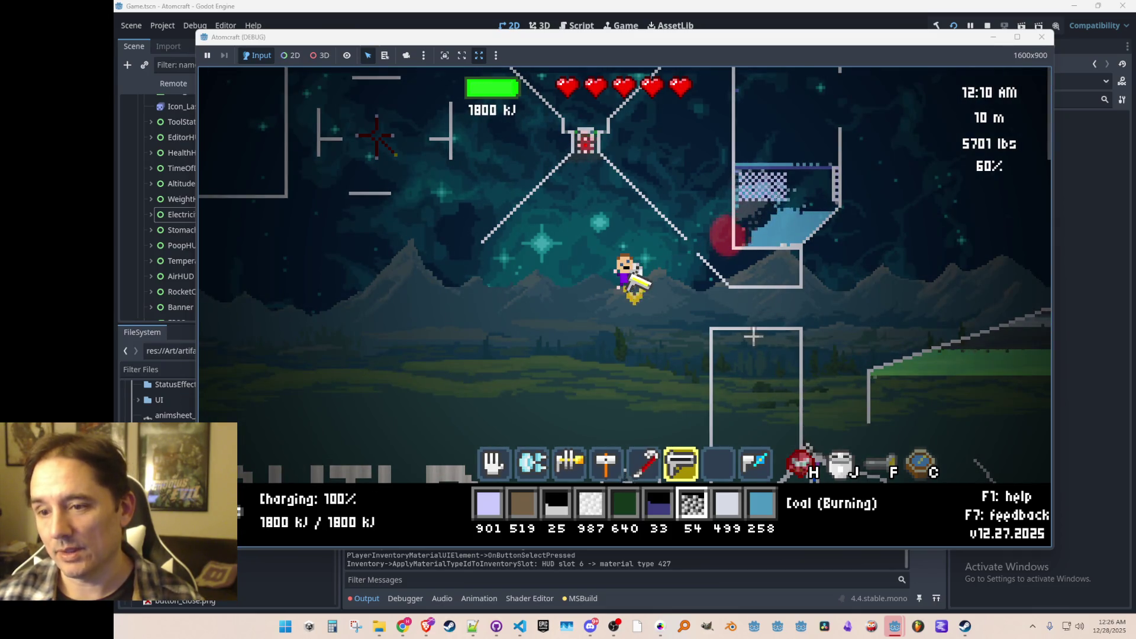
{"action": "key", "text": "d"}
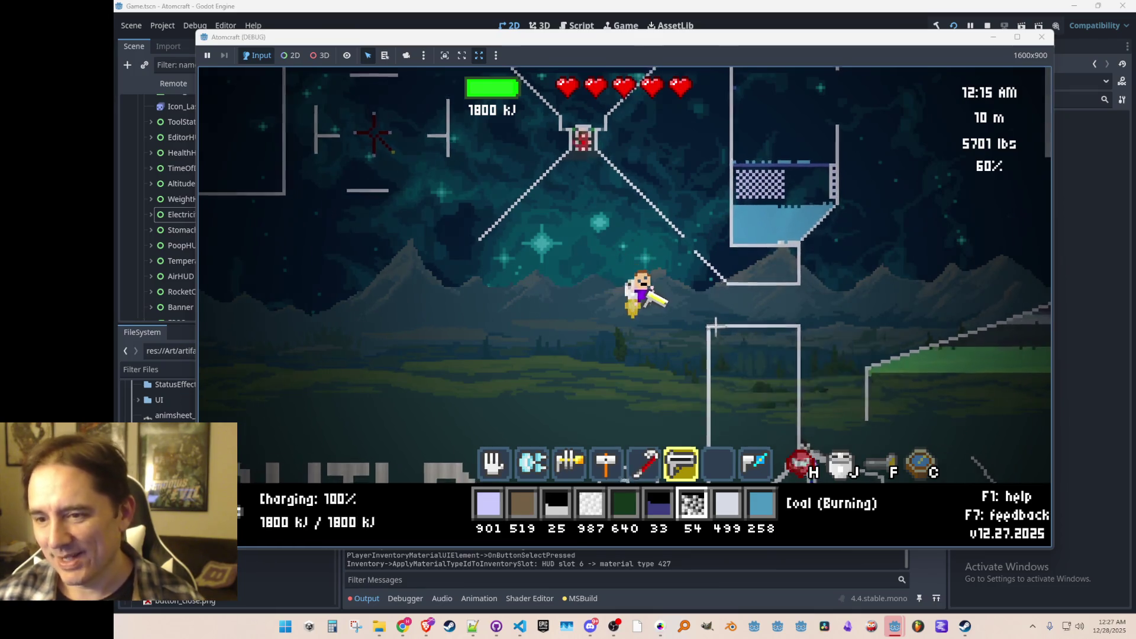
{"action": "key", "text": "d"}
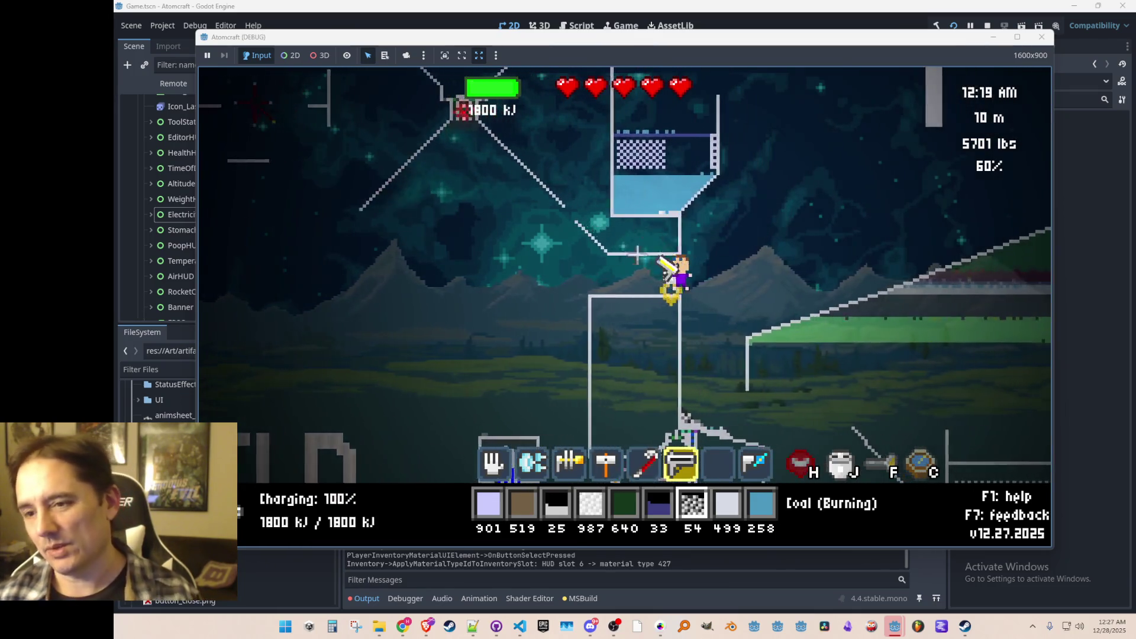
{"action": "key", "text": "d"}
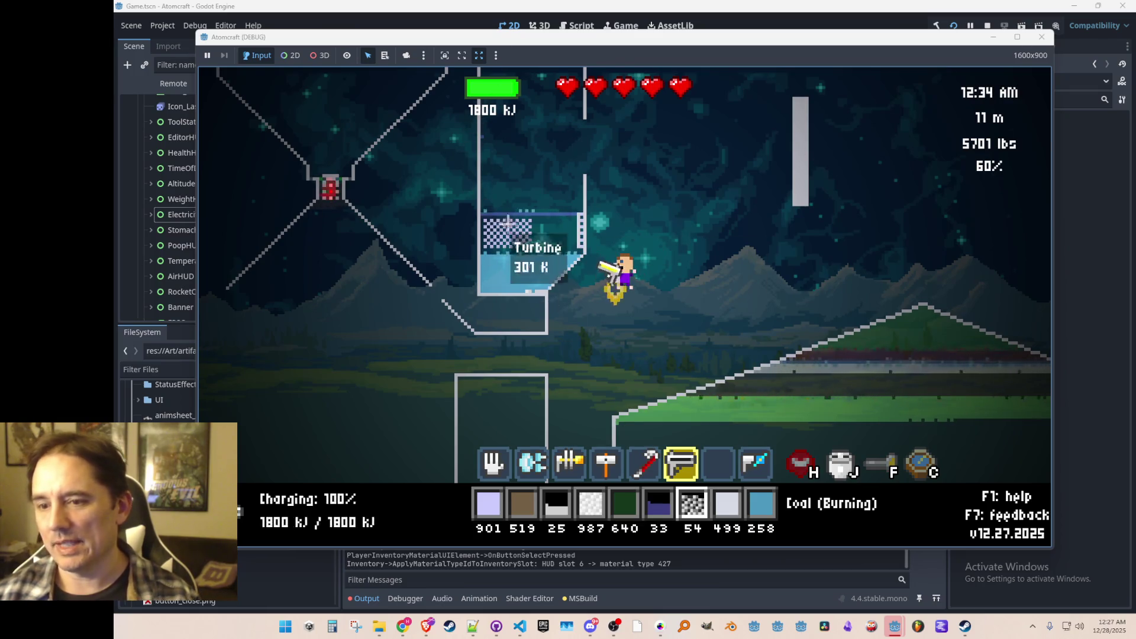
{"action": "key", "text": "w"}
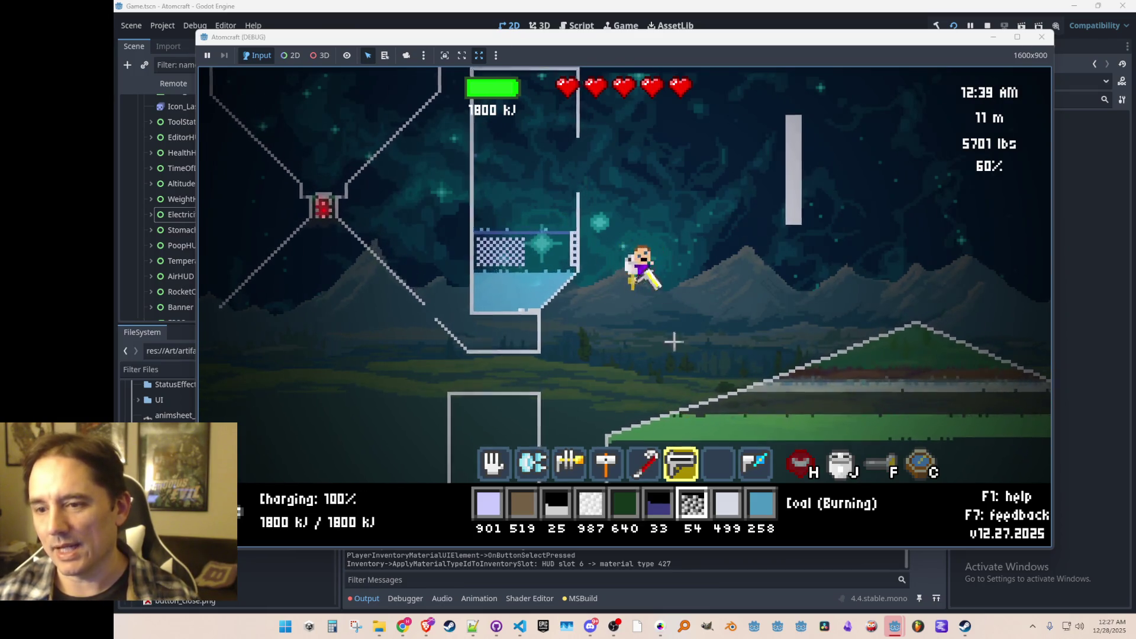
{"action": "key", "text": "w"}
{"action": "key", "text": "w"}
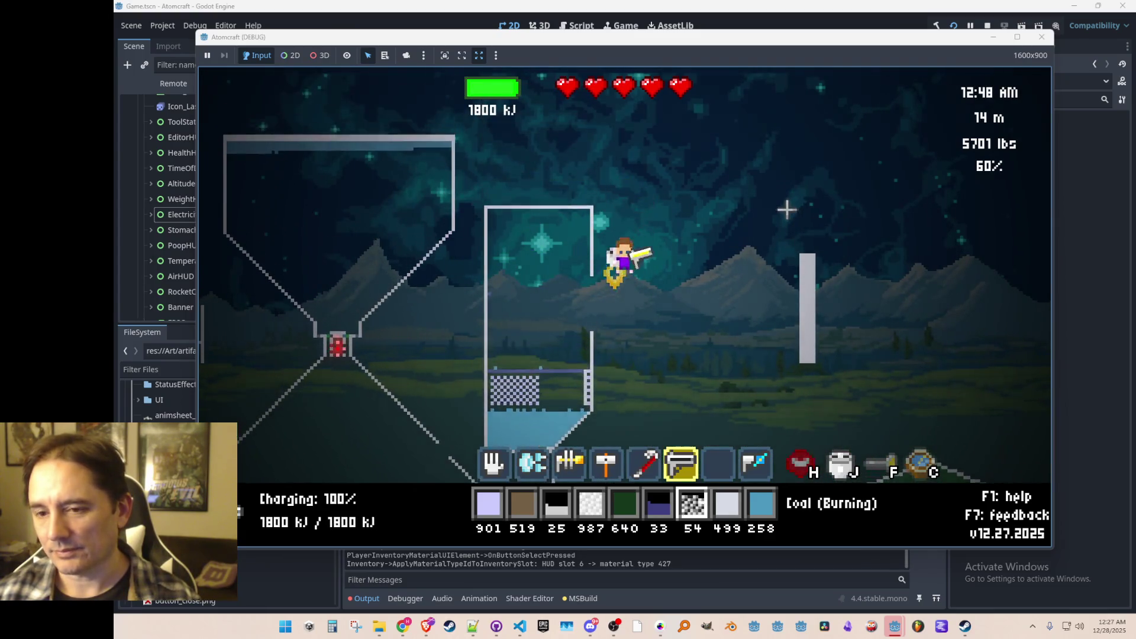
{"action": "key", "text": "w"}
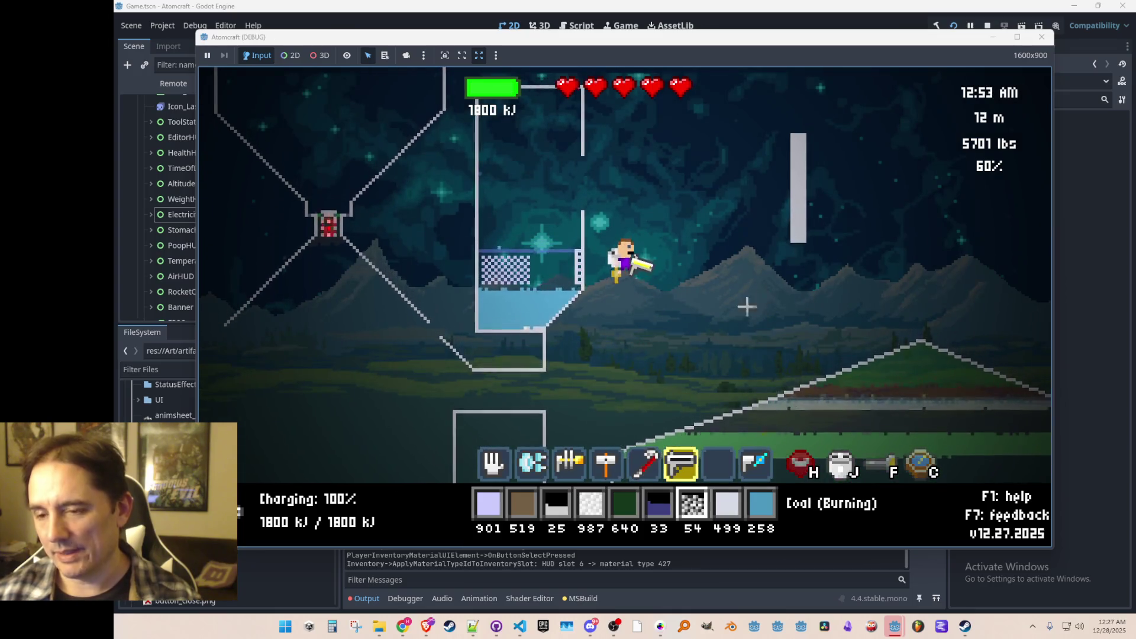
{"action": "key", "text": "w"}
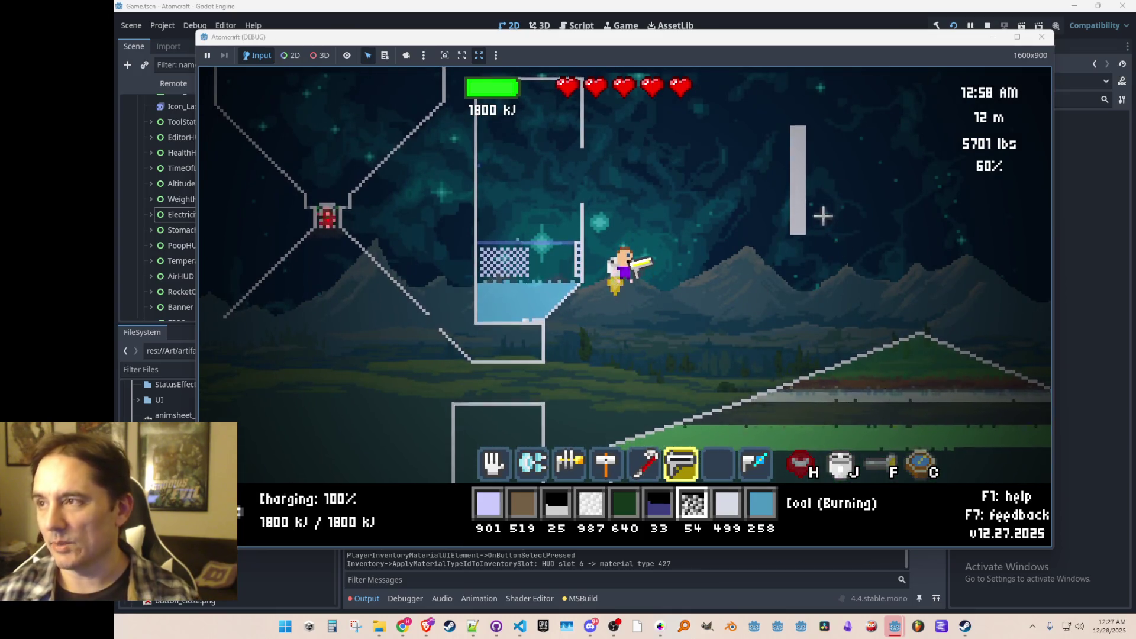
{"action": "key", "text": "w"}
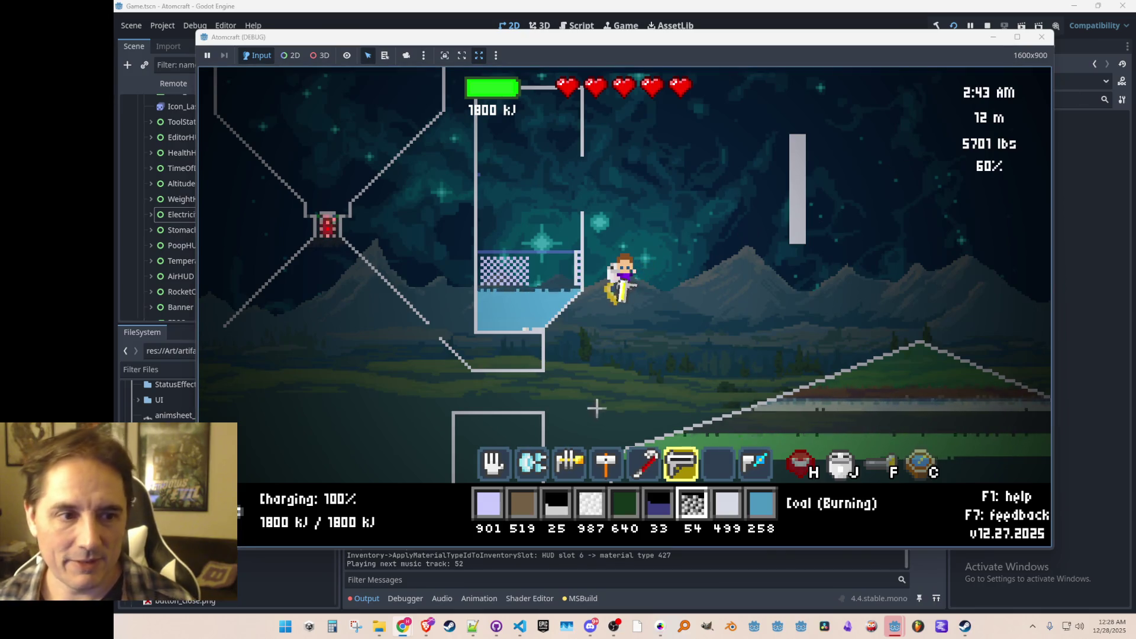
- Fly beside the tank and fire the beam into its water, boiling some into 382 K steam
{"action": "key", "text": "a"}
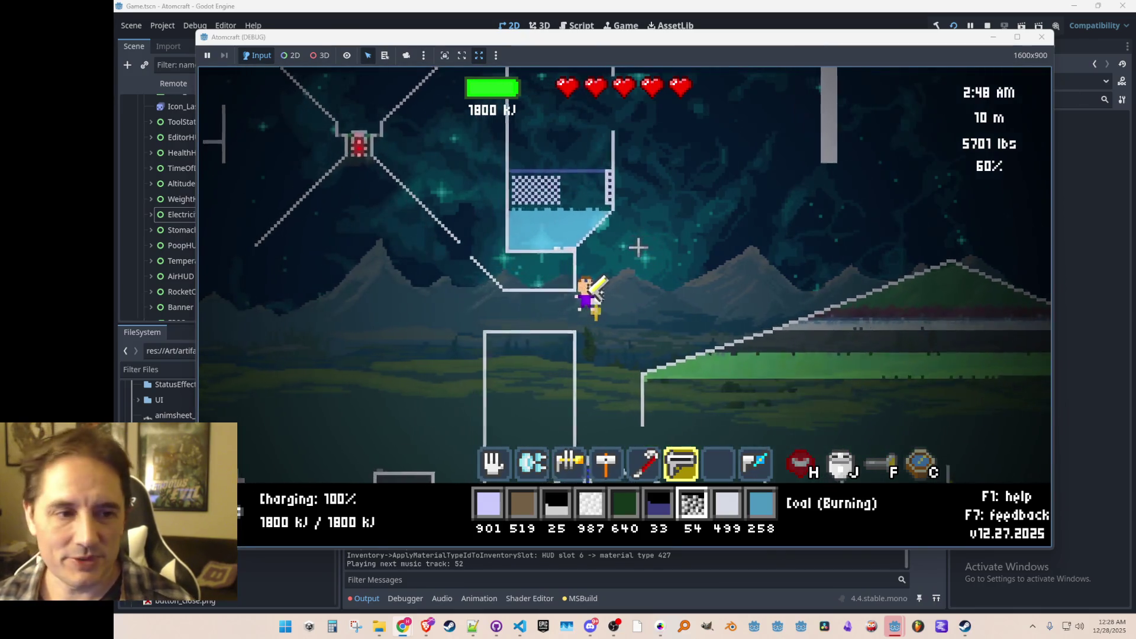
{"action": "key", "text": "a"}
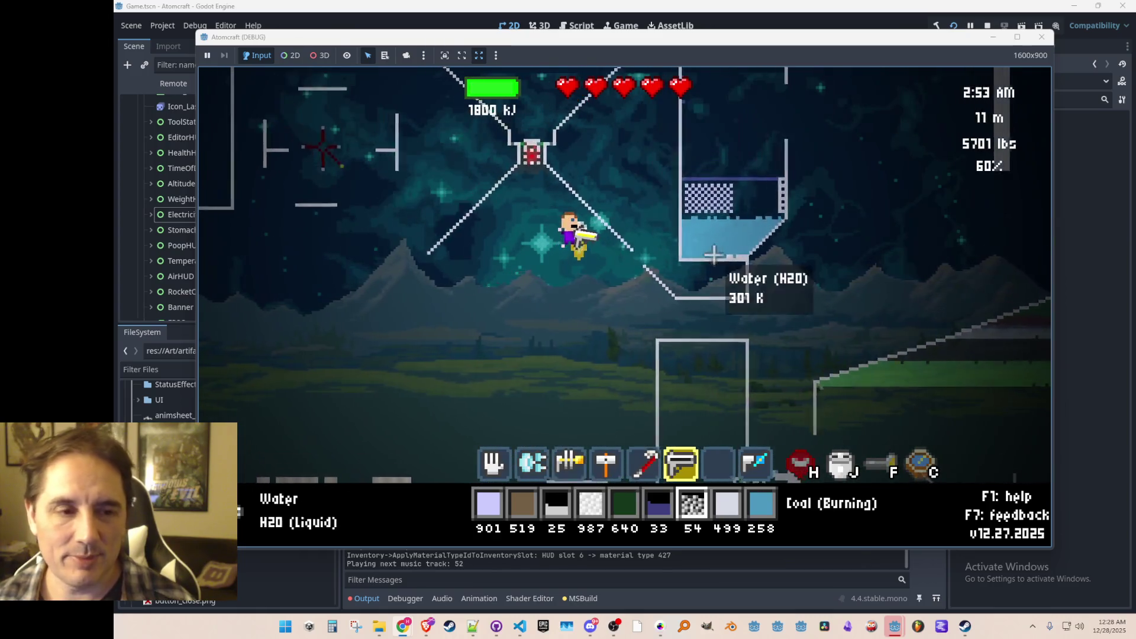
{"action": "mouse_move", "coordinate": [728, 232]}
{"action": "key", "text": "d"}
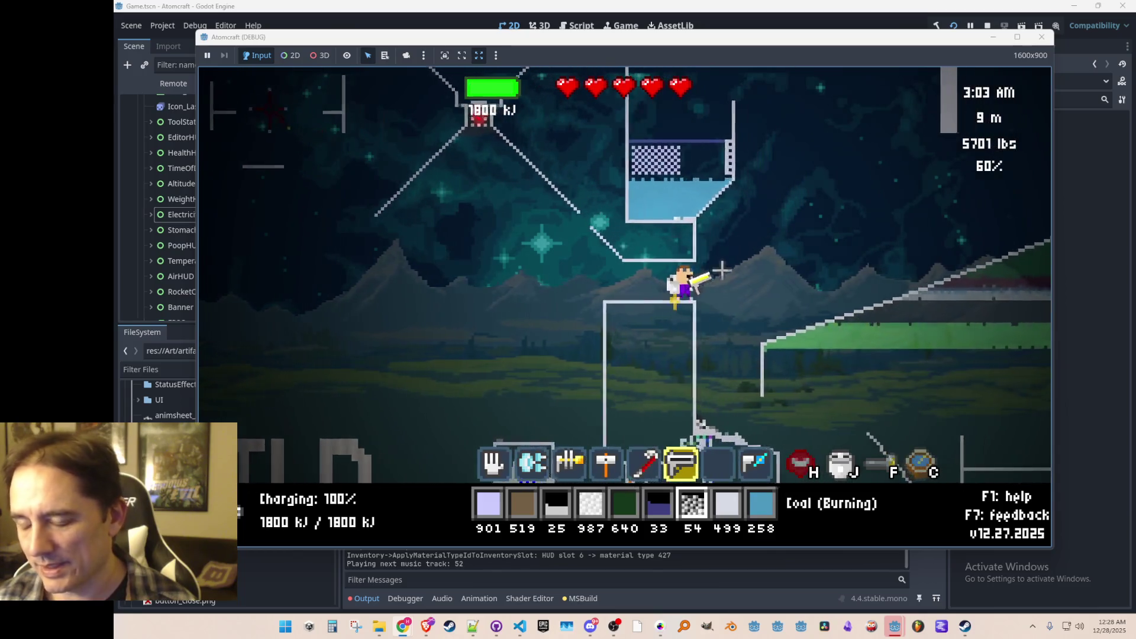
{"action": "mouse_move", "coordinate": [627, 279]}
{"action": "left_mouse_down"}
{"action": "mouse_move", "coordinate": [592, 266]}
{"action": "mouse_move", "coordinate": [602, 259]}
{"action": "mouse_move", "coordinate": [547, 249]}
{"action": "mouse_move", "coordinate": [533, 201]}
{"action": "left_mouse_up"}
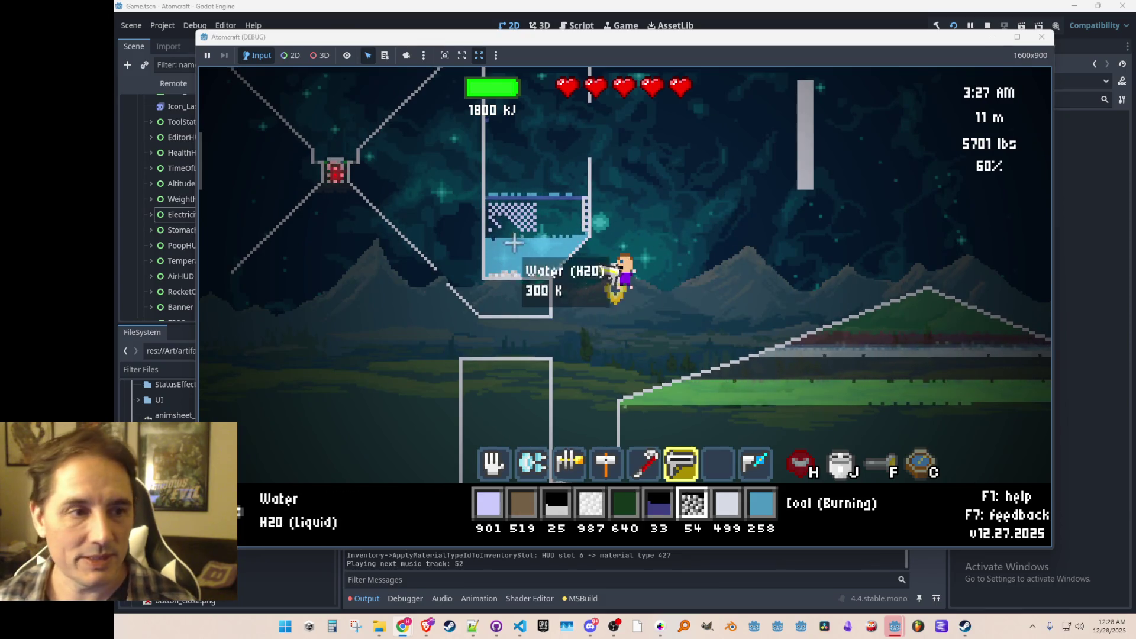
{"action": "key", "text": "a"}
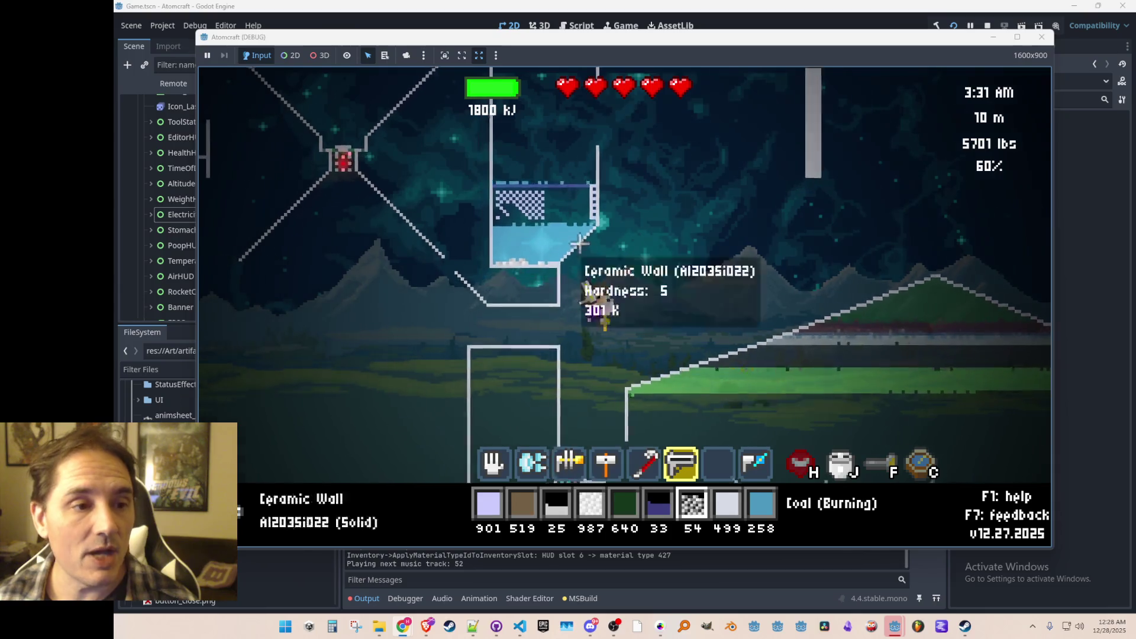
{"action": "mouse_move", "coordinate": [725, 252]}
{"action": "left_mouse_down"}
{"action": "mouse_move", "coordinate": [770, 260]}
{"action": "mouse_move", "coordinate": [773, 244]}
{"action": "left_mouse_up"}
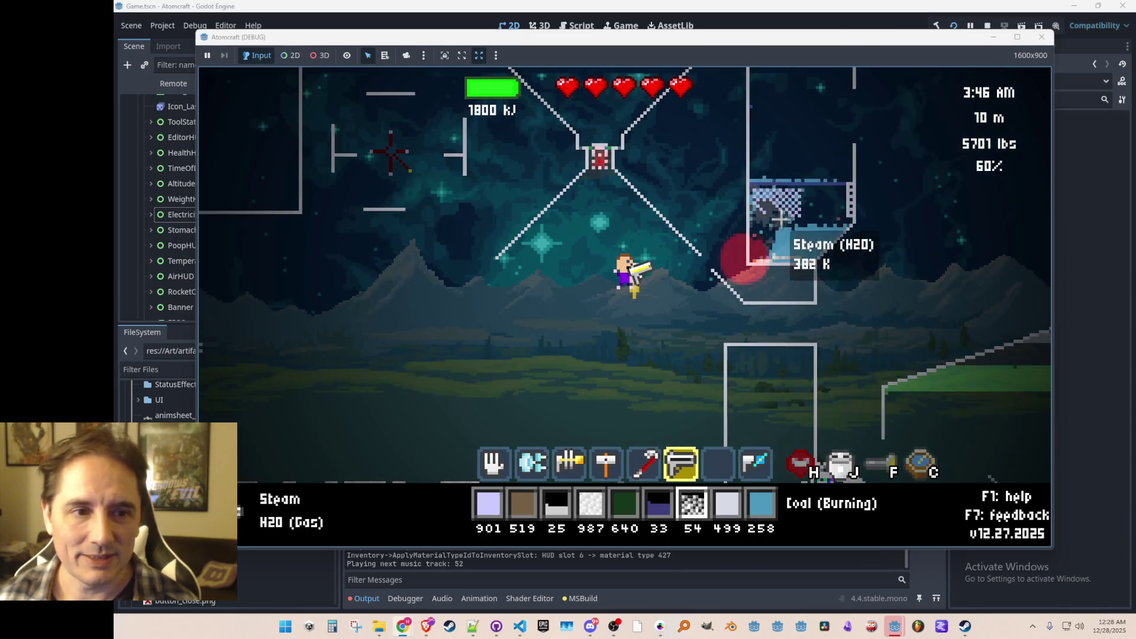
- Scroll the hotbar to the hammer with Turbine selected
{"action": "scroll", "coordinate": [774, 243], "scroll_direction": "down", "scroll_amount": 3}
{"action": "scroll", "coordinate": [773, 243], "scroll_direction": "up", "scroll_amount": 5}
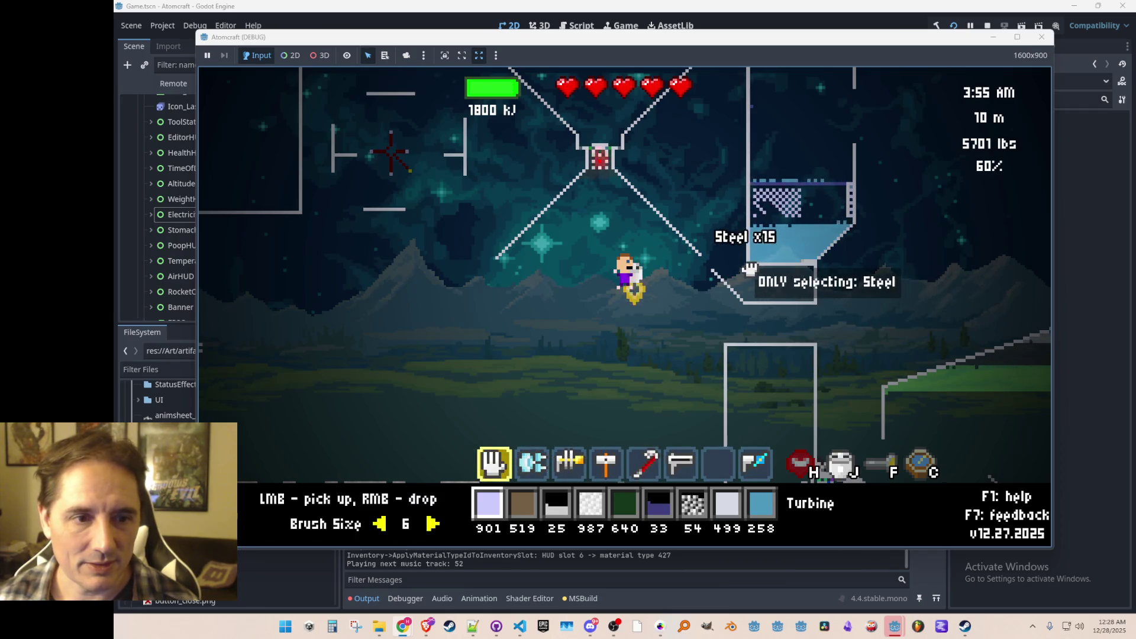
{"action": "scroll", "coordinate": [819, 245], "scroll_direction": "down", "scroll_amount": 1}
{"action": "scroll", "coordinate": [818, 246], "scroll_direction": "down", "scroll_amount": 2}
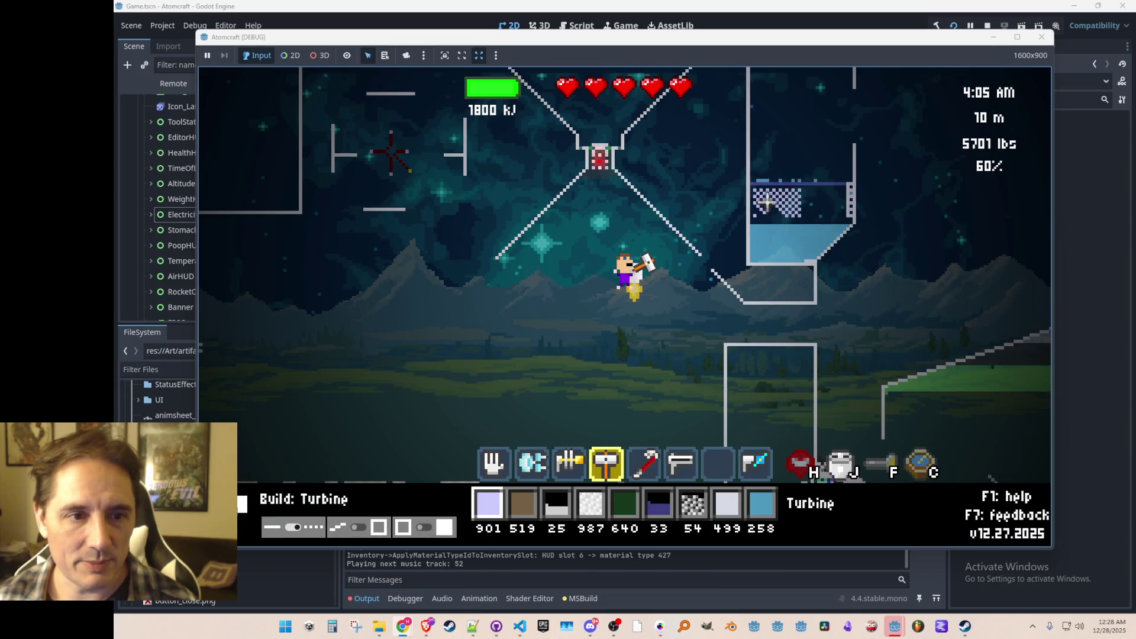